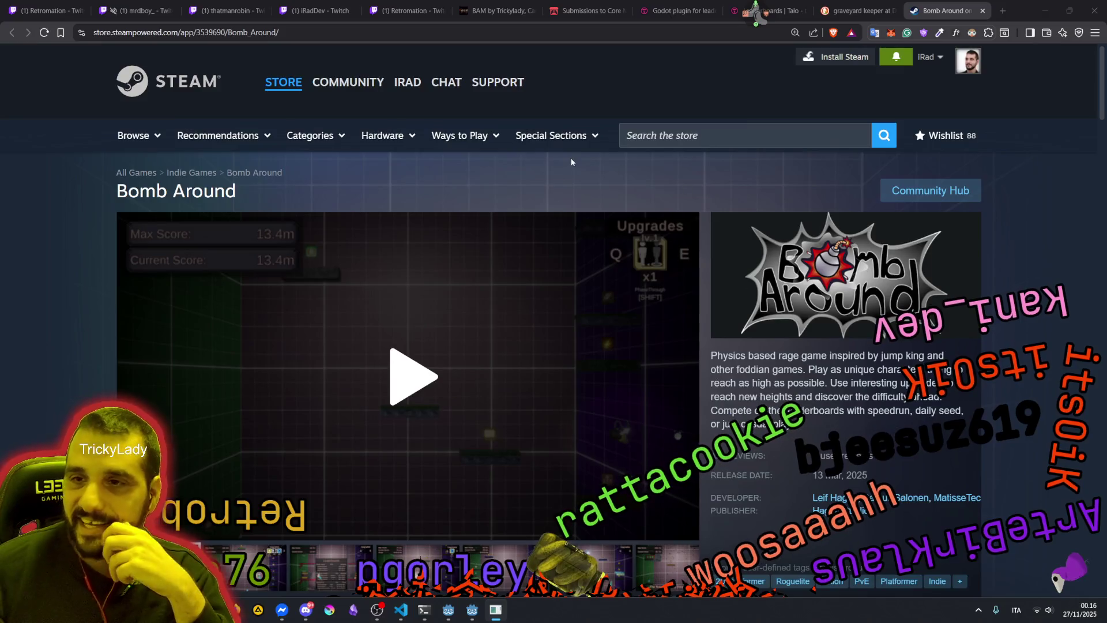
Start the Bomb Around trailer on its store page and switch it to full screen
scroll(394, 178, down, 3)
click(504, 222)
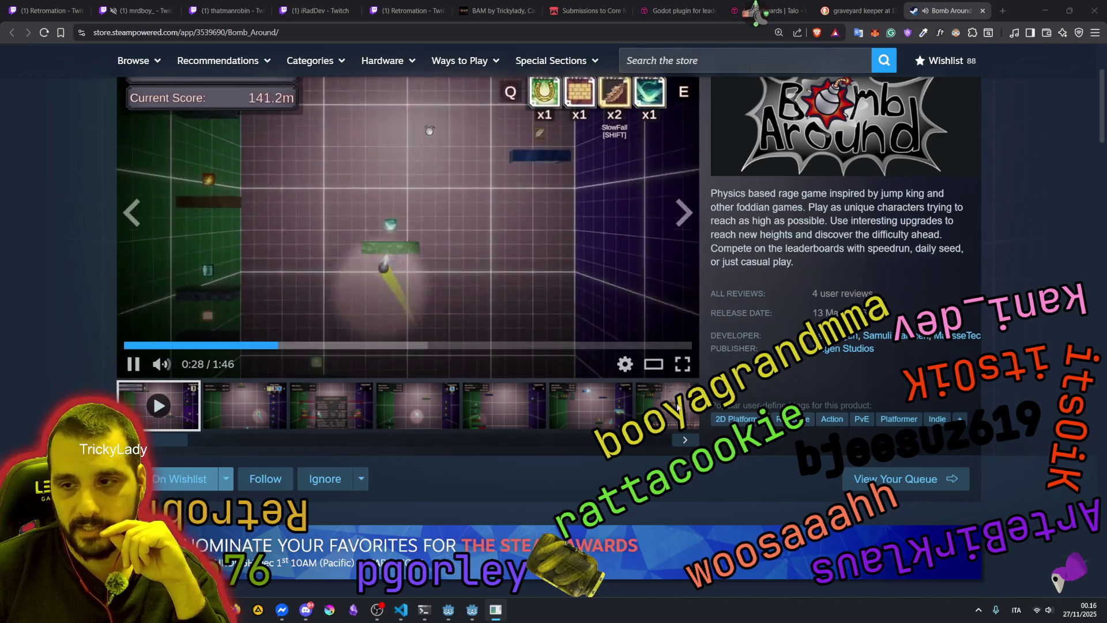
click(681, 366)
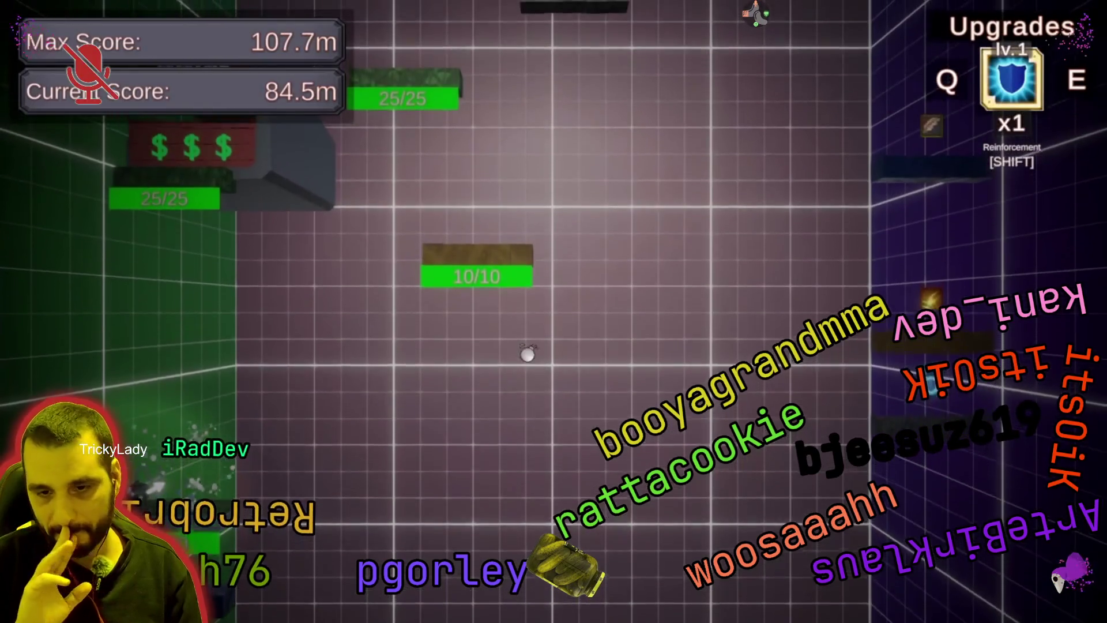
Exit full screen so the Bomb Around trailer keeps playing embedded on the store page
mouse_move(203, 442)
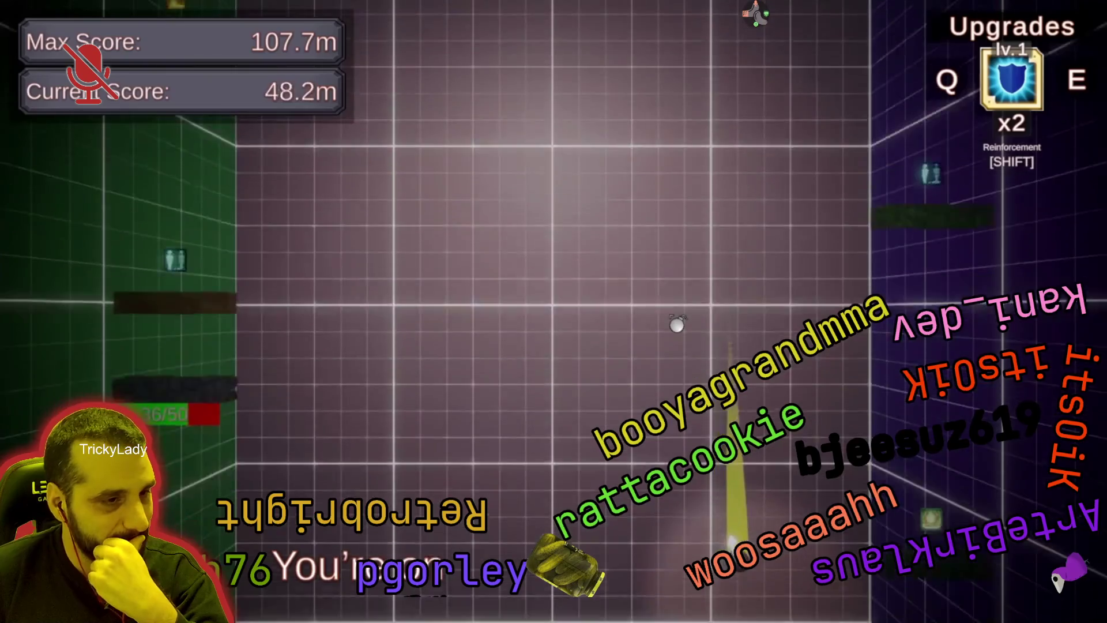
mouse_move(762, 30)
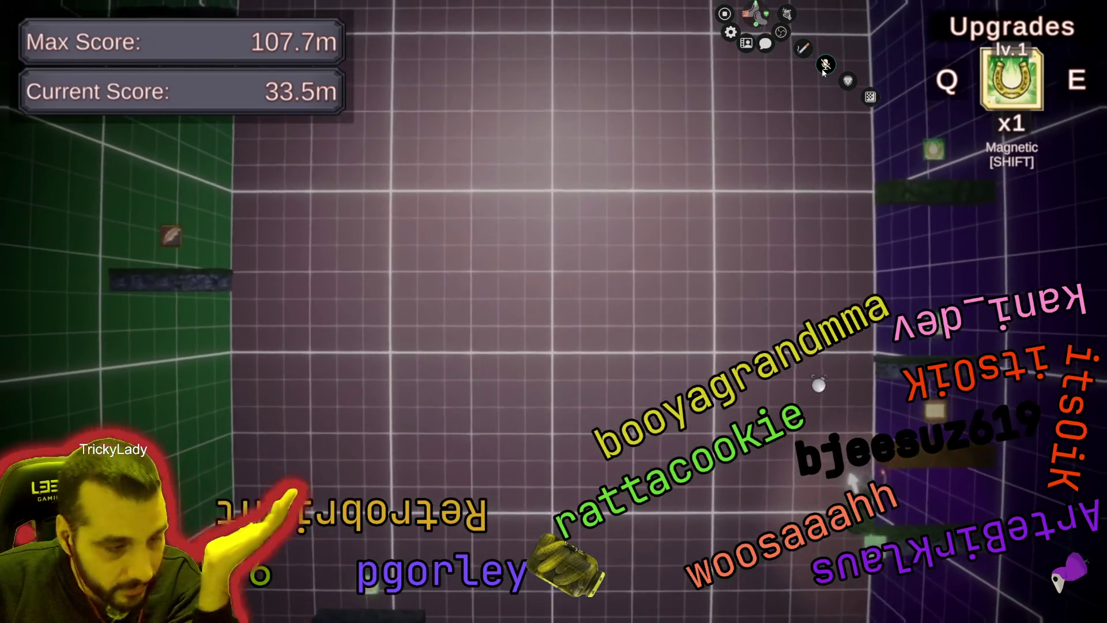
mouse_move(720, 115)
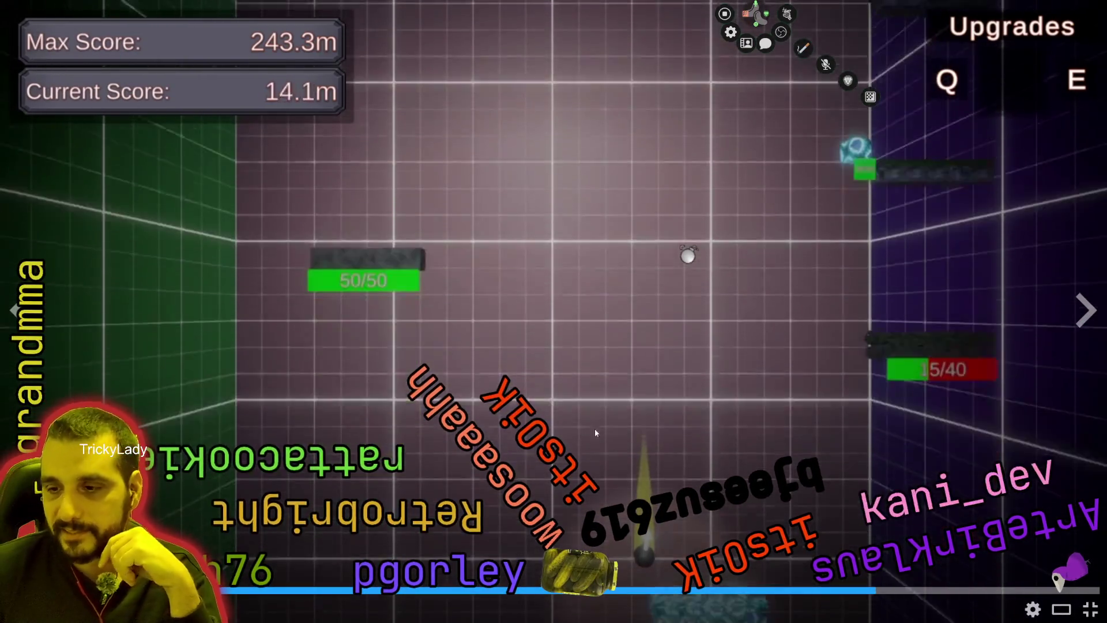
click(1089, 609)
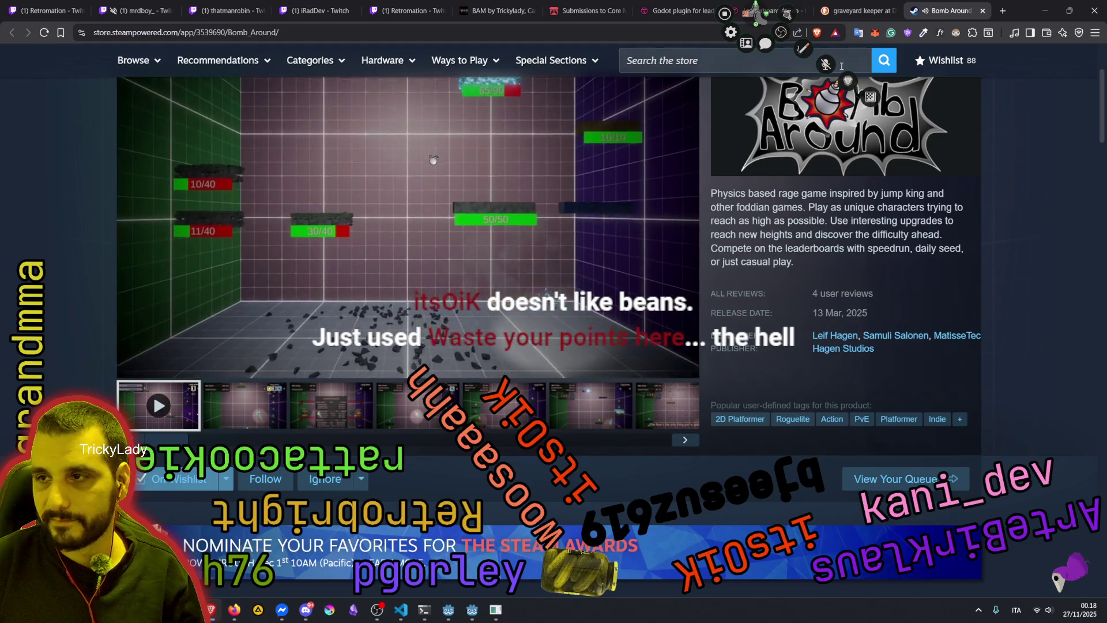
Close the Bomb Around store page with Ctrl+W
mouse_move(350, 266)
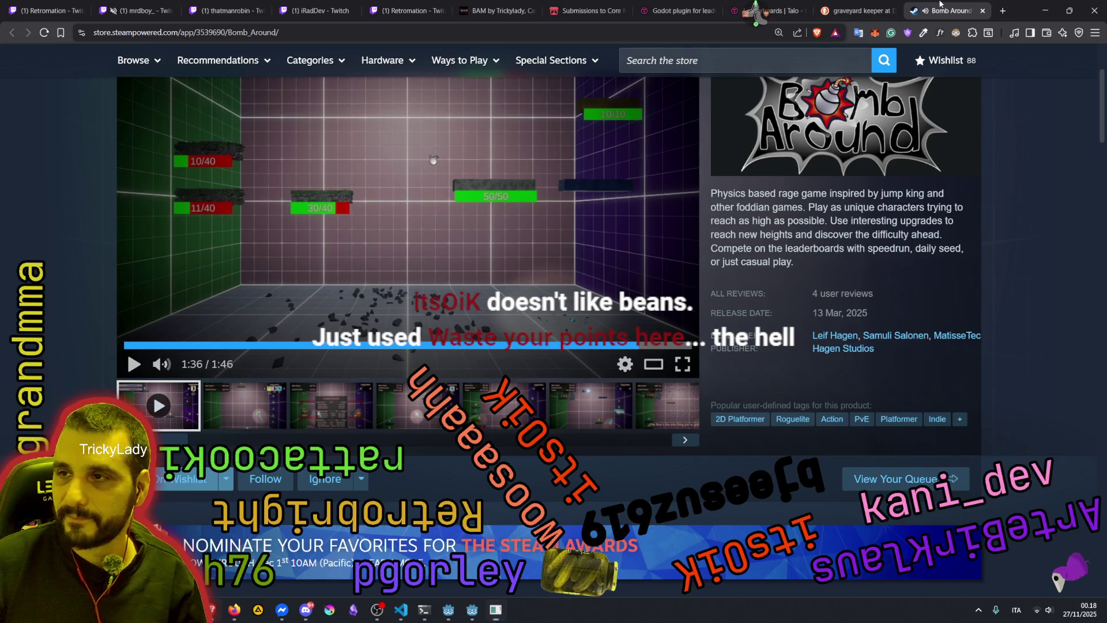
key(ctrl+w)
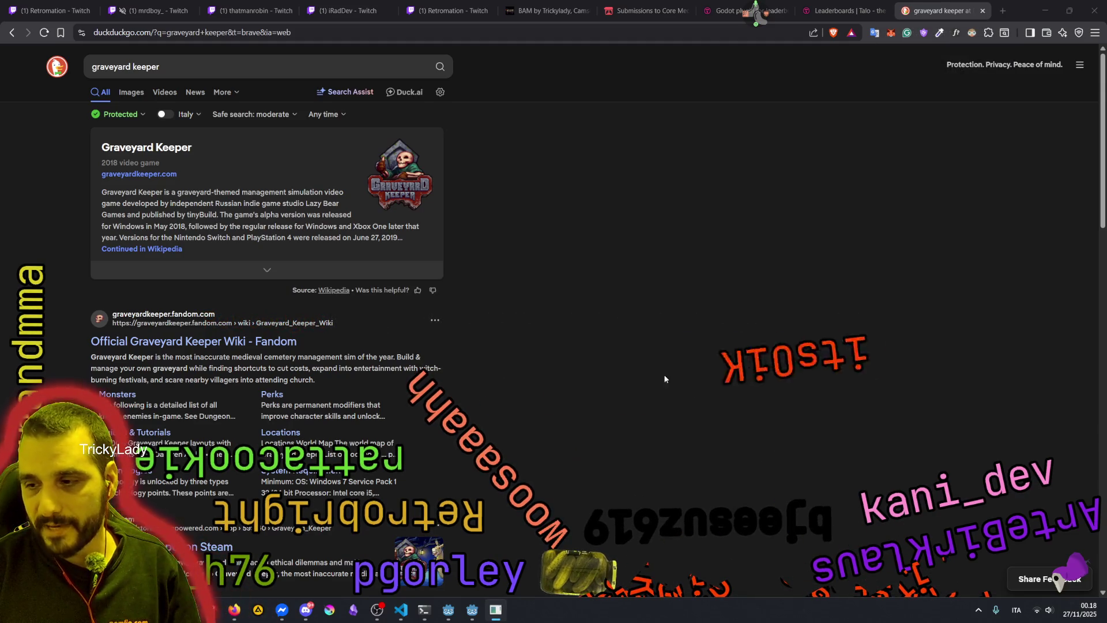
Switch to the stream overlay app and bring up its Twitch user info tool
click(642, 528)
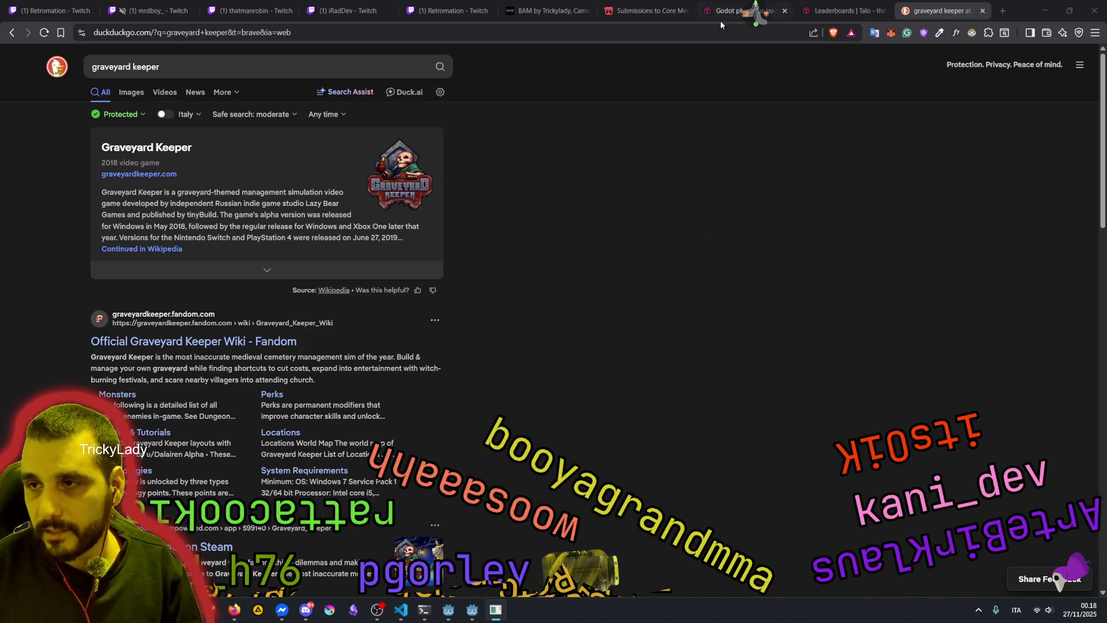
click(749, 50)
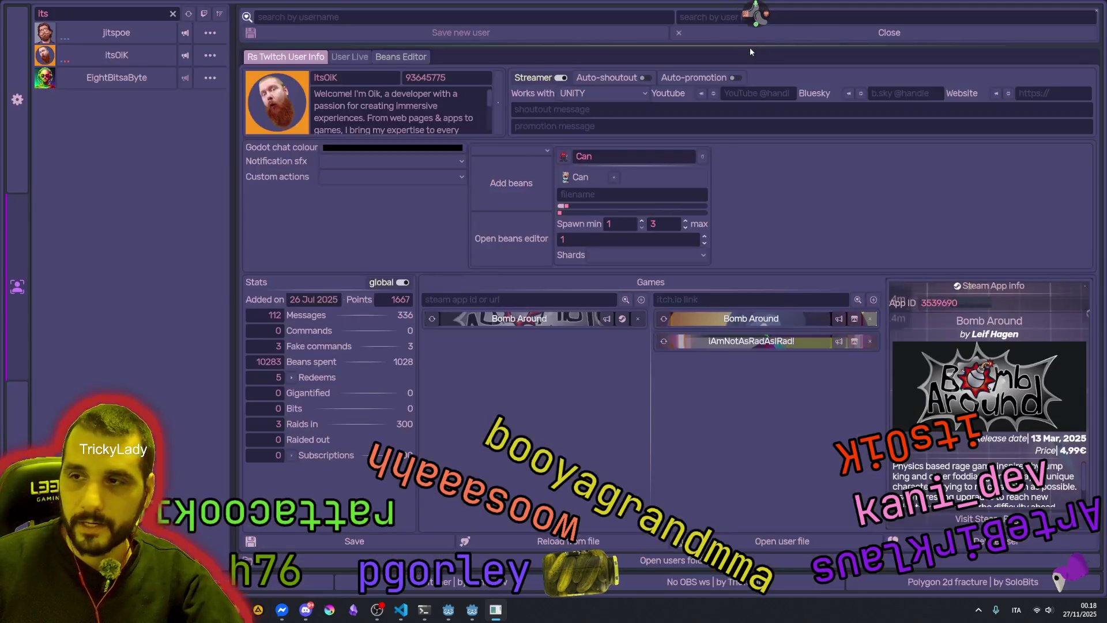
Filter the Twitch user list by the viewer's name and open their profile info
click(172, 13)
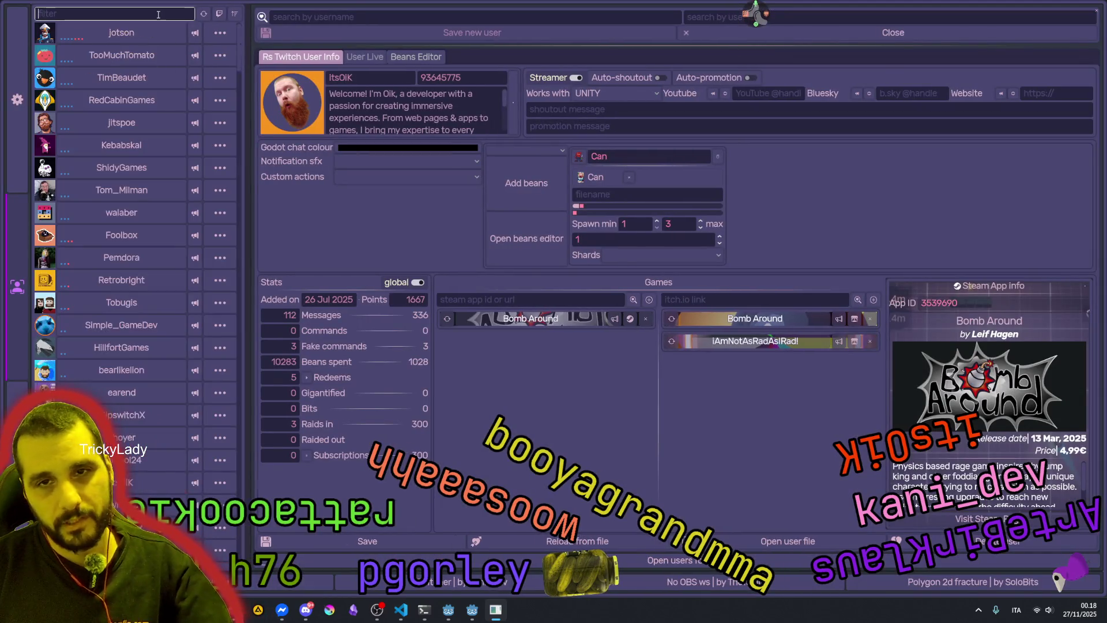
text(booy)
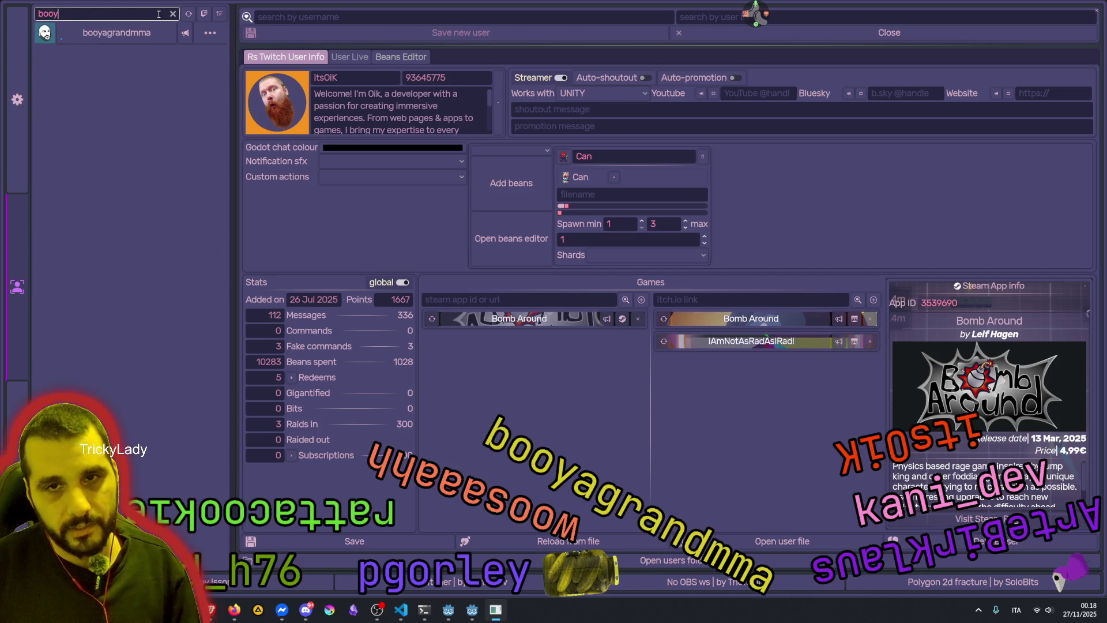
click(132, 34)
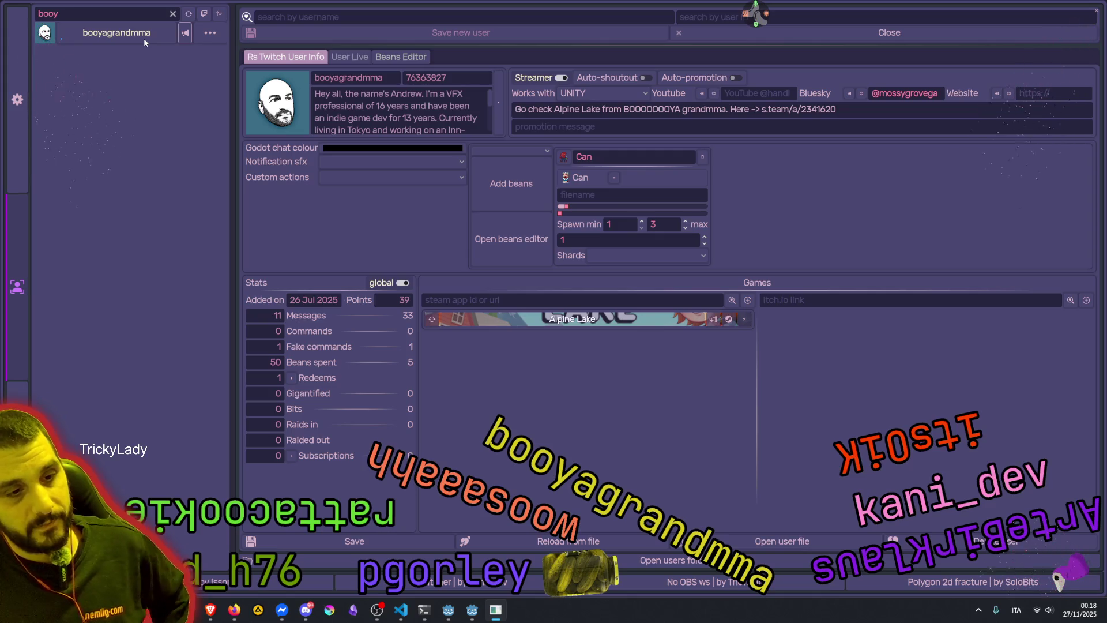
Open the Steam store page for the viewer's game, Alpine Lake
click(144, 40)
click(717, 325)
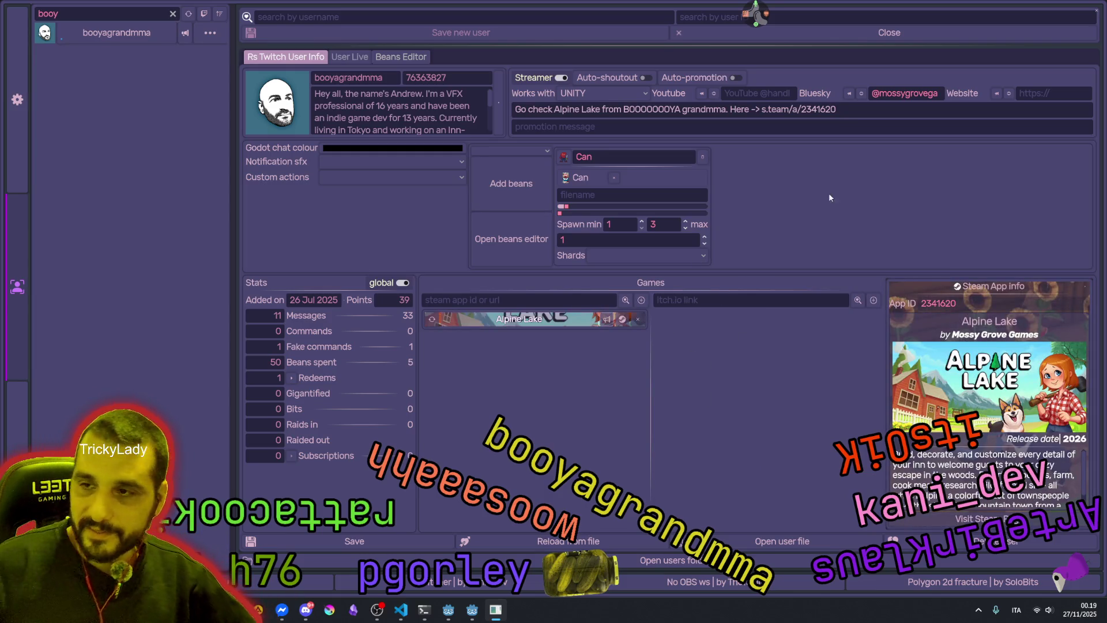
click(622, 320)
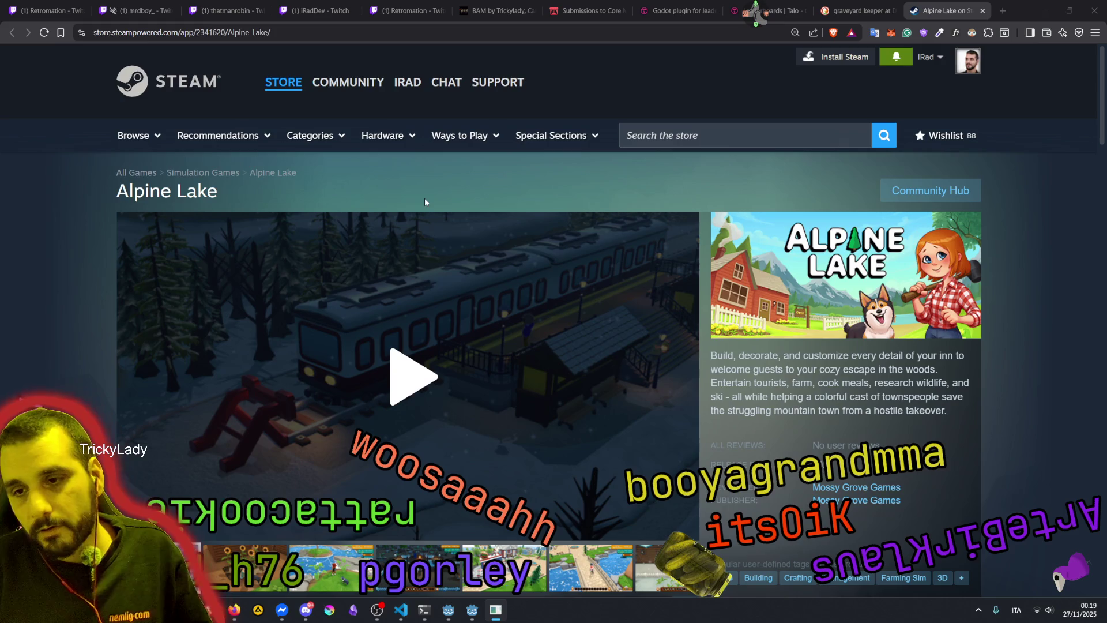
Start the Alpine Lake trailer and switch it to full screen
click(404, 372)
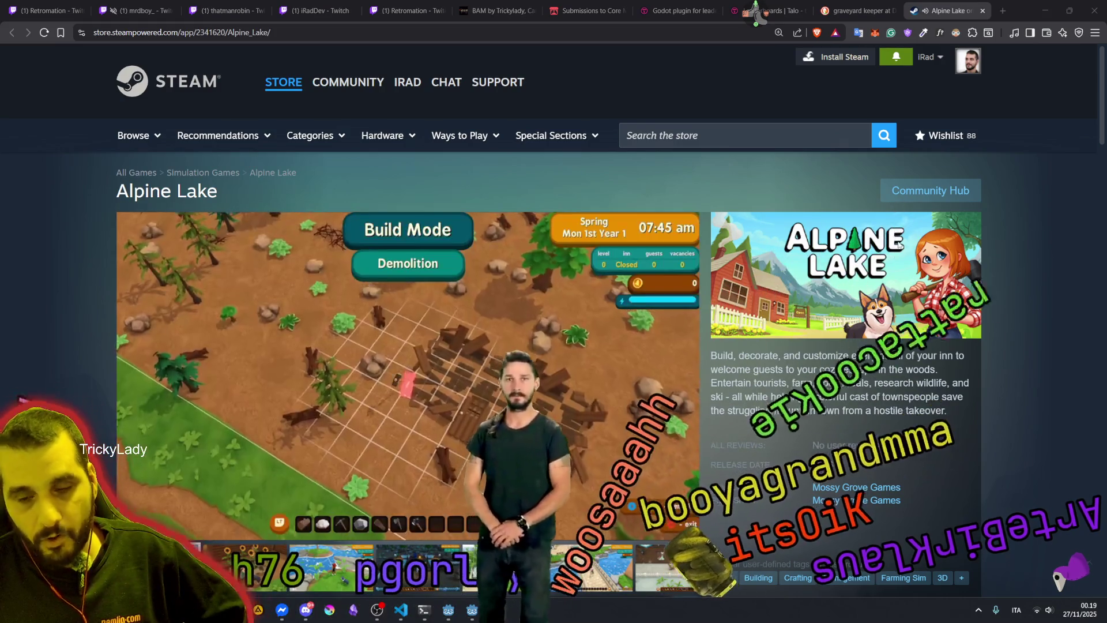
scroll(438, 317, down, 1)
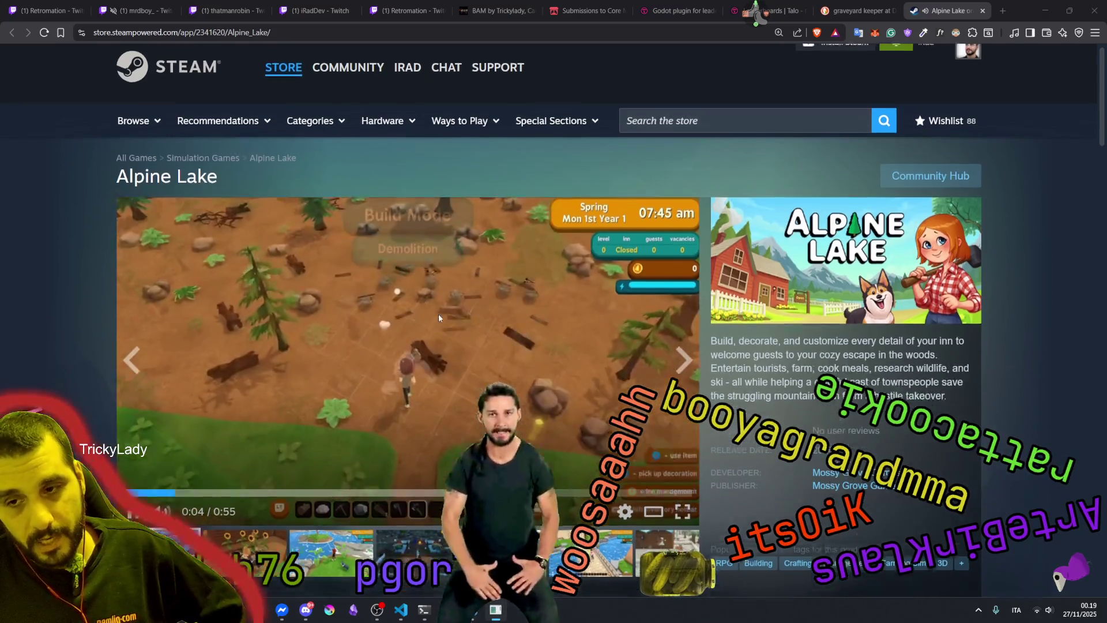
scroll(438, 313, down, 4)
scroll(542, 303, up, 4)
scroll(646, 305, down, 3)
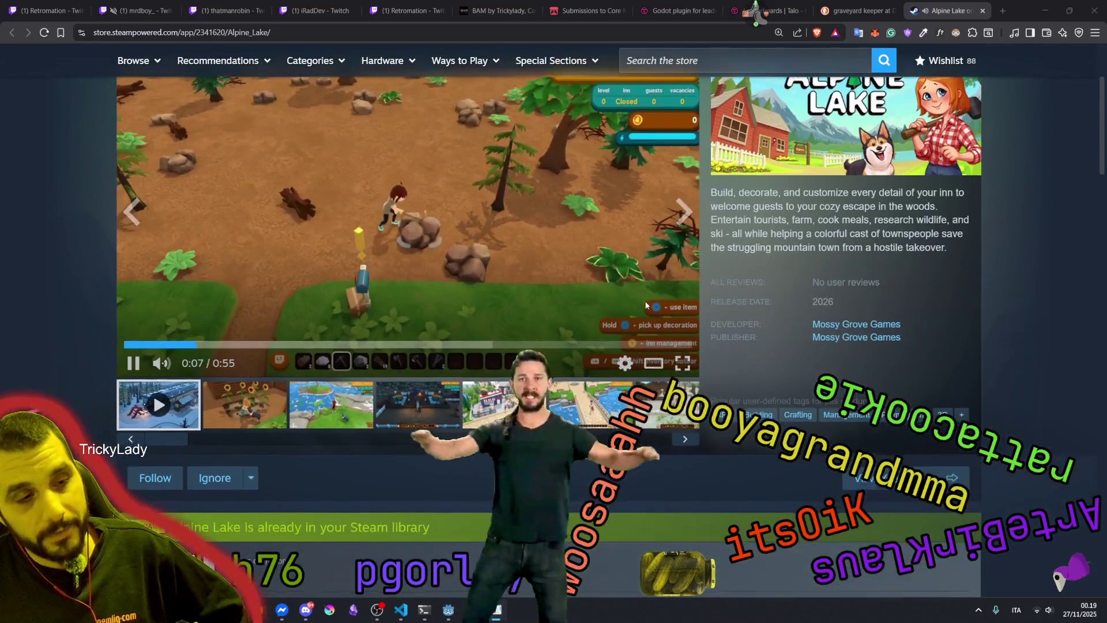
scroll(645, 306, down, 3)
scroll(648, 289, up, 3)
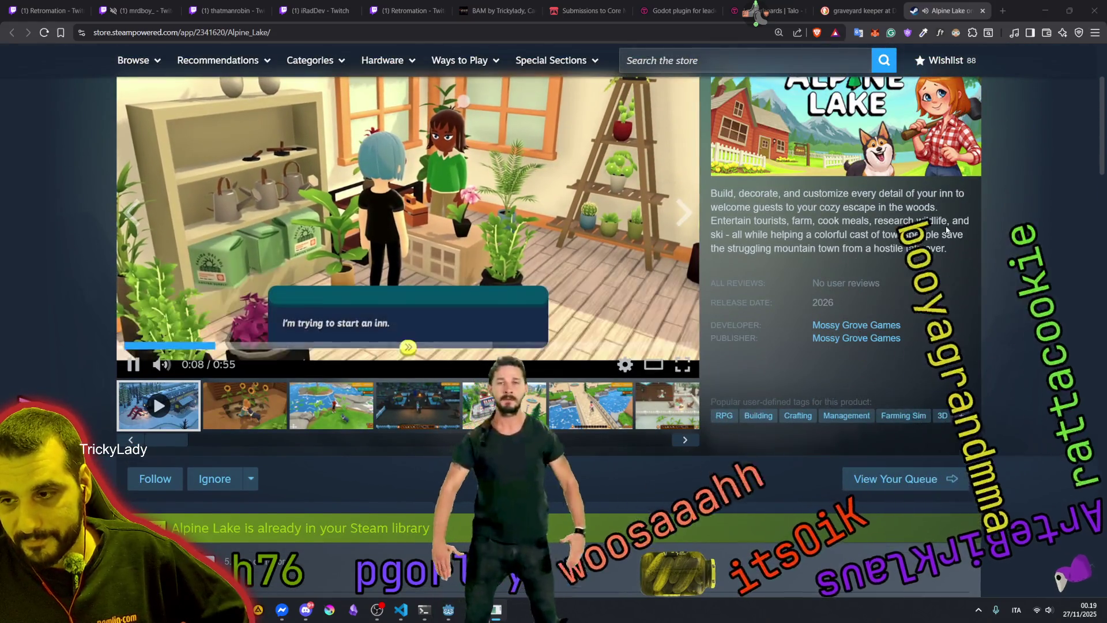
click(682, 364)
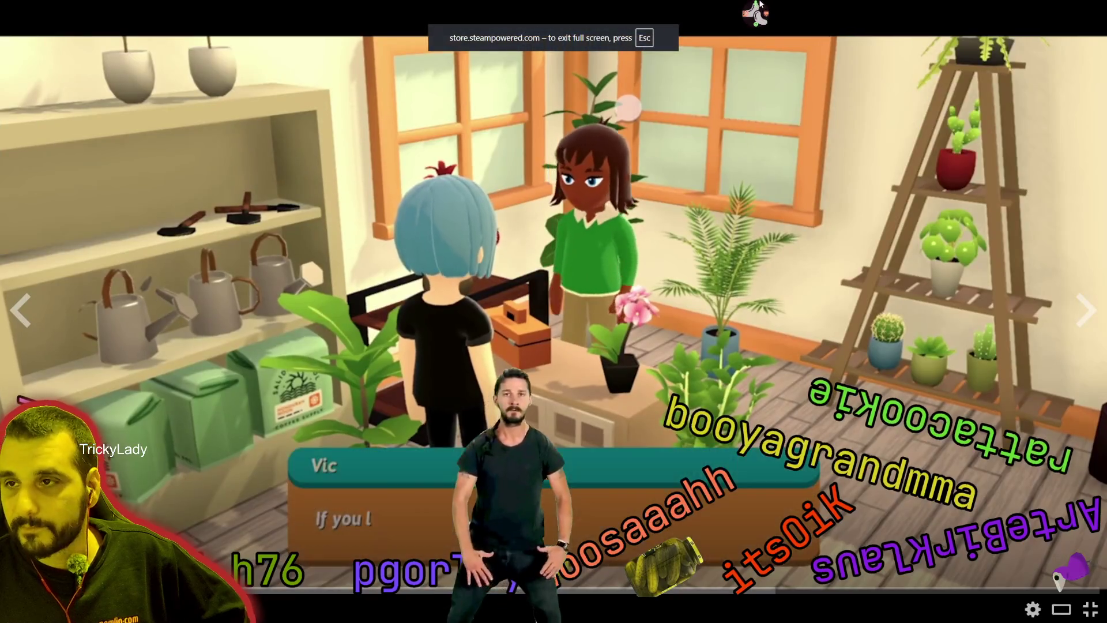
Watch the Alpine Lake trailer and screenshots full screen, then exit with Esc
click(759, 7)
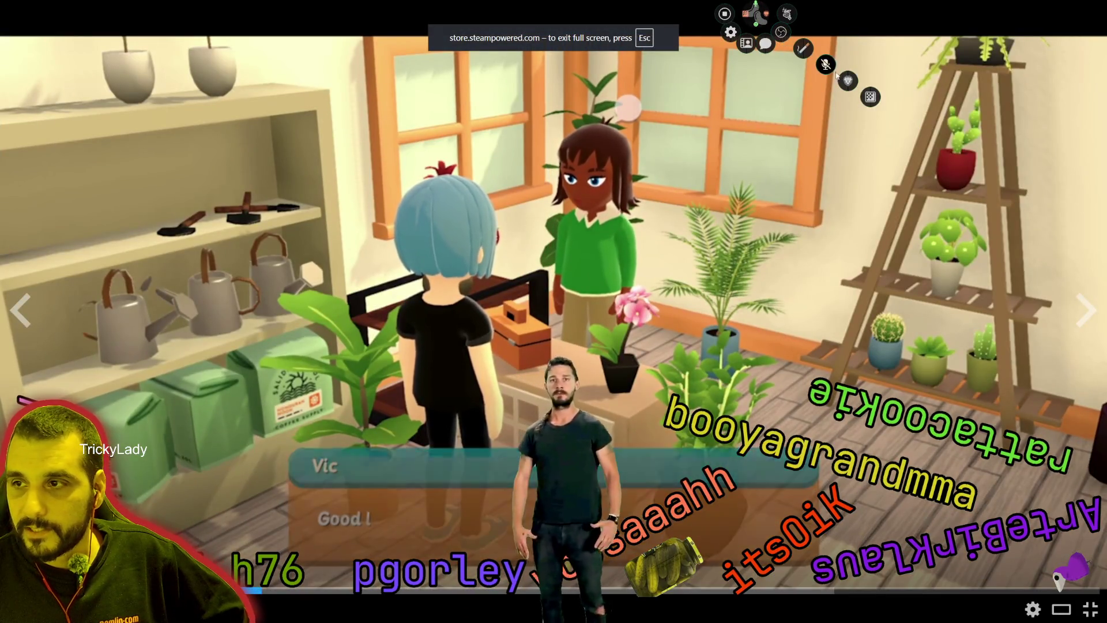
click(757, 16)
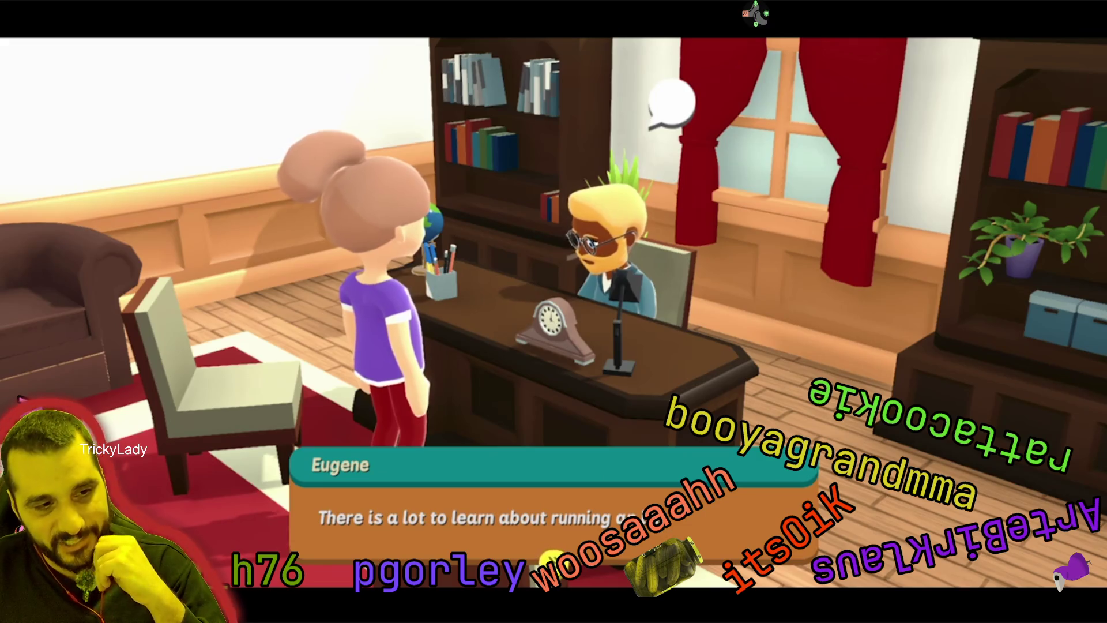
key(space)
key(space)
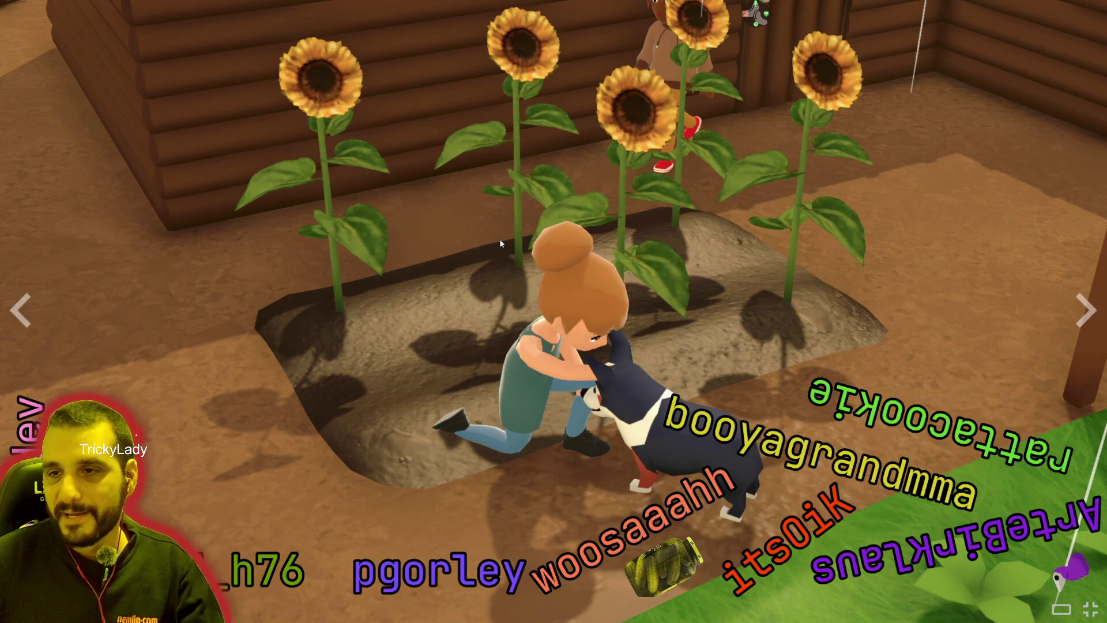
key(Escape)
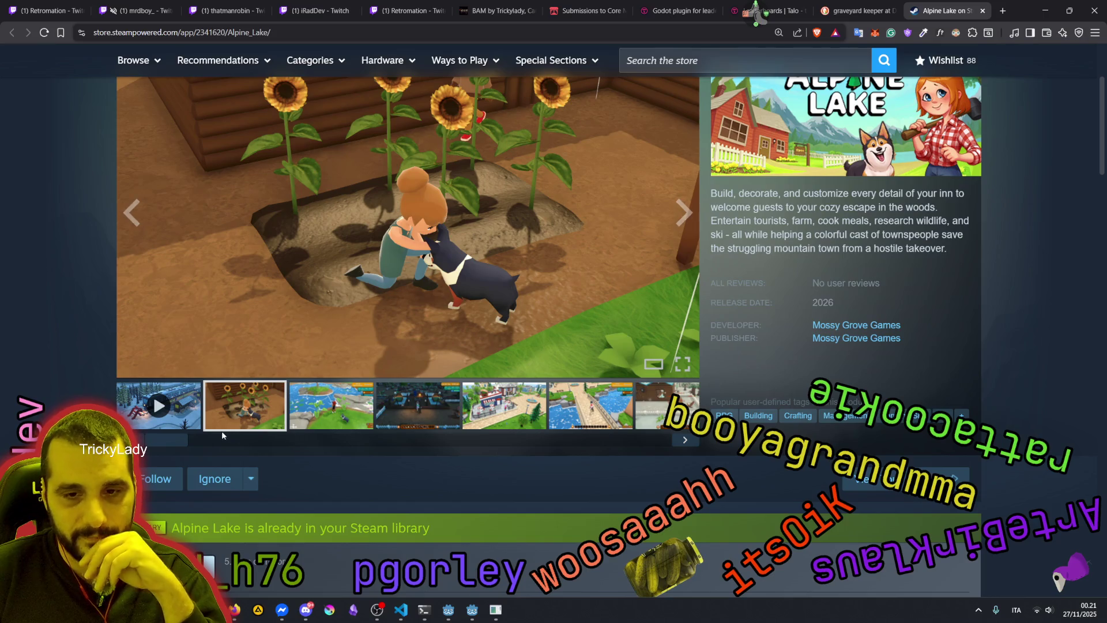
Close the Alpine Lake store tab
scroll(222, 435, up, 2)
scroll(223, 434, up, 1)
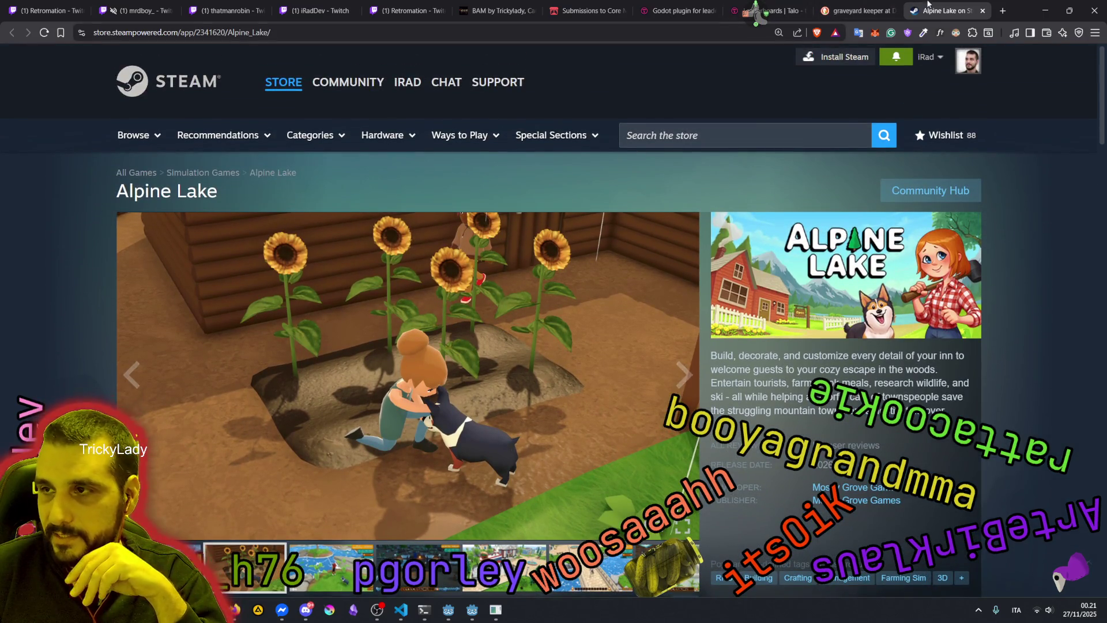
middle_click(918, 16)
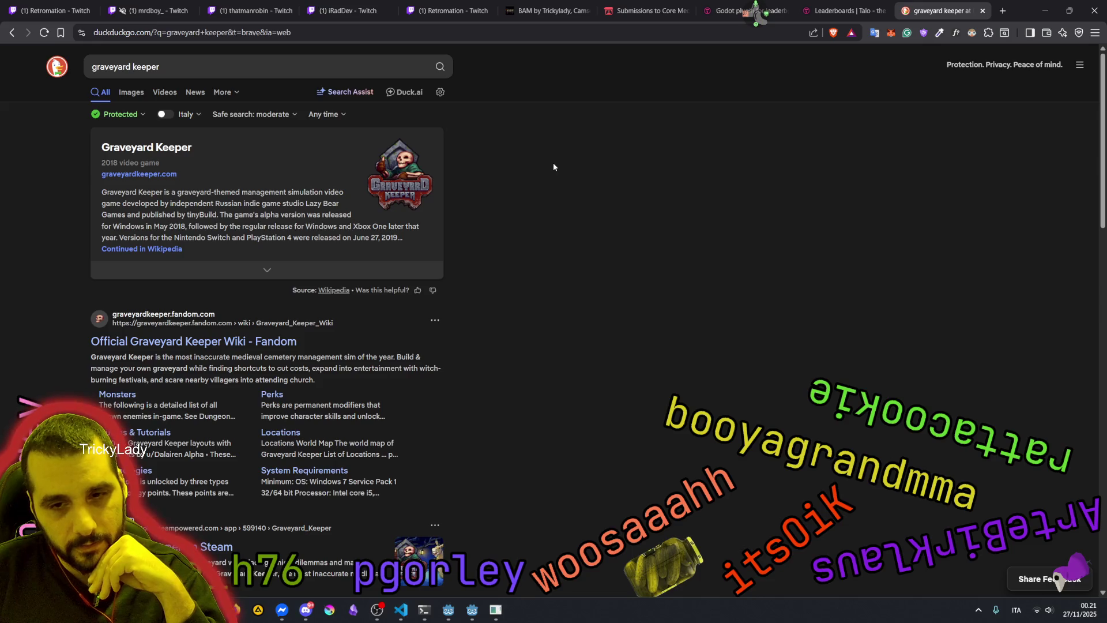
Review the Mng.gd changes in VS Code, then bring up the Godot editor
mouse_move(465, 577)
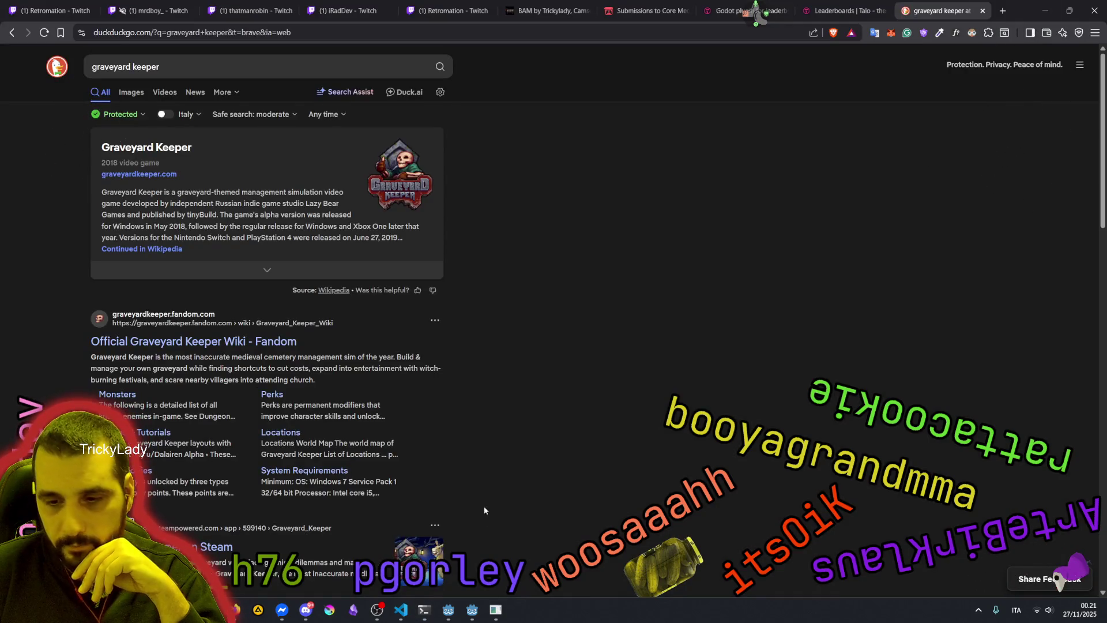
click(401, 609)
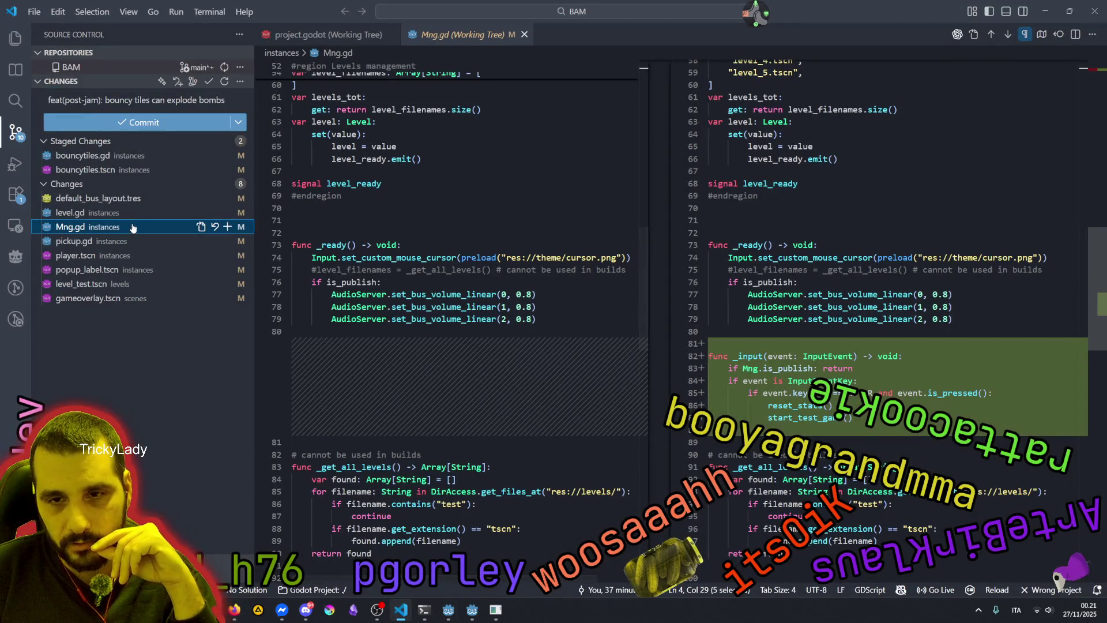
scroll(781, 305, down, 3)
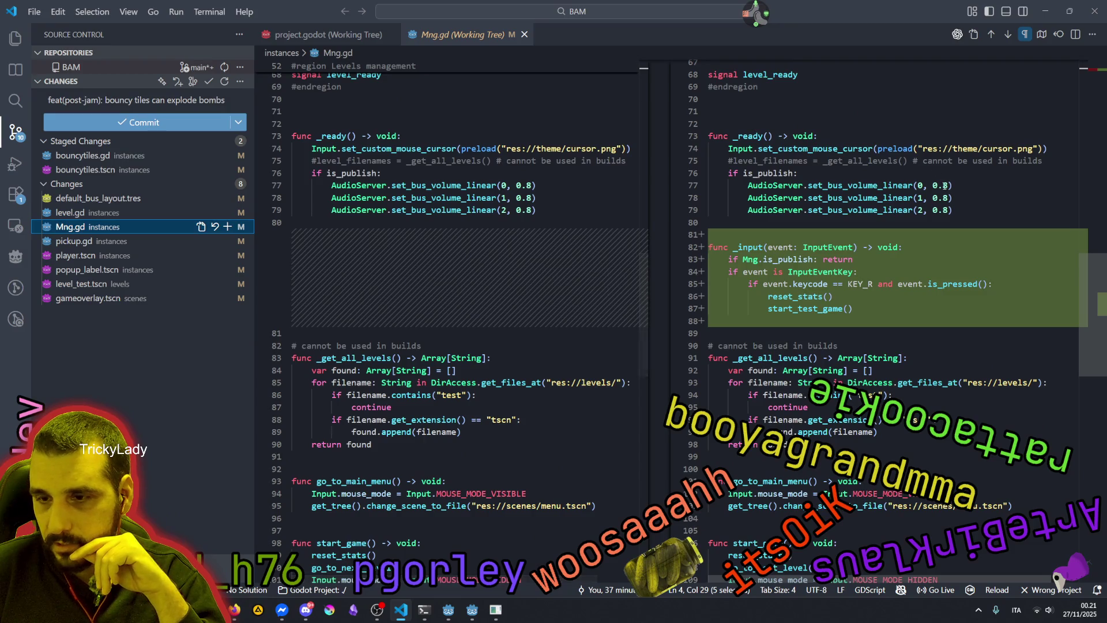
click(471, 611)
click(500, 615)
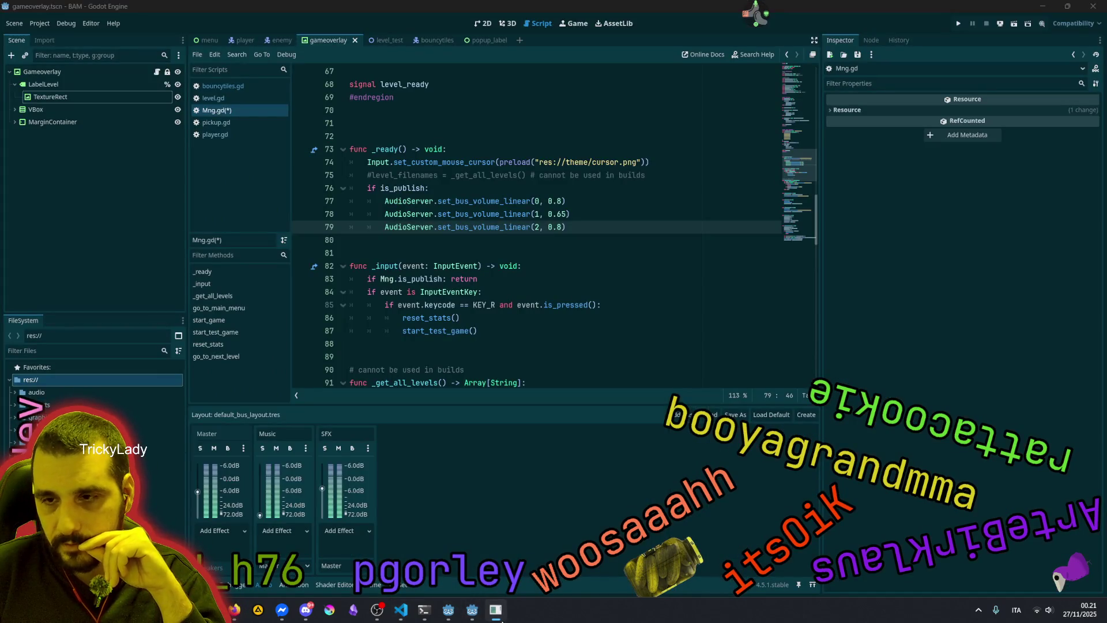
Save Mng.gd and run the BAM project with F5 to reach its main menu
click(467, 617)
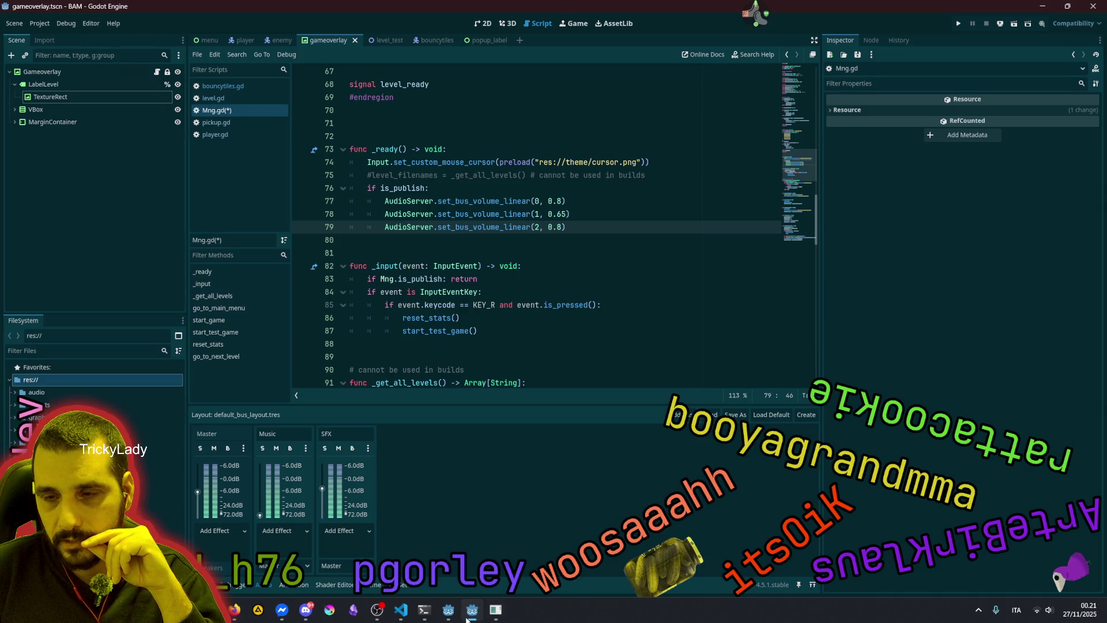
click(469, 614)
click(470, 611)
click(591, 257)
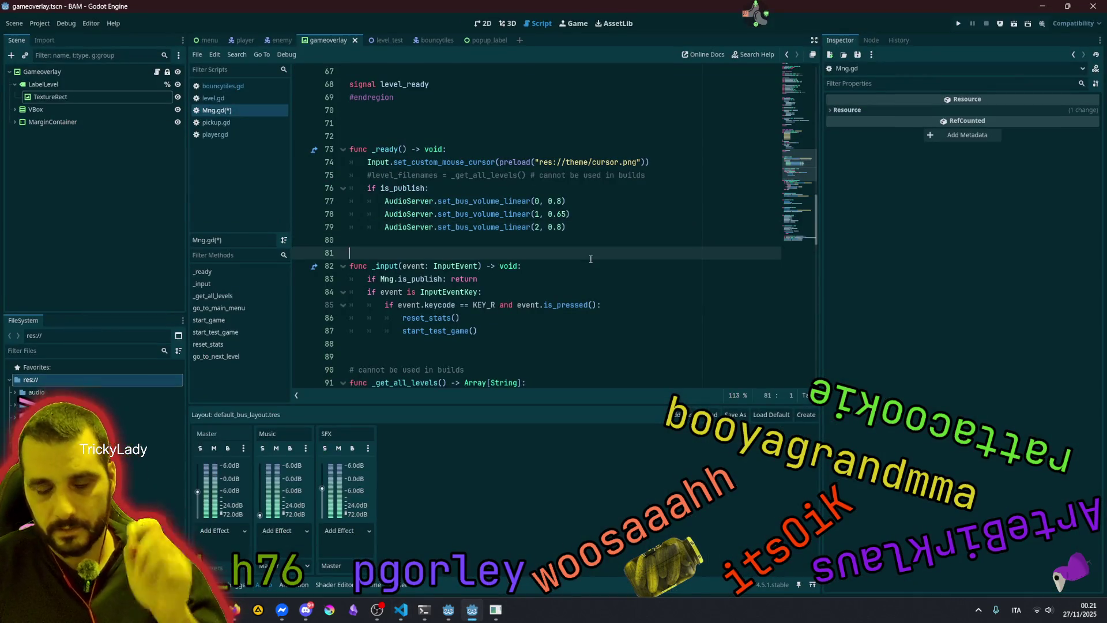
key(F5)
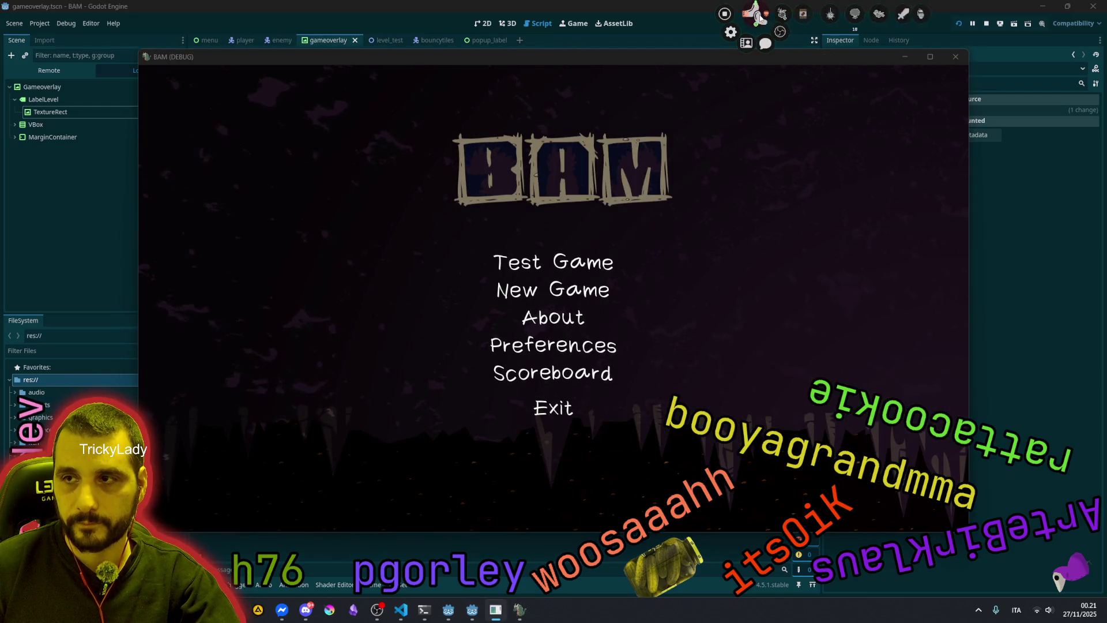
Start a New Game at Level 1 and maximize the BAM (DEBUG) window
click(554, 249)
click(555, 261)
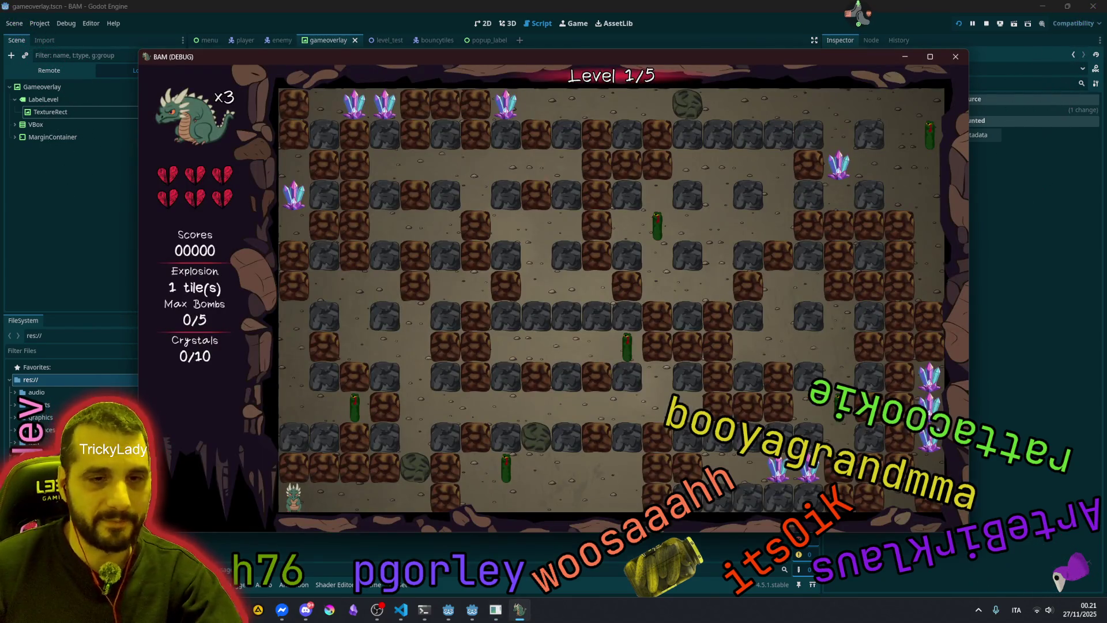
double_click(565, 53)
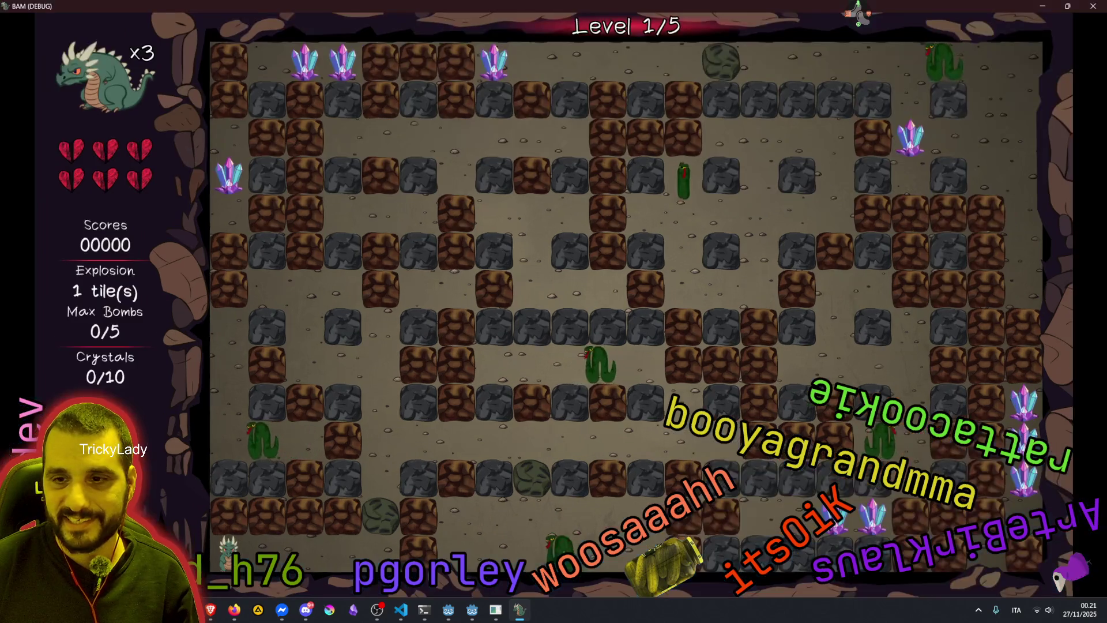
Move the dragon right, drop a bomb, retreat left, then close the game
key(Right)
key(Right)
key(Right)
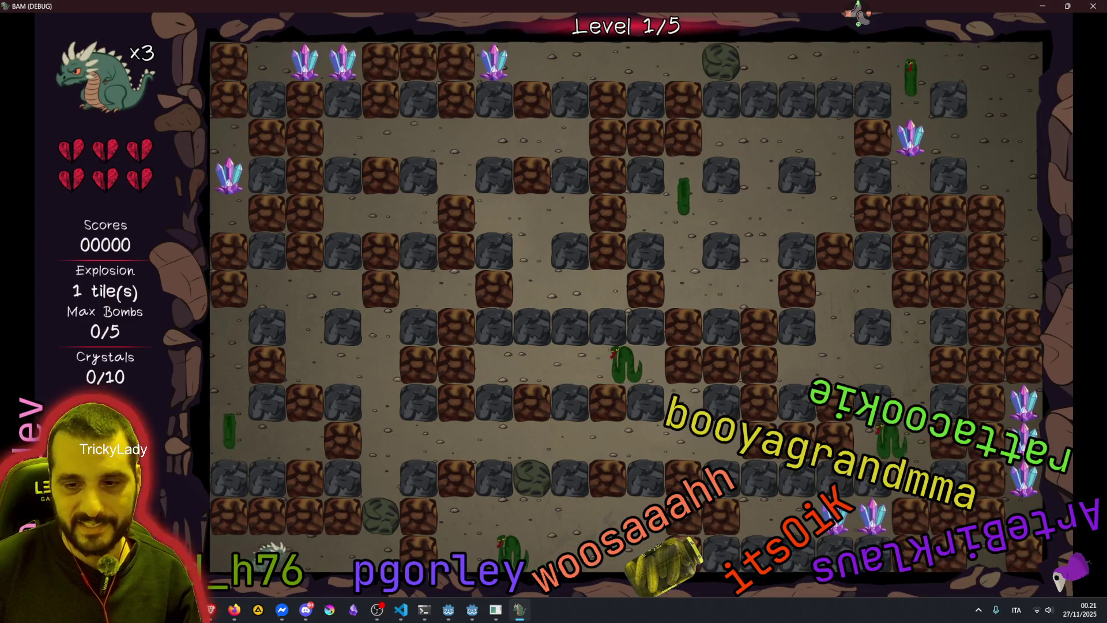
key(space)
key(Left)
key(Left)
key(Left)
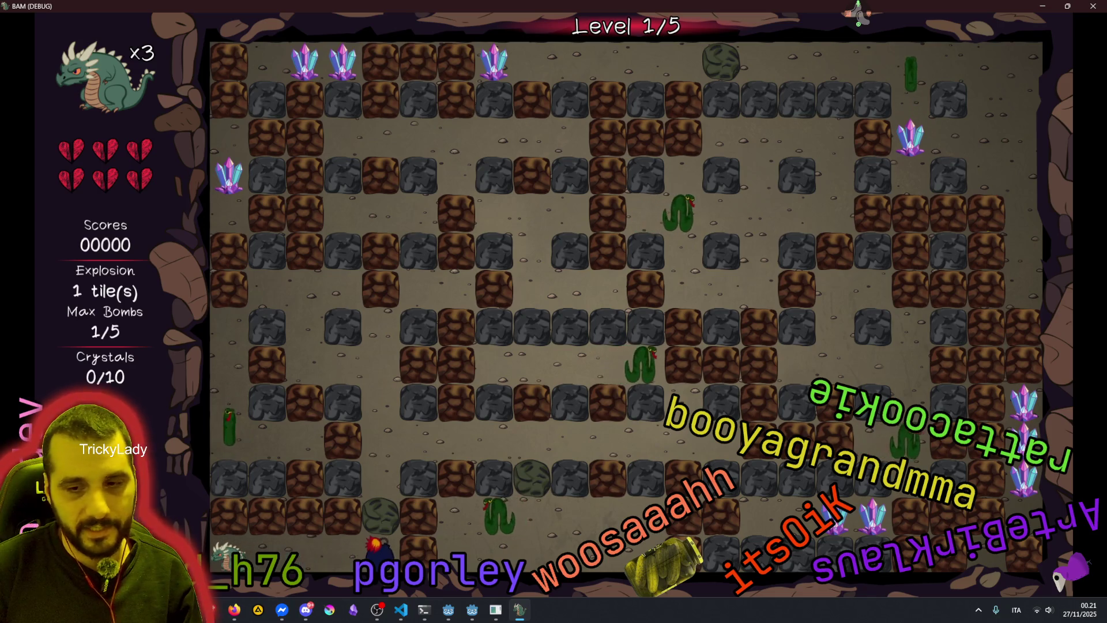
key(alt+F4)
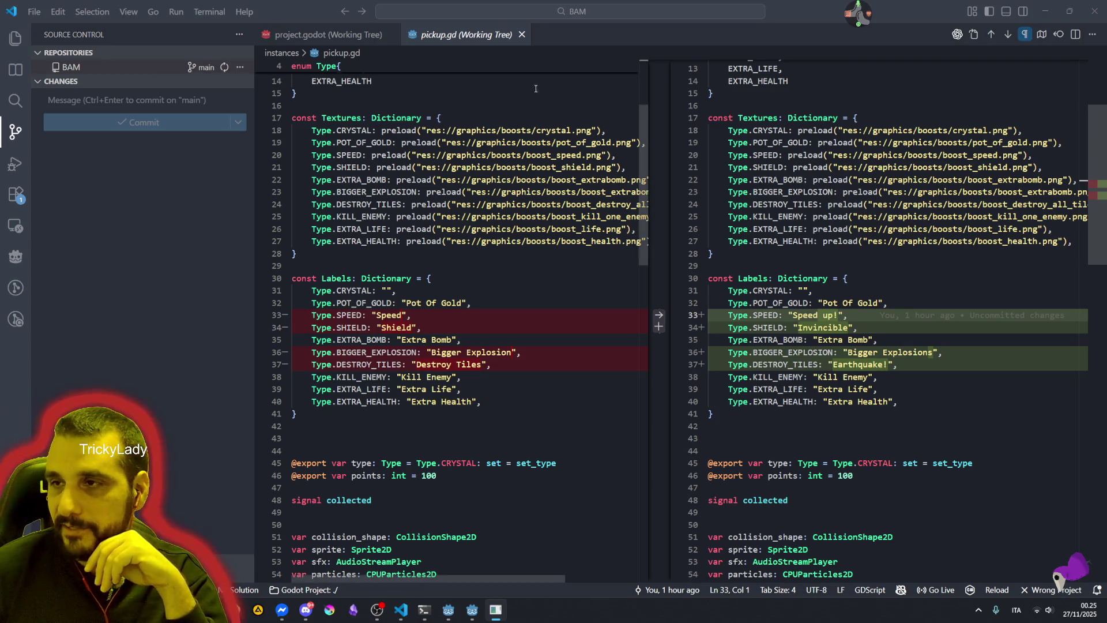
Show the stream chat panel from the avatar widget, then select and clear some chat text
click(853, 16)
click(868, 43)
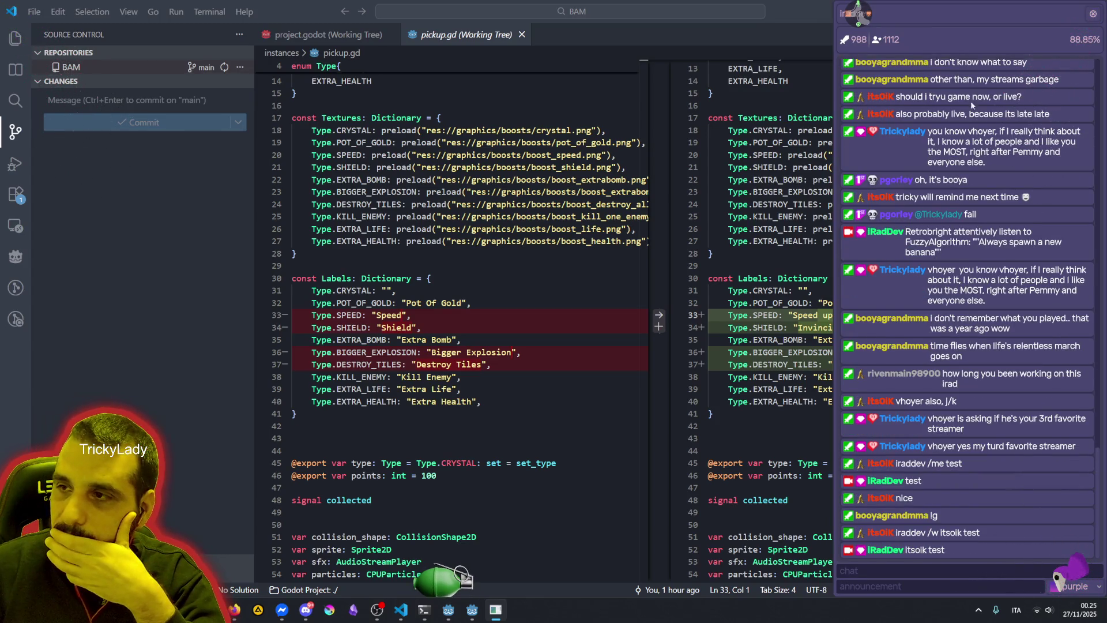
drag(977, 81, 1045, 81)
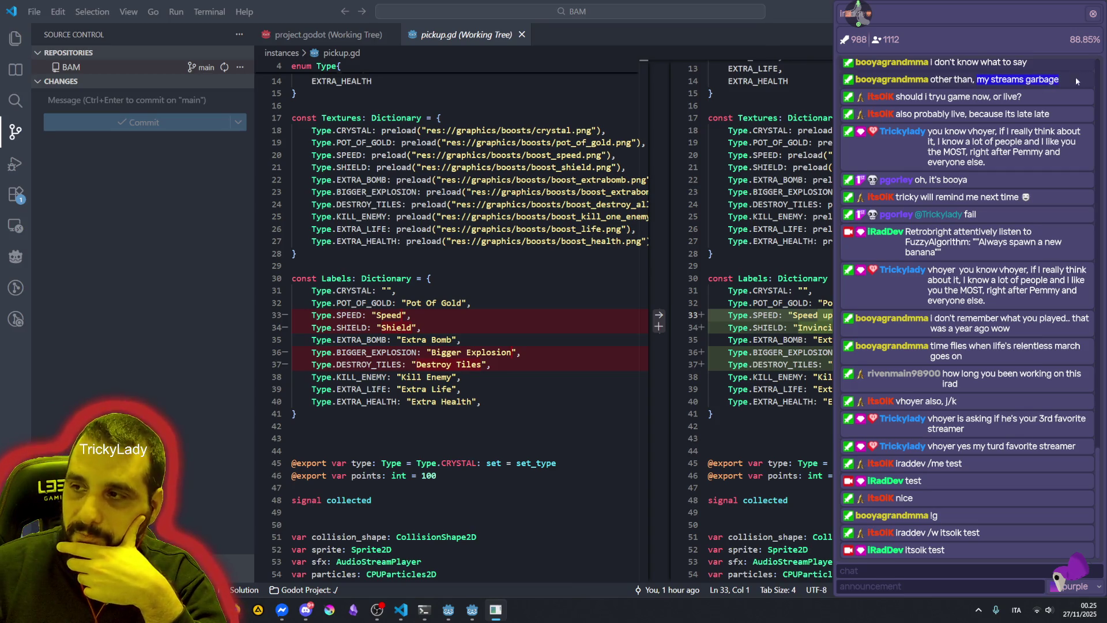
click(1042, 82)
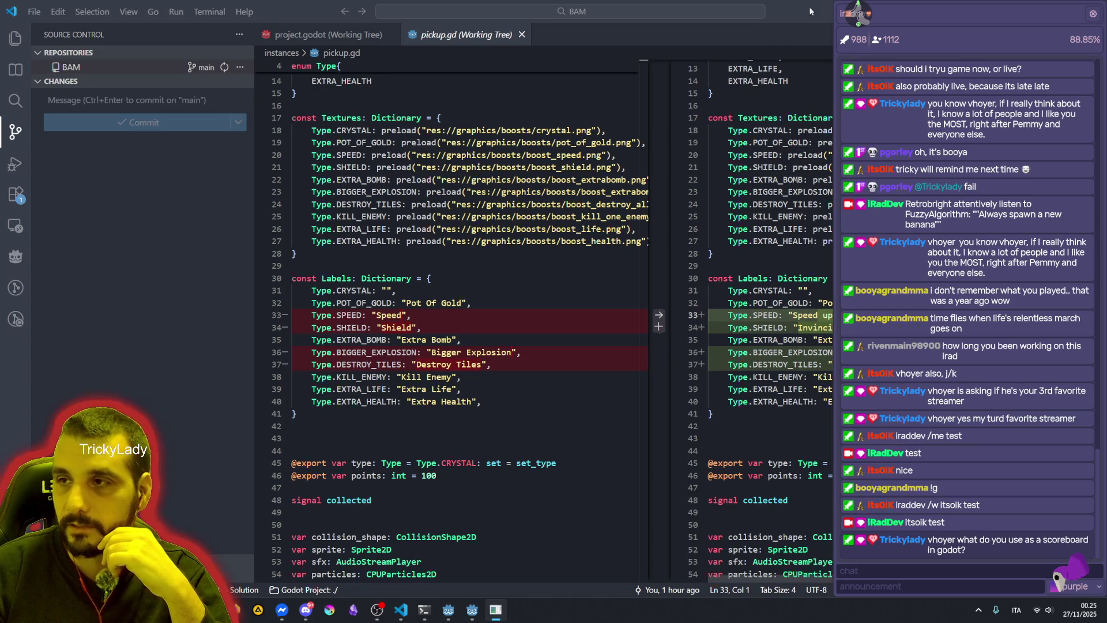
Bring the Ridiculous Stream Godot editor forward from the taskbar
mouse_move(856, 37)
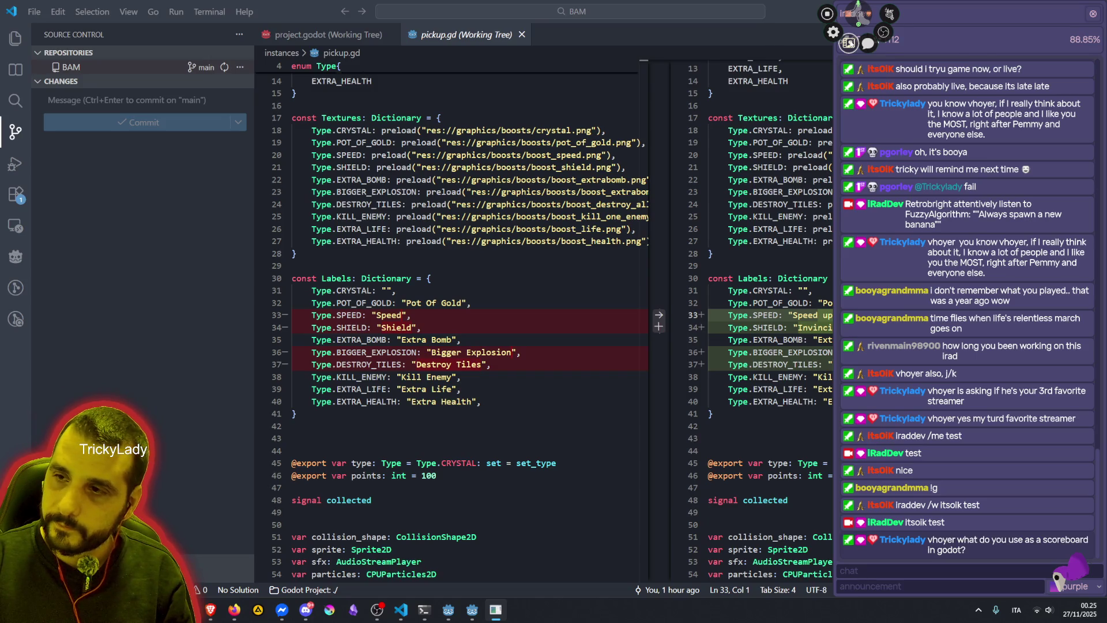
mouse_move(455, 610)
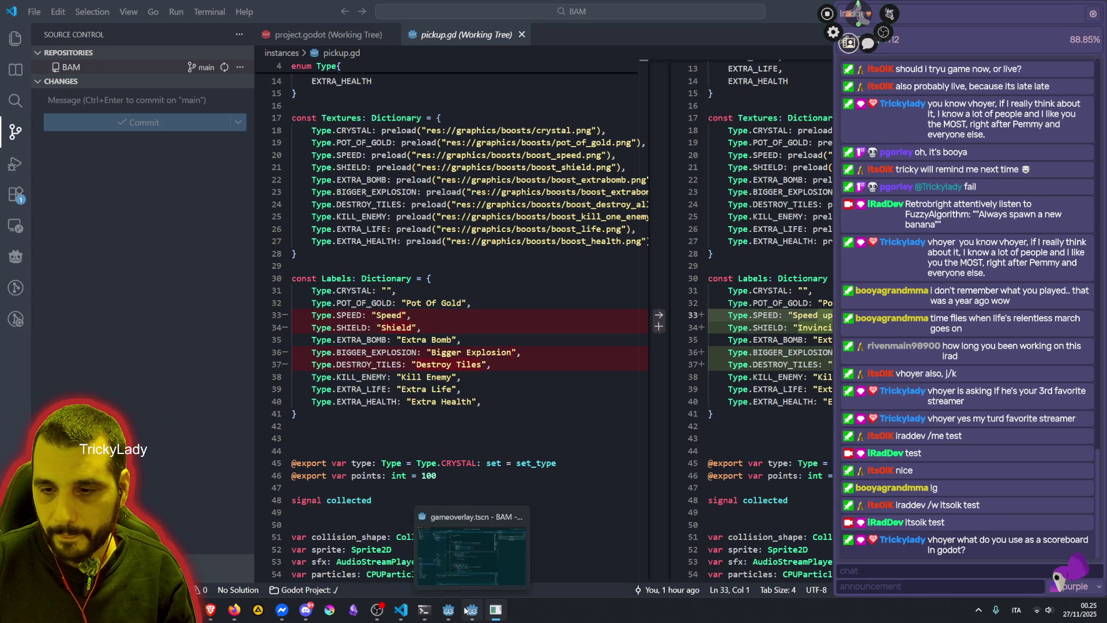
click(455, 609)
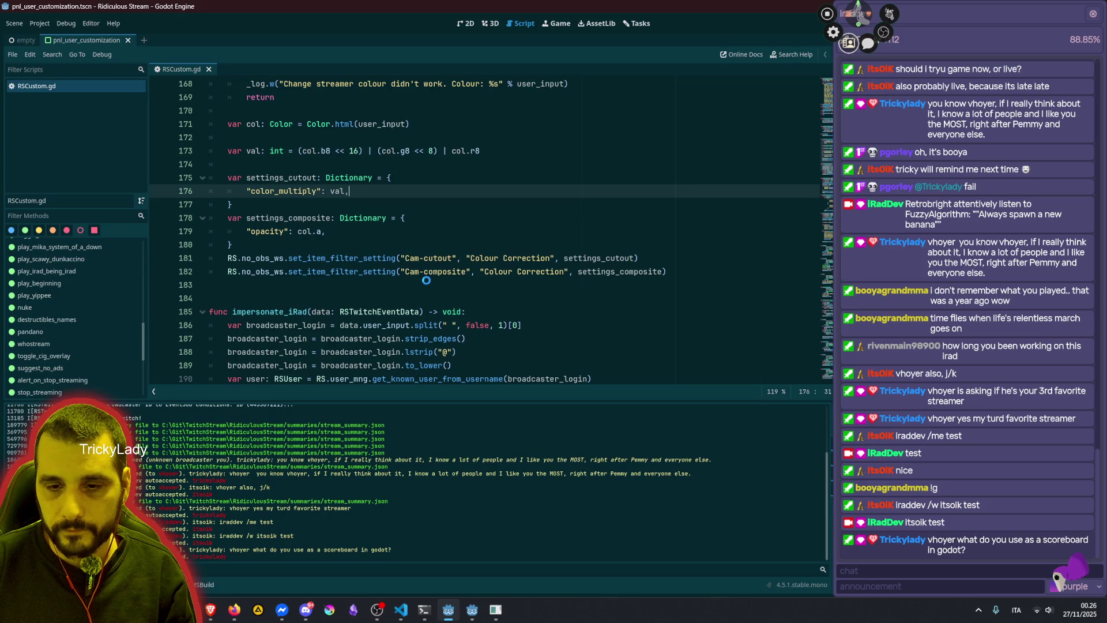
Hide the chat overlay, place the caret in the RSCustom script, then run the Ridiculous Stream project
click(494, 615)
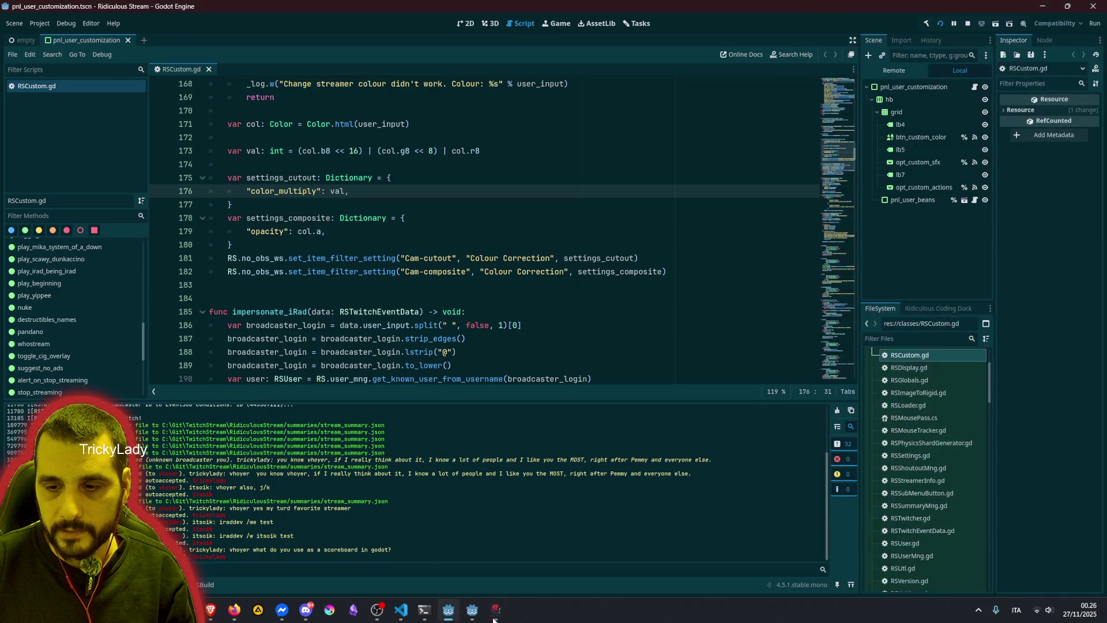
click(461, 244)
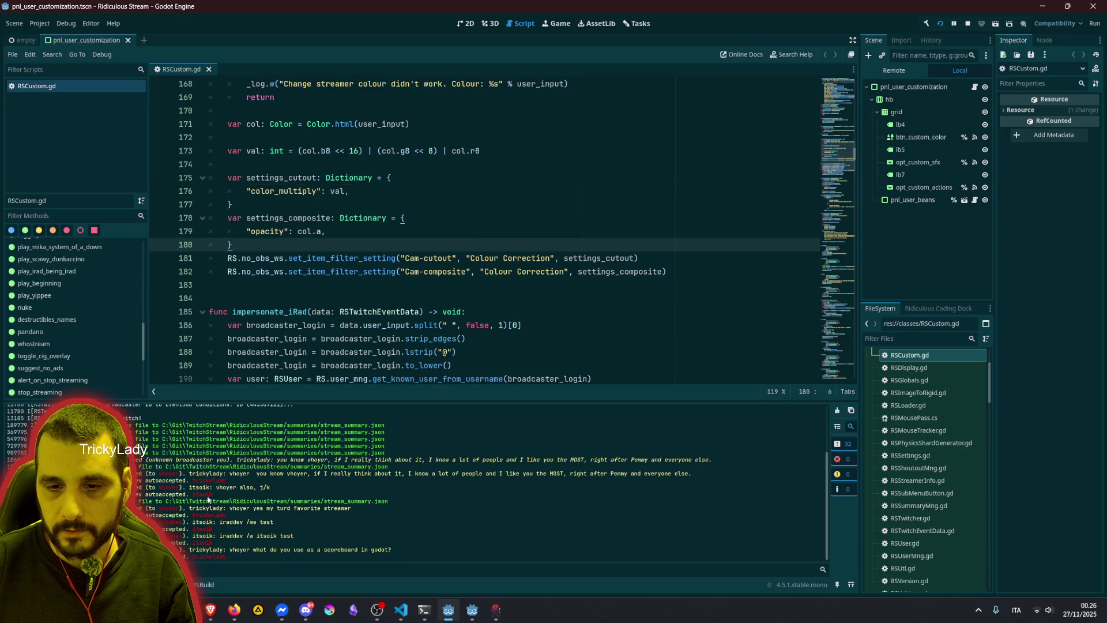
click(455, 286)
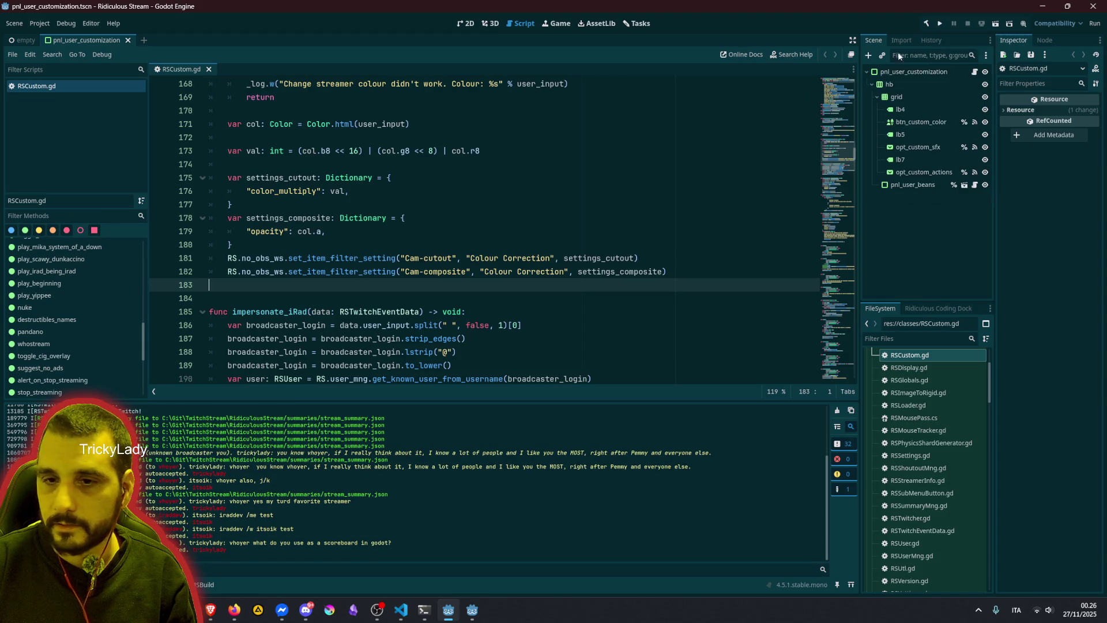
drag(392, 543, 249, 516)
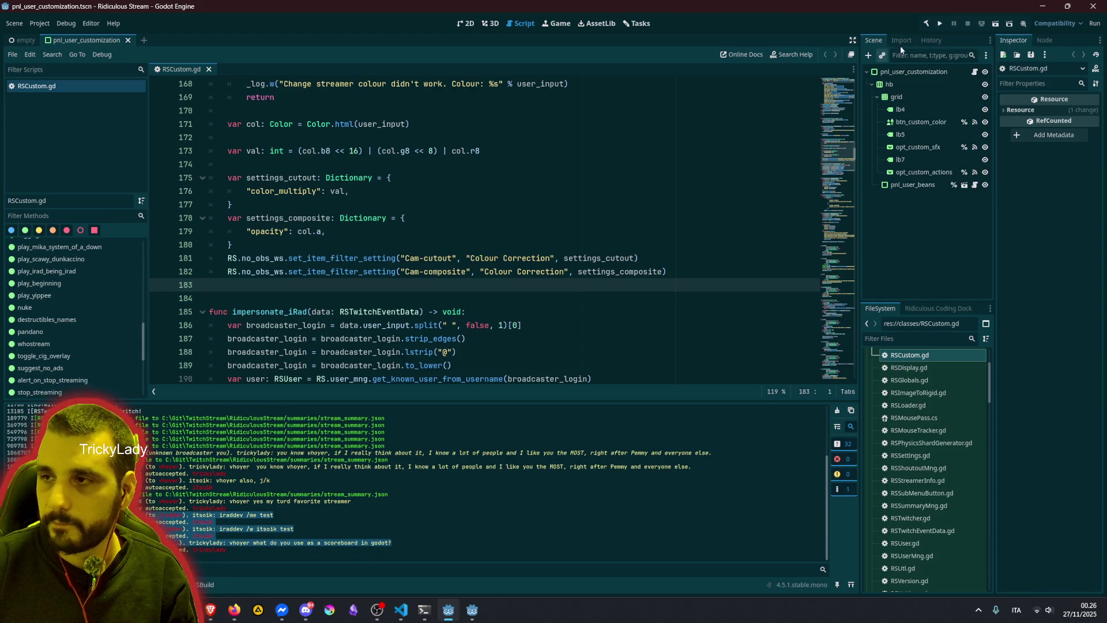
click(942, 25)
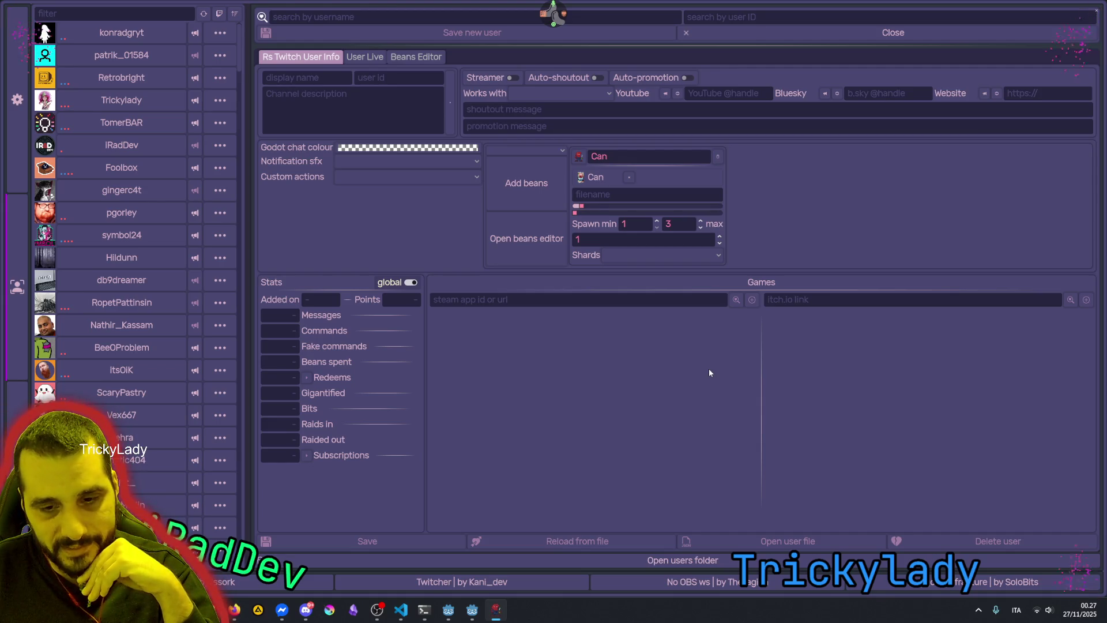
Close the user info window and reopen the user manager from the stream widget
click(1095, 13)
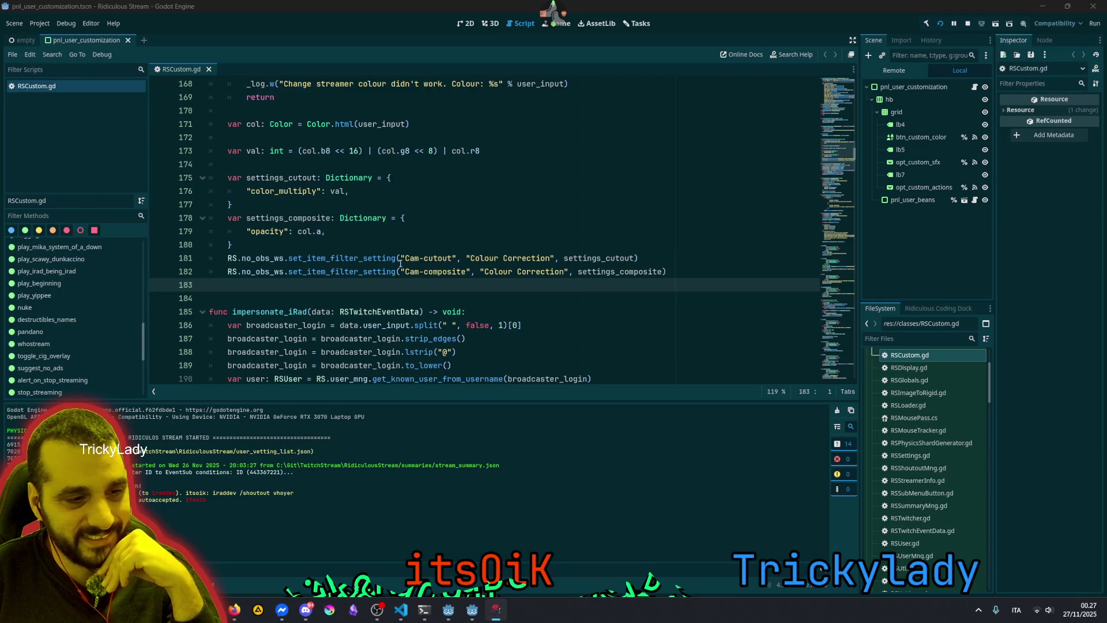
click(490, 150)
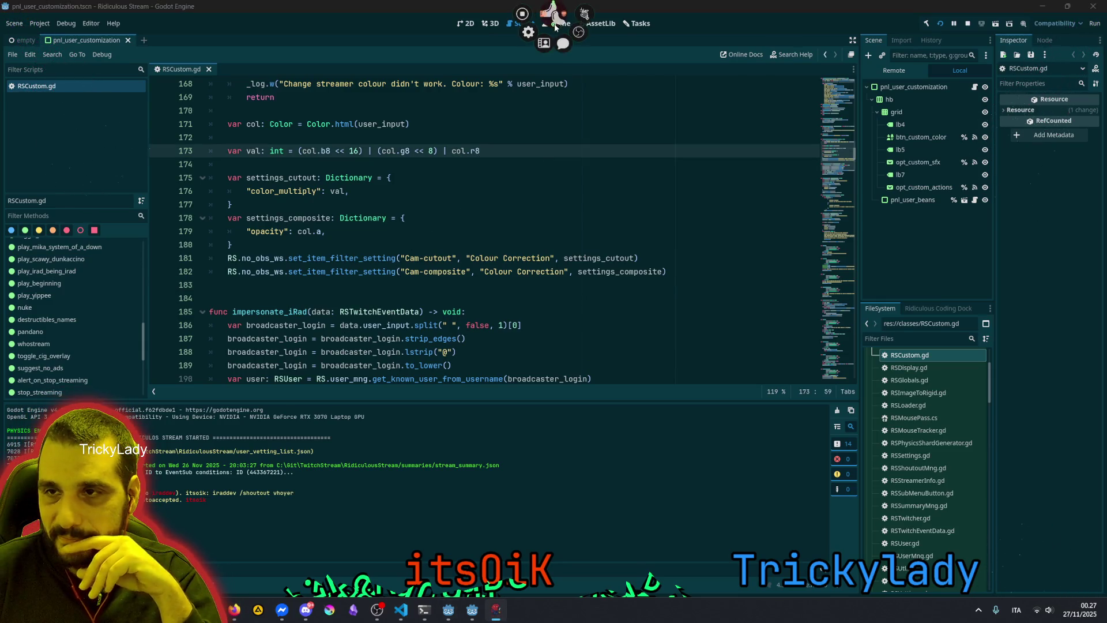
click(544, 42)
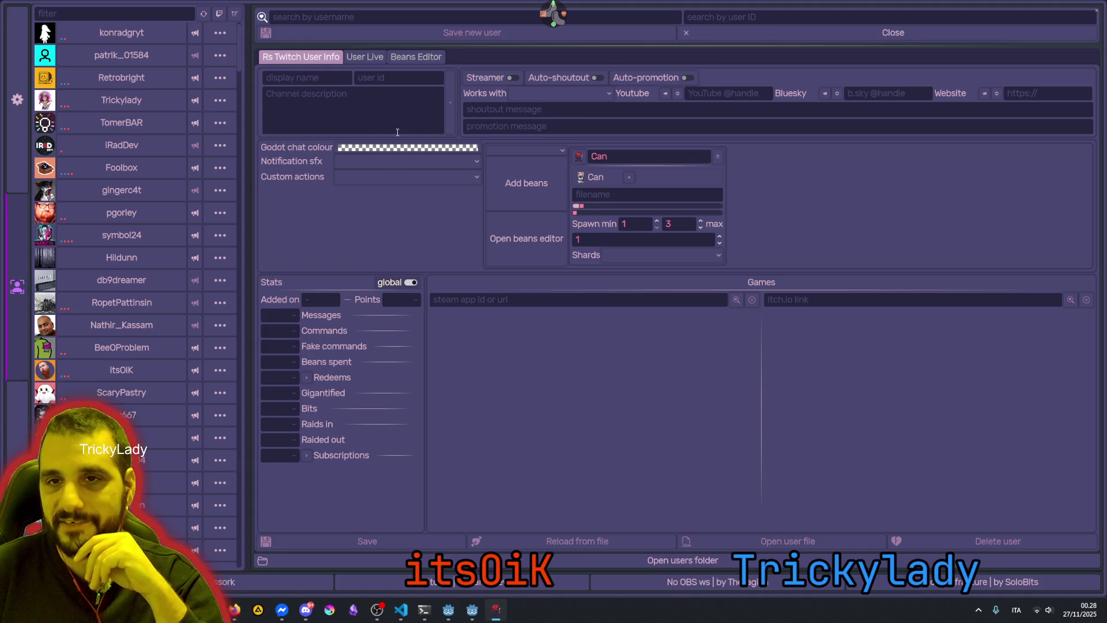
Filter users by 'vho', load the matching profile, and open their Twitch channel
scroll(239, 63, down, 3)
scroll(240, 64, up, 3)
click(141, 17)
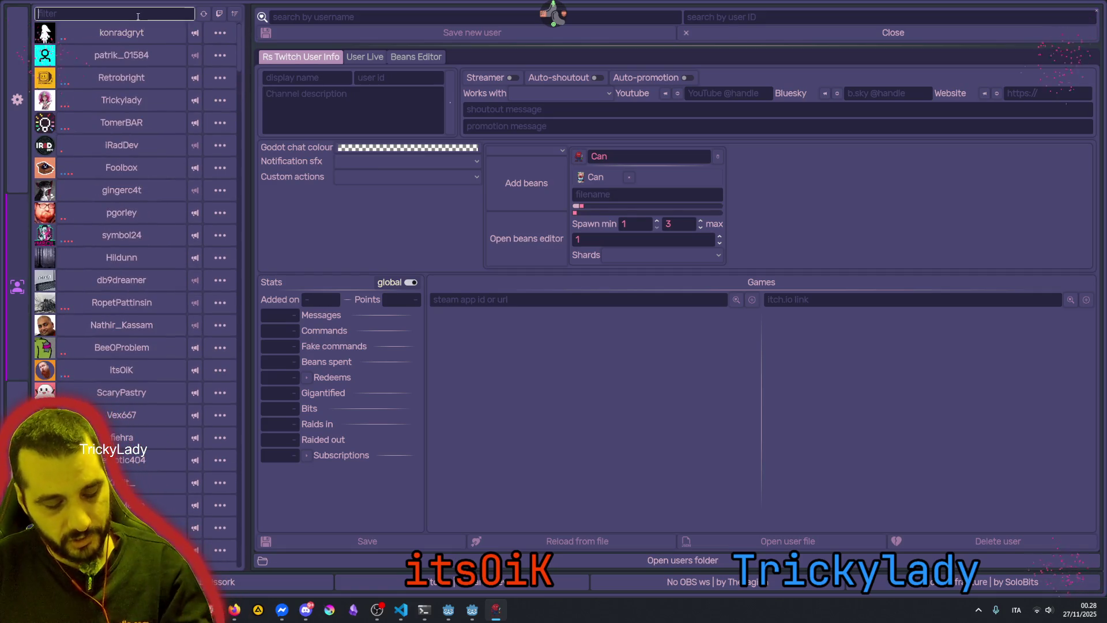
text(vho)
click(142, 33)
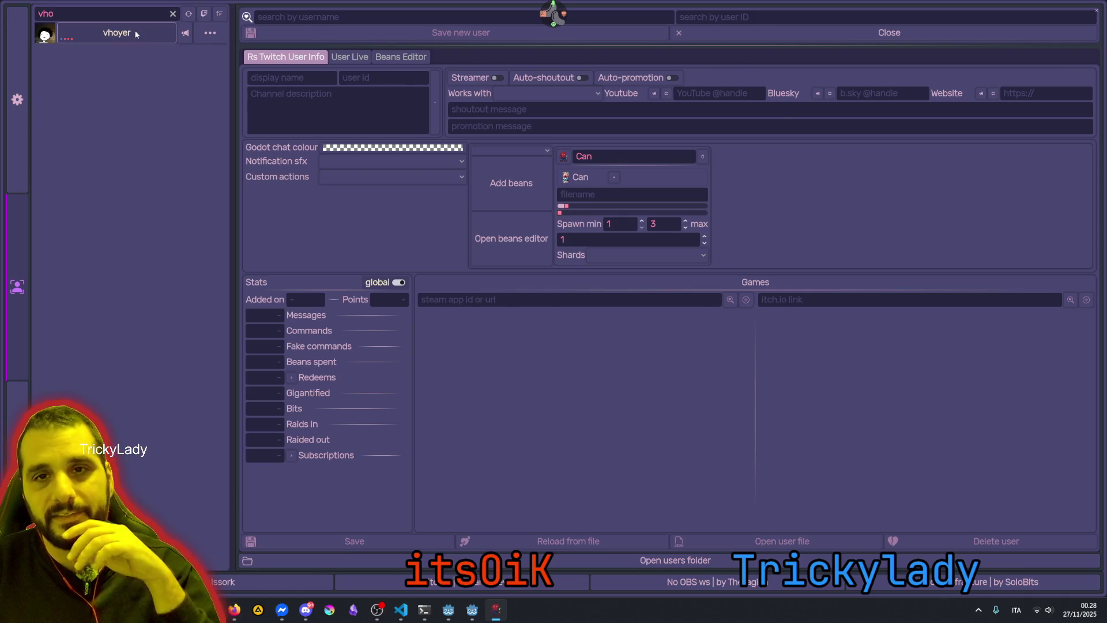
click(44, 35)
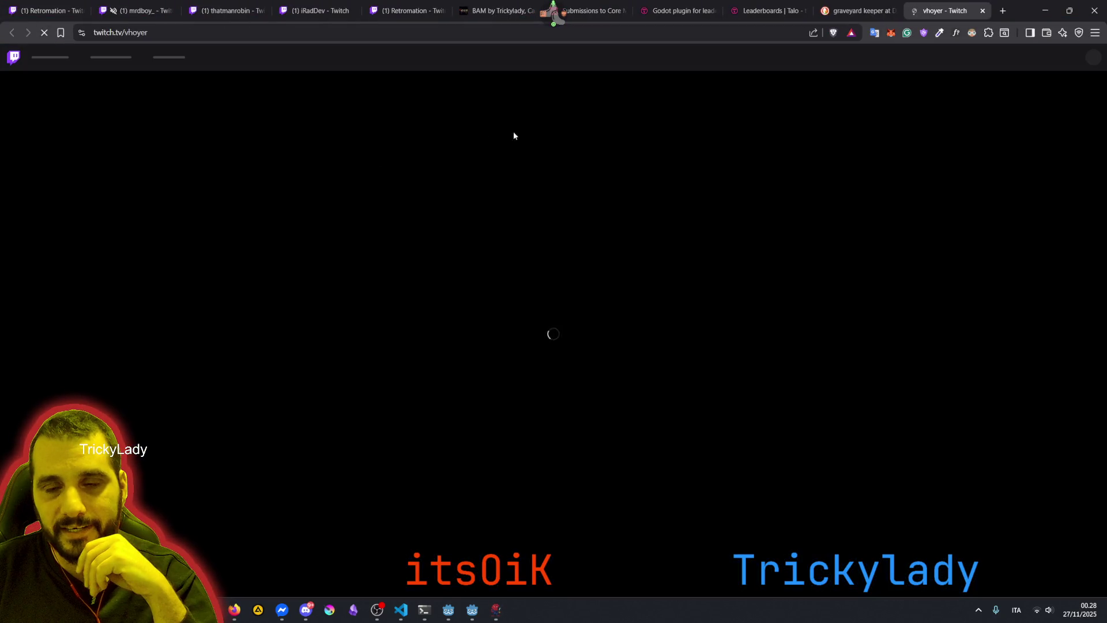
Move the new channel tab, close two other channel tabs, and open another Twitch page
drag(957, 9, 369, 4)
middle_click(413, 9)
middle_click(414, 10)
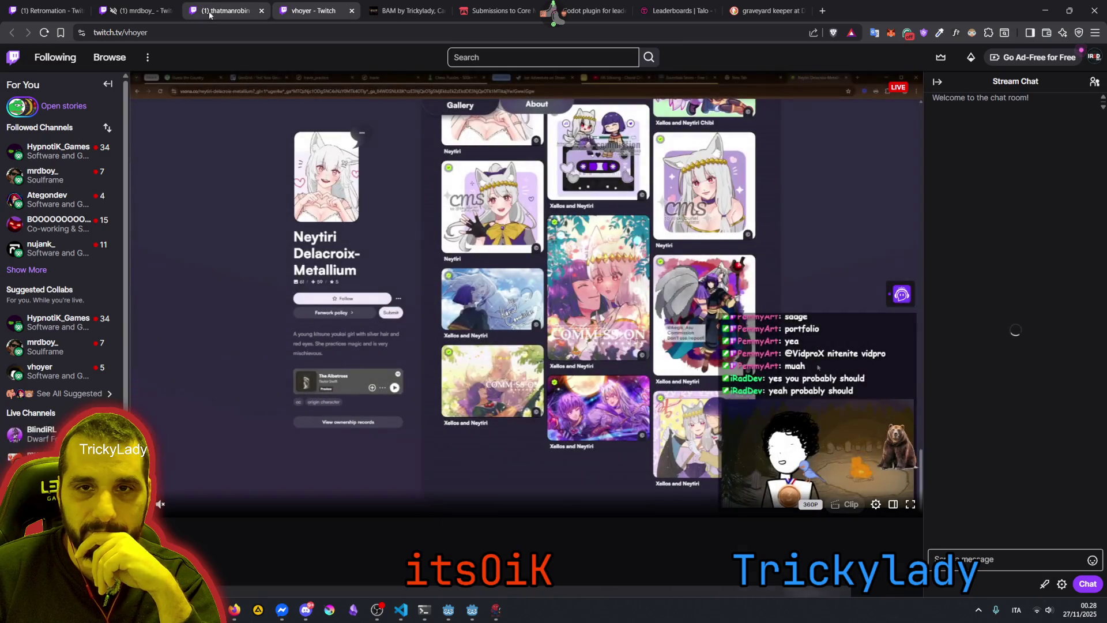
middle_click(60, 7)
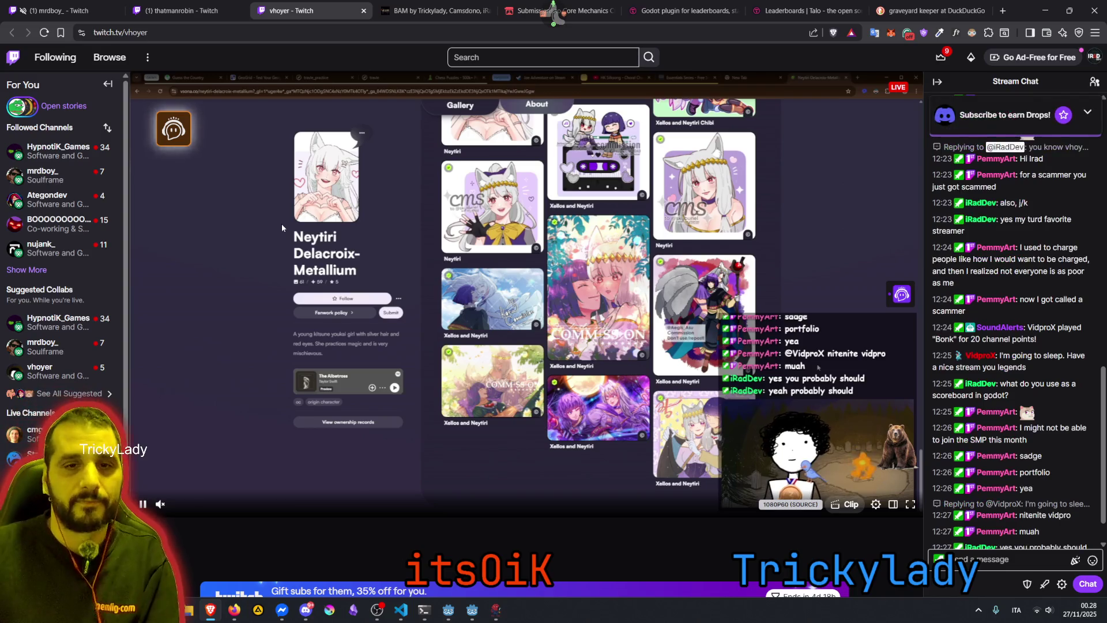
middle_click(49, 206)
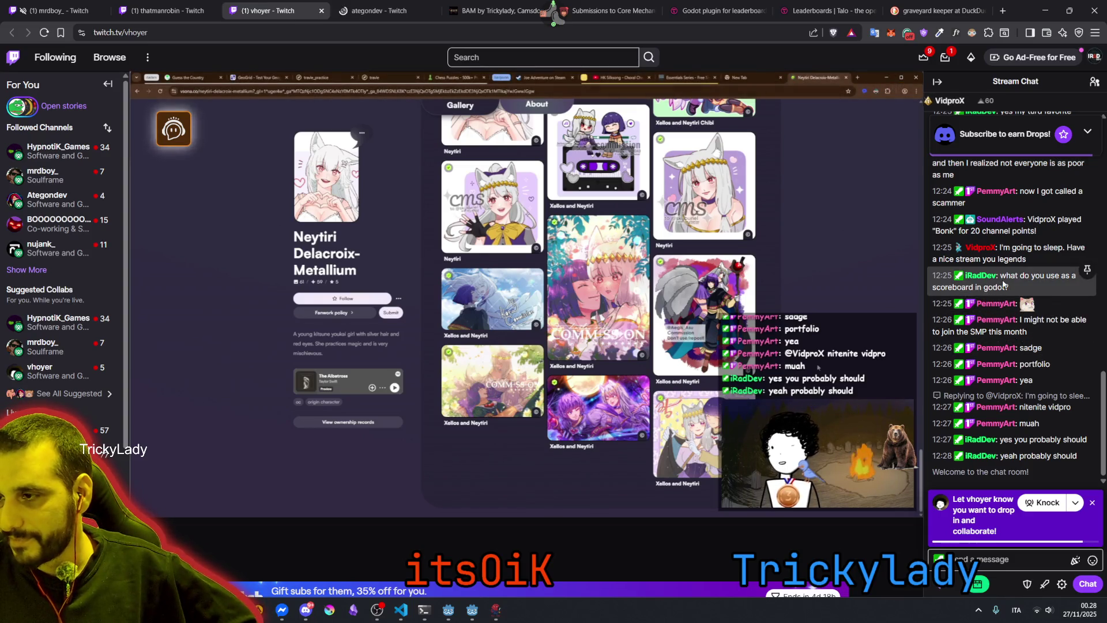
Reload the channel page, select 'Joe Adventure' in the stream title, and return to the user tool
drag(1030, 276, 1001, 276)
drag(1009, 440, 1075, 442)
click(1015, 455)
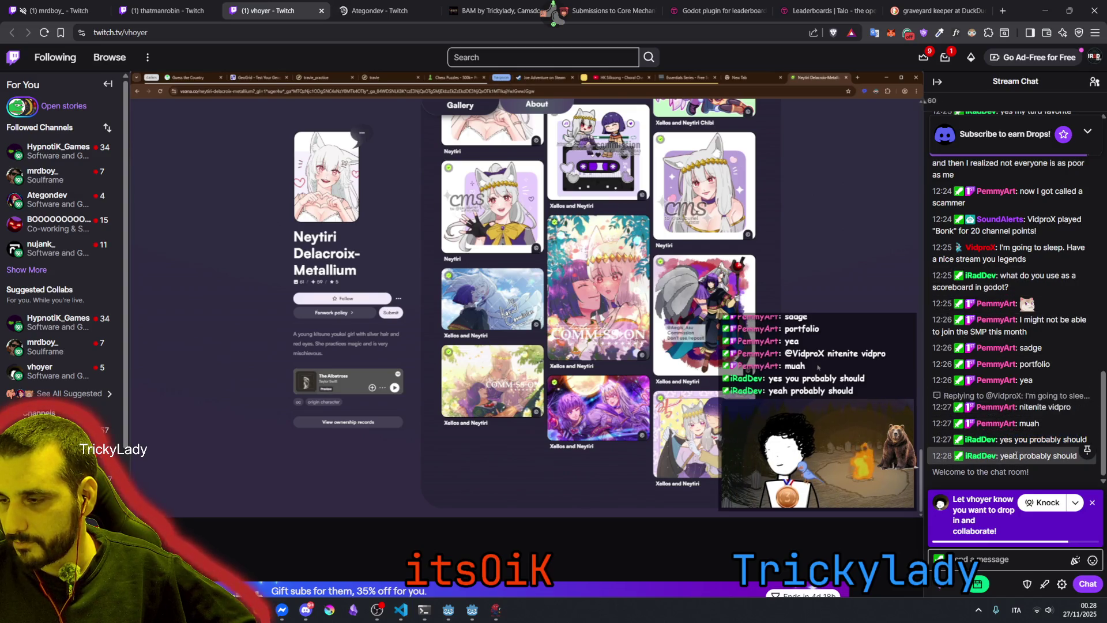
scroll(1013, 285, up, 5)
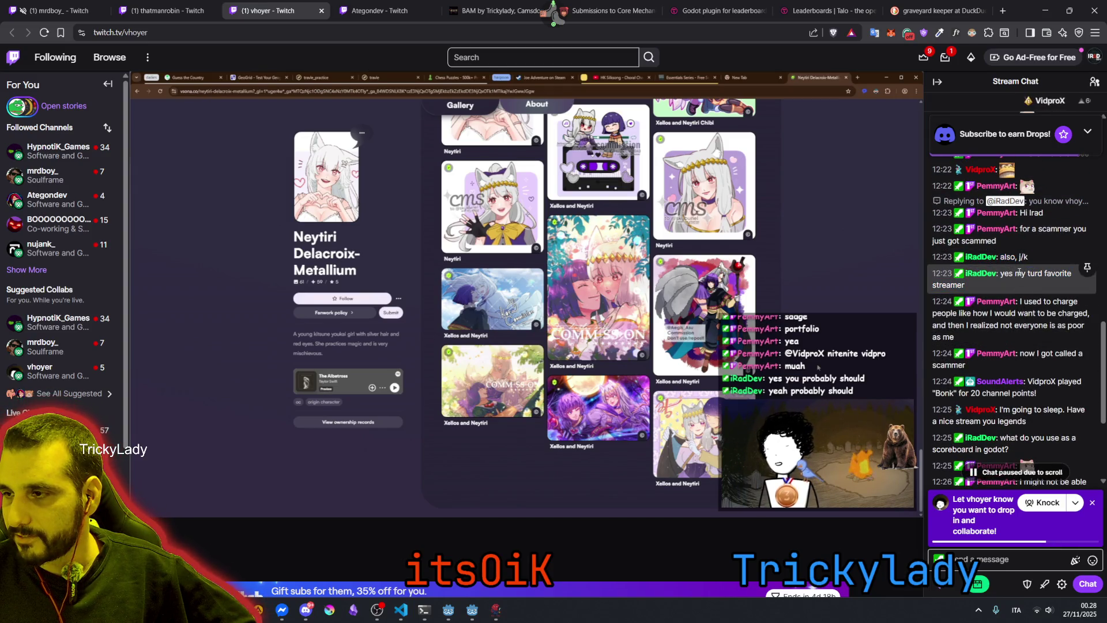
scroll(1028, 274, up, 2)
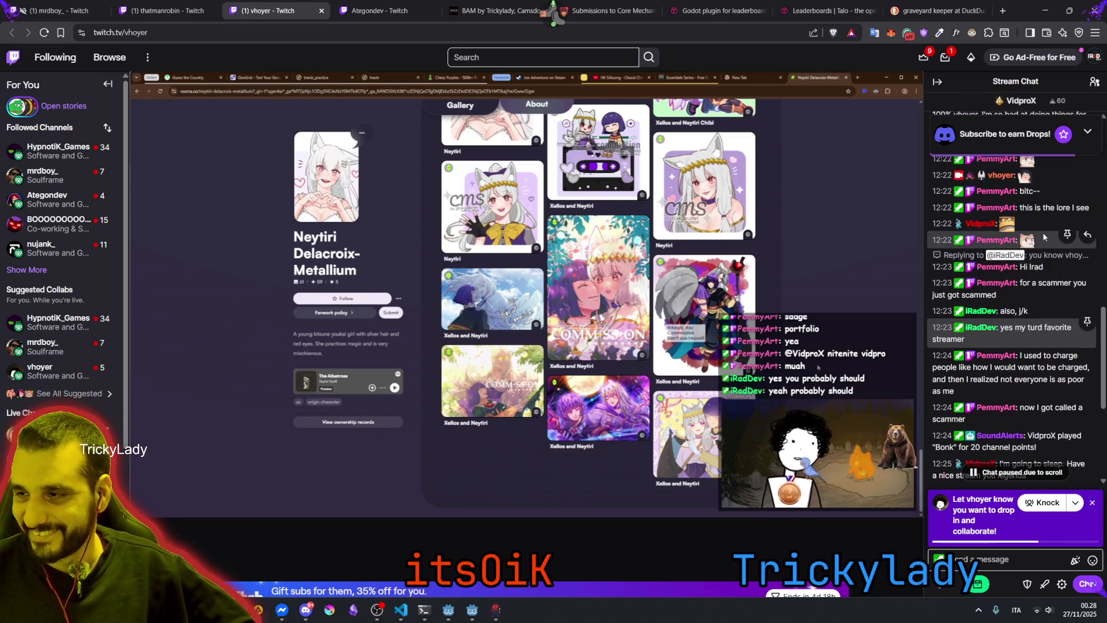
scroll(1044, 236, down, 4)
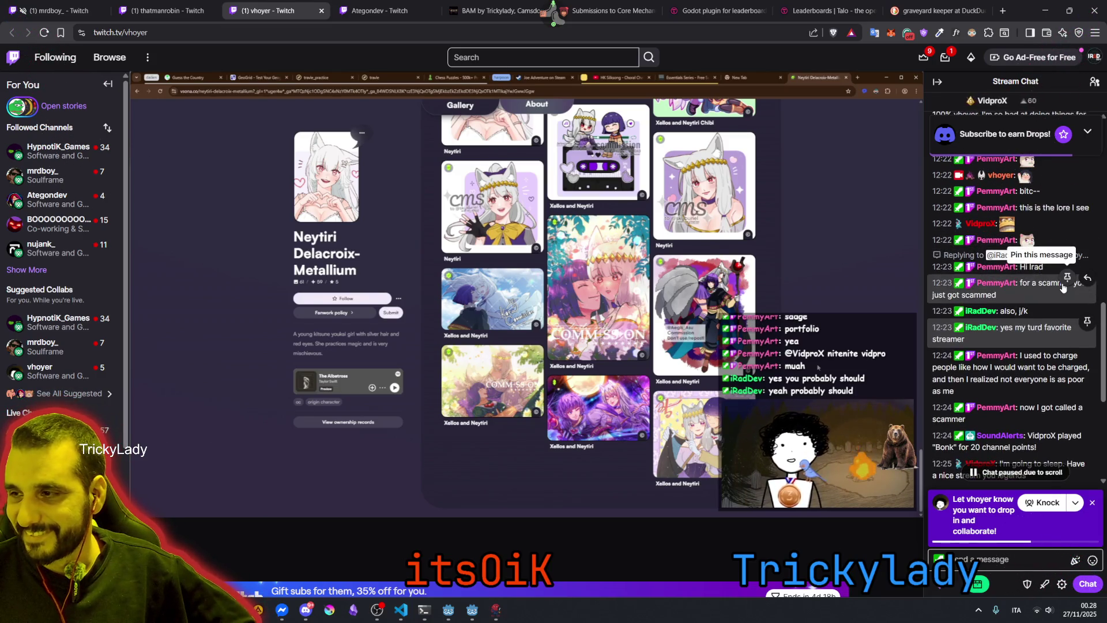
scroll(1029, 336, down, 6)
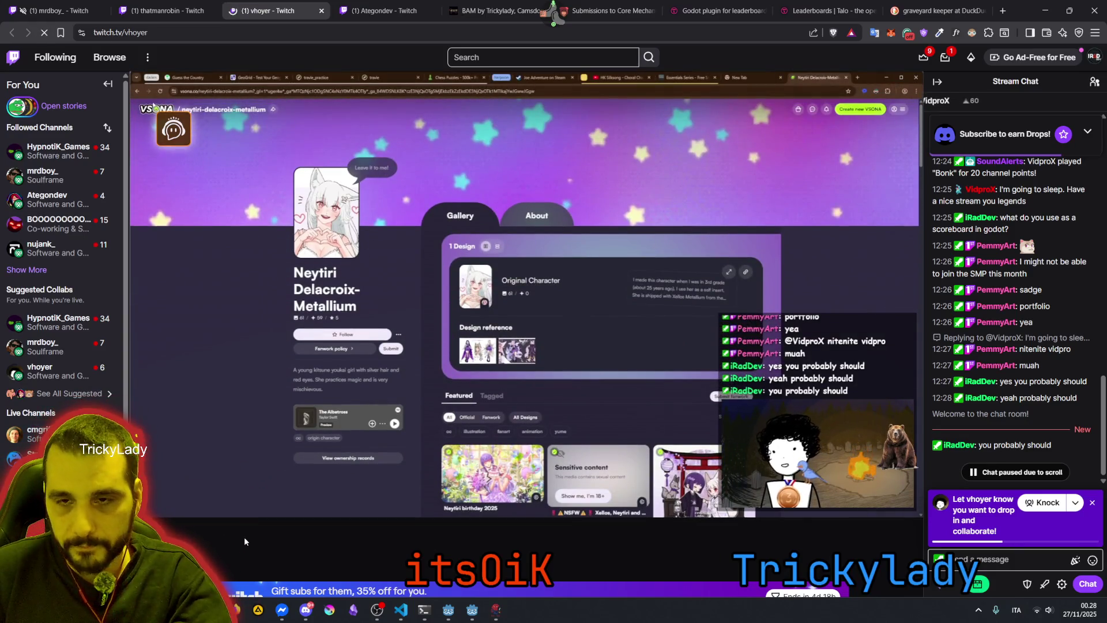
key(F5)
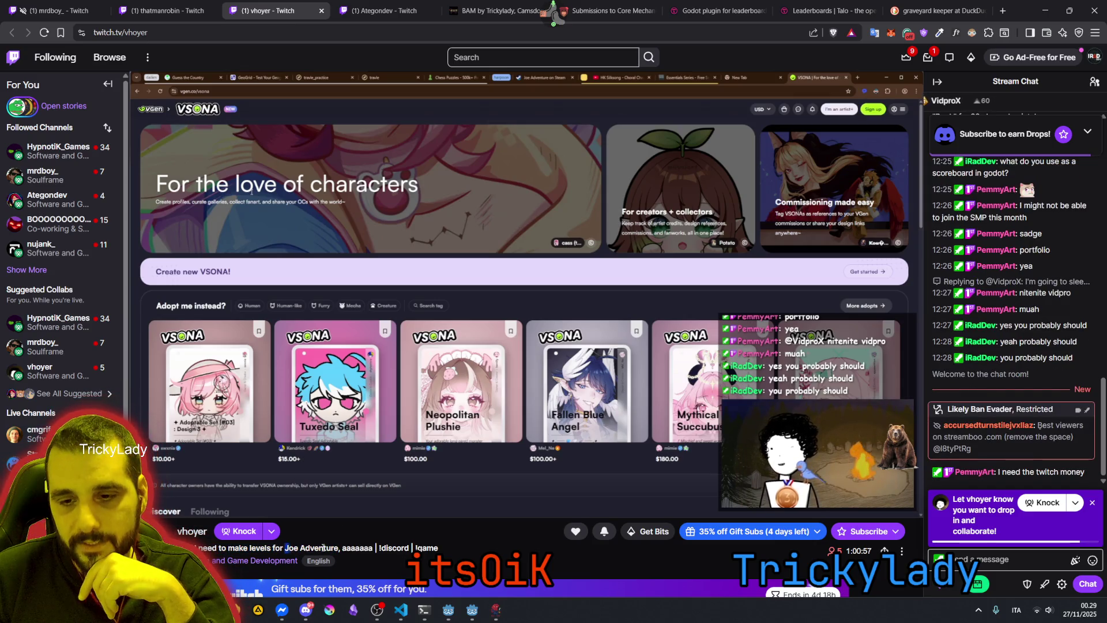
drag(285, 548, 338, 548)
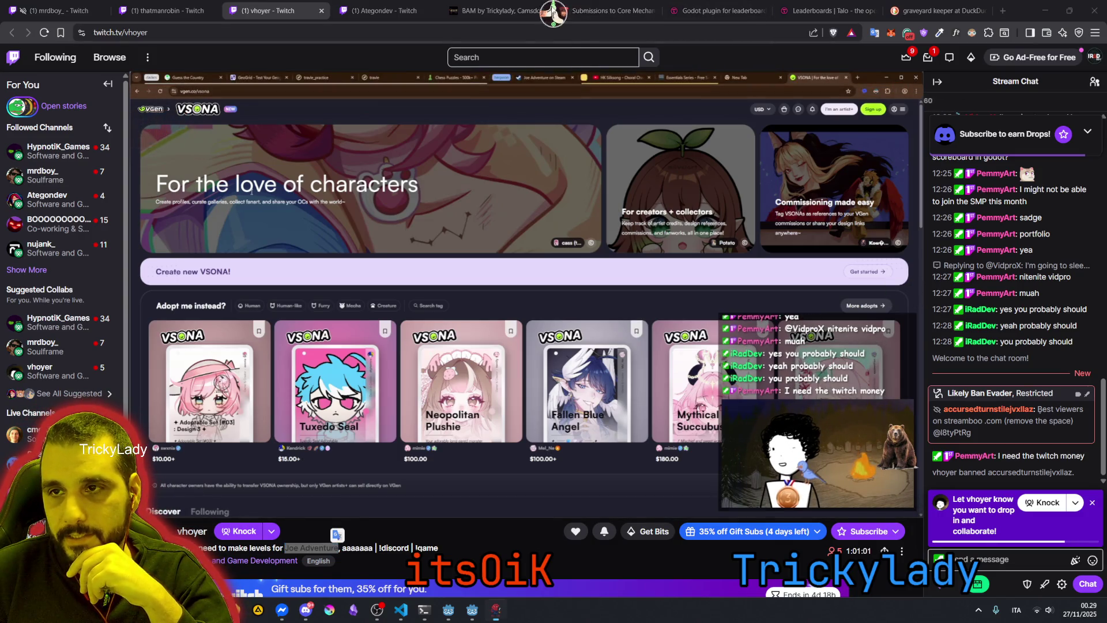
key(alt+Tab)
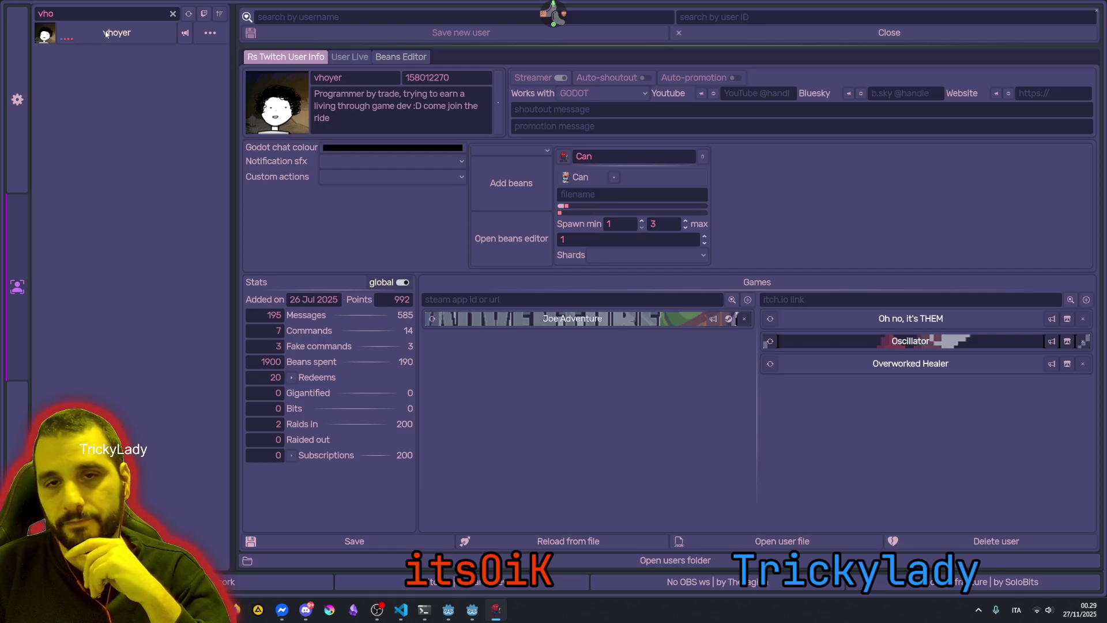
View the Steam App Info for Joe Adventure, then close the user tool
click(558, 317)
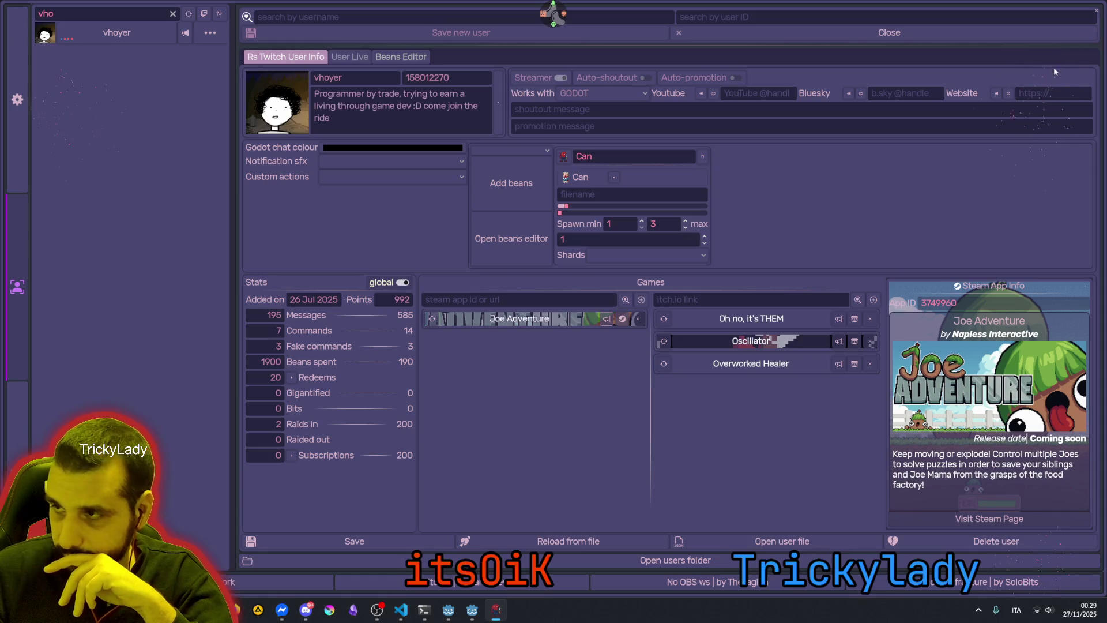
click(1097, 11)
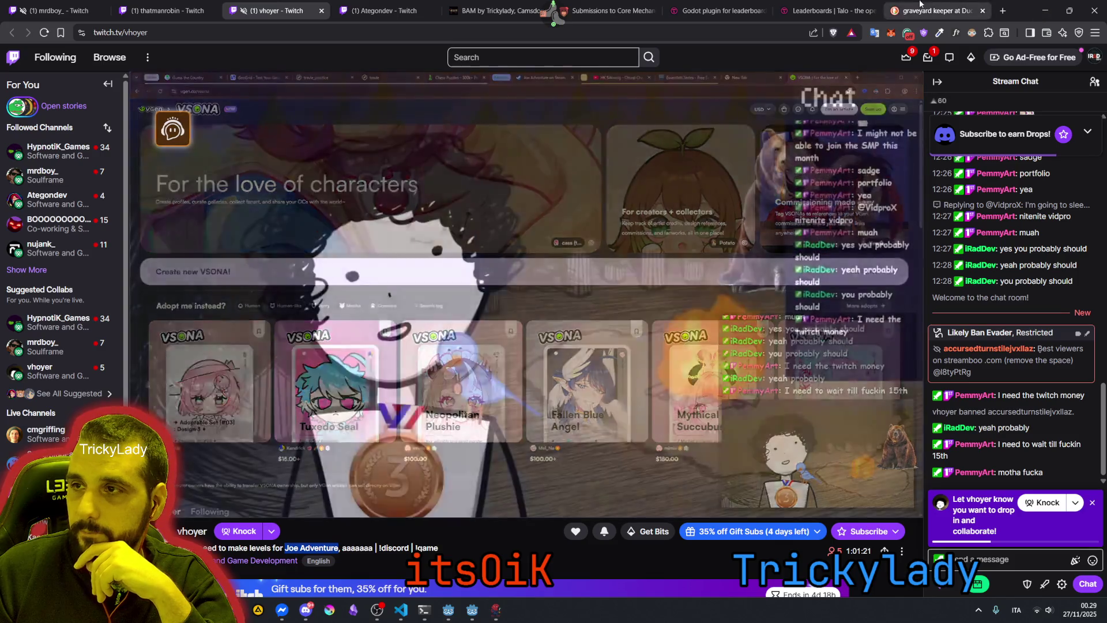
Close the graveyard keeper tab and minimize Brave
click(900, 8)
key(ctrl+w)
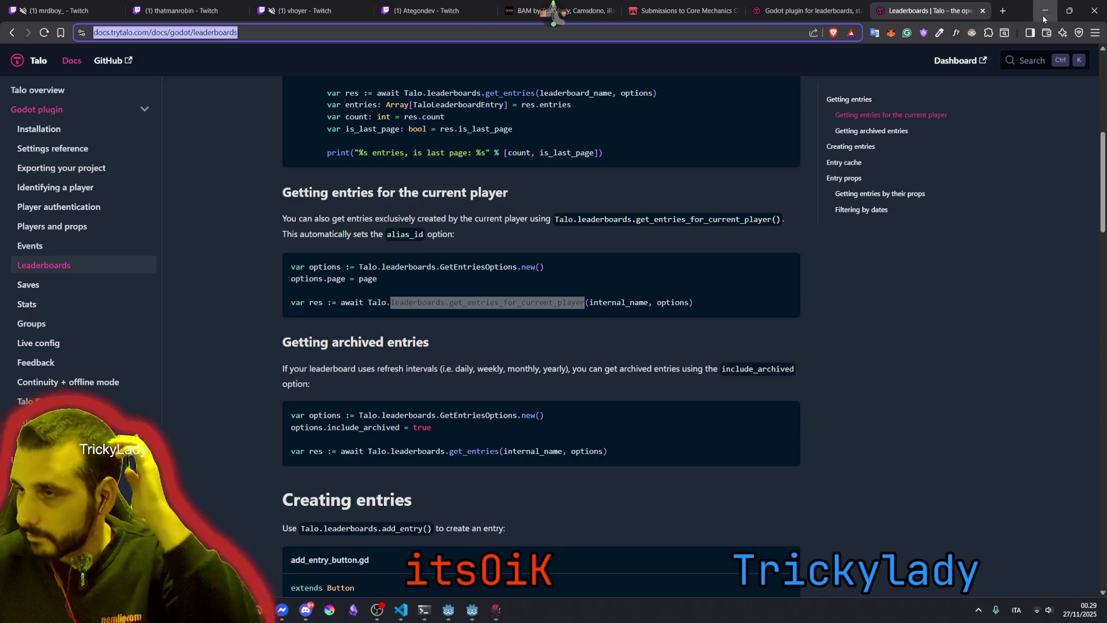
click(1043, 19)
click(576, 245)
Switch to the BAM Godot window, check pickup.gd in VS Code, and open the Asset Library
click(473, 602)
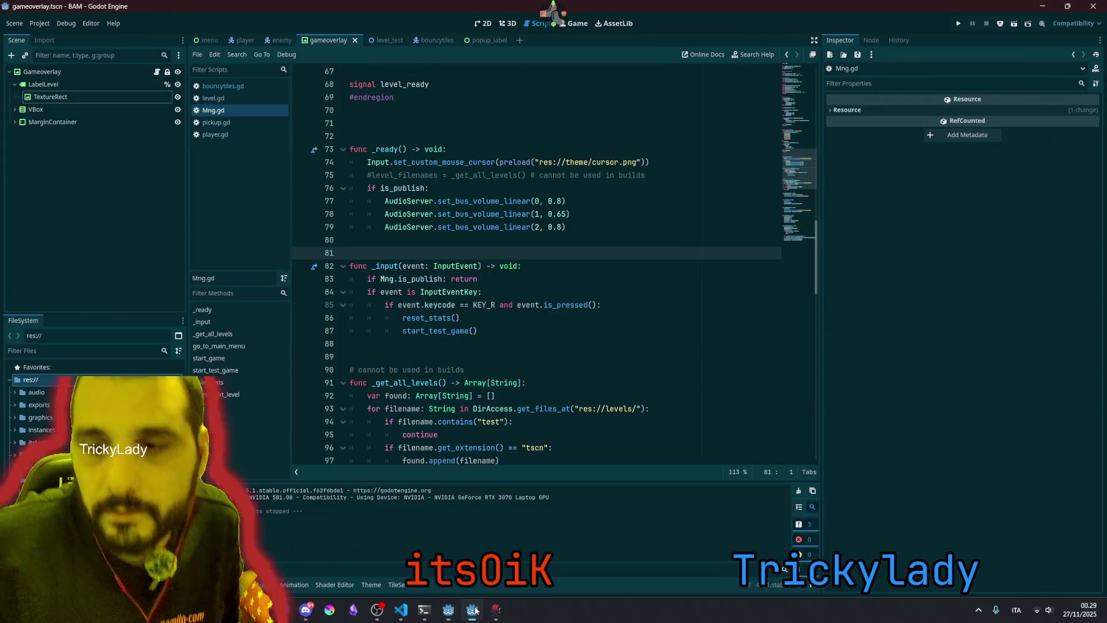
click(548, 281)
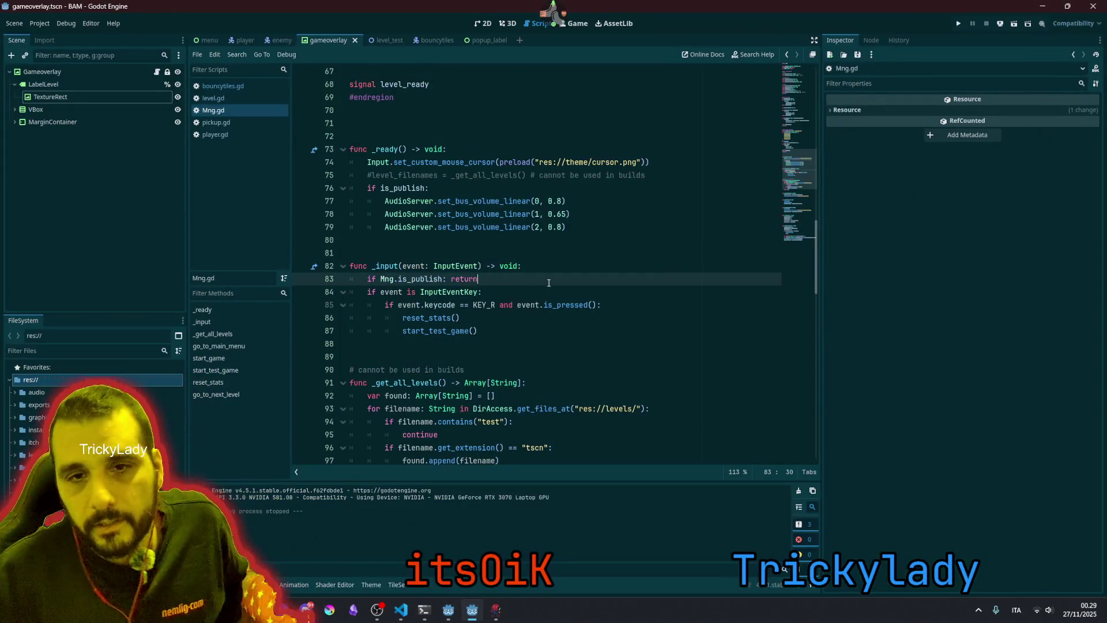
click(406, 615)
click(406, 615)
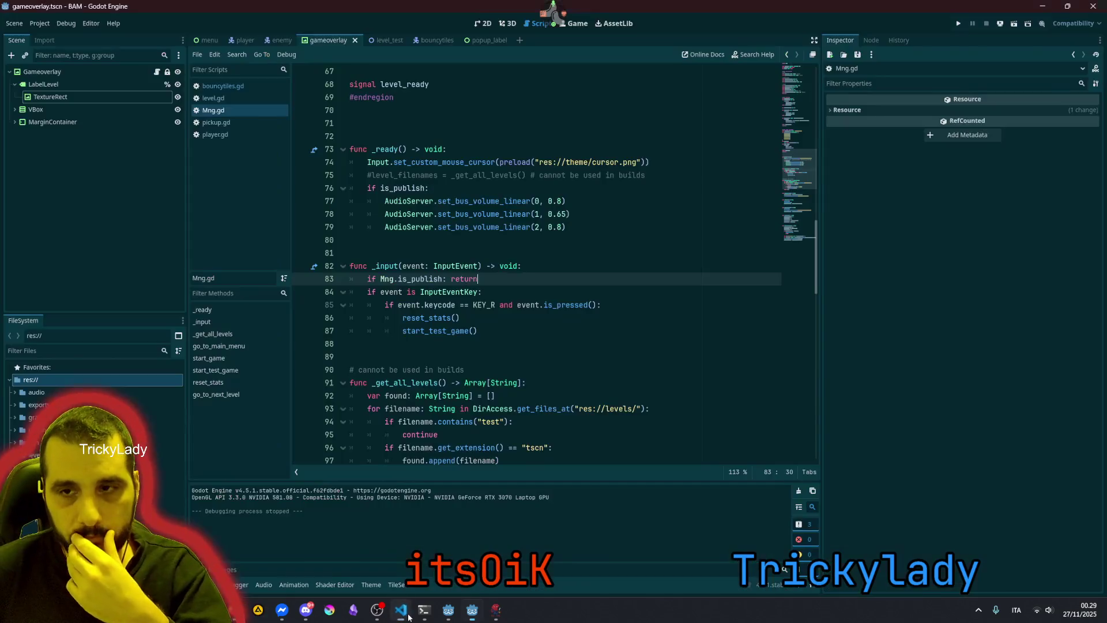
click(501, 268)
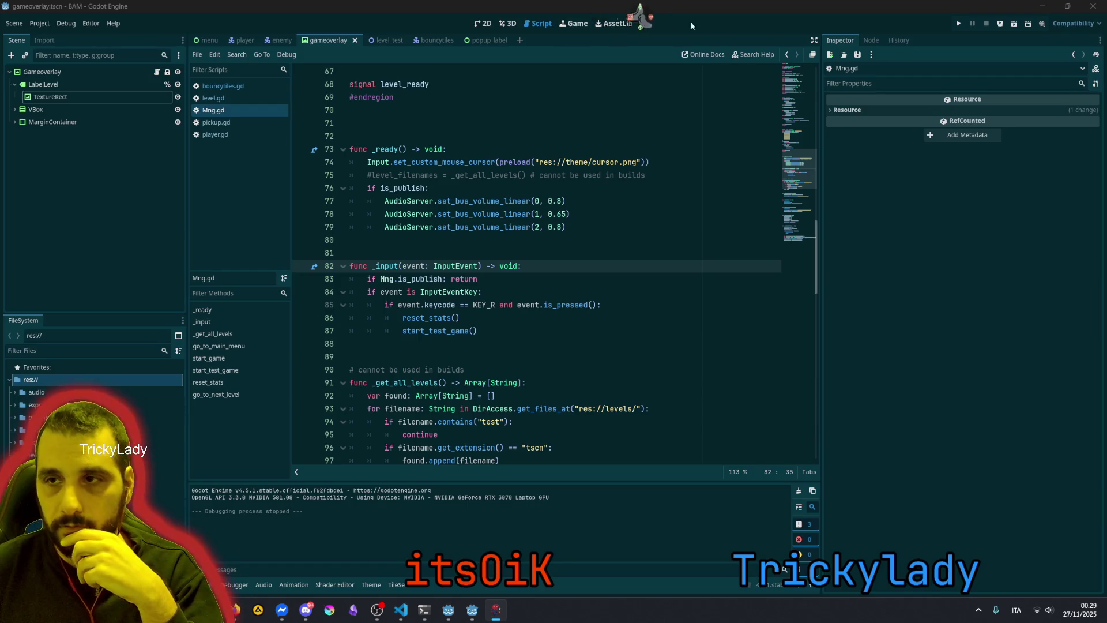
click(616, 23)
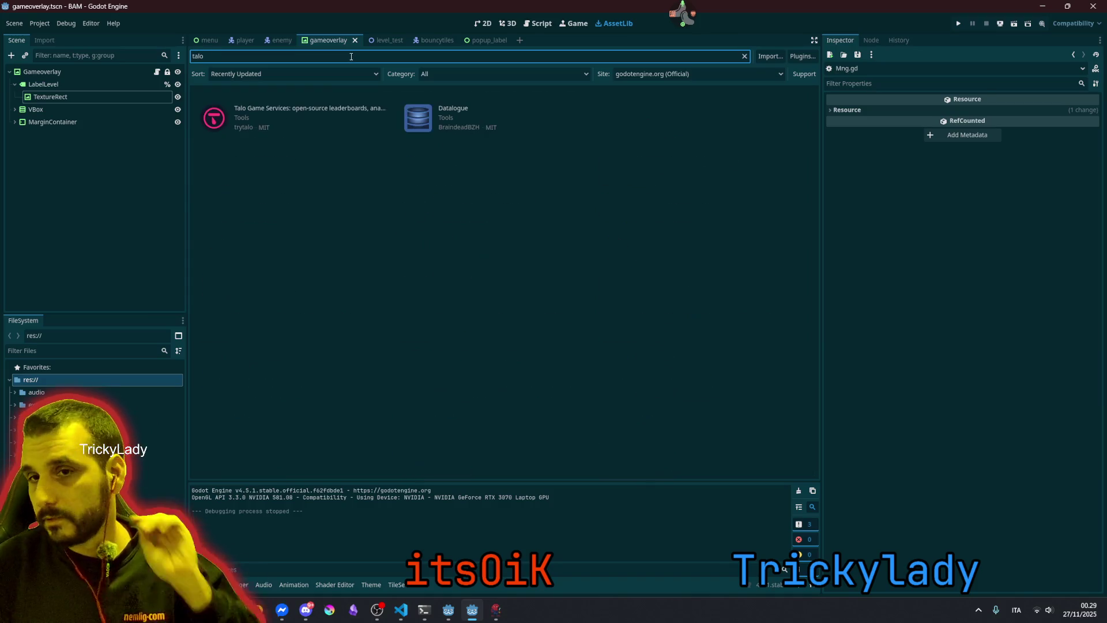
Open the Talo Game Services entry and view its source files on GitHub
click(284, 109)
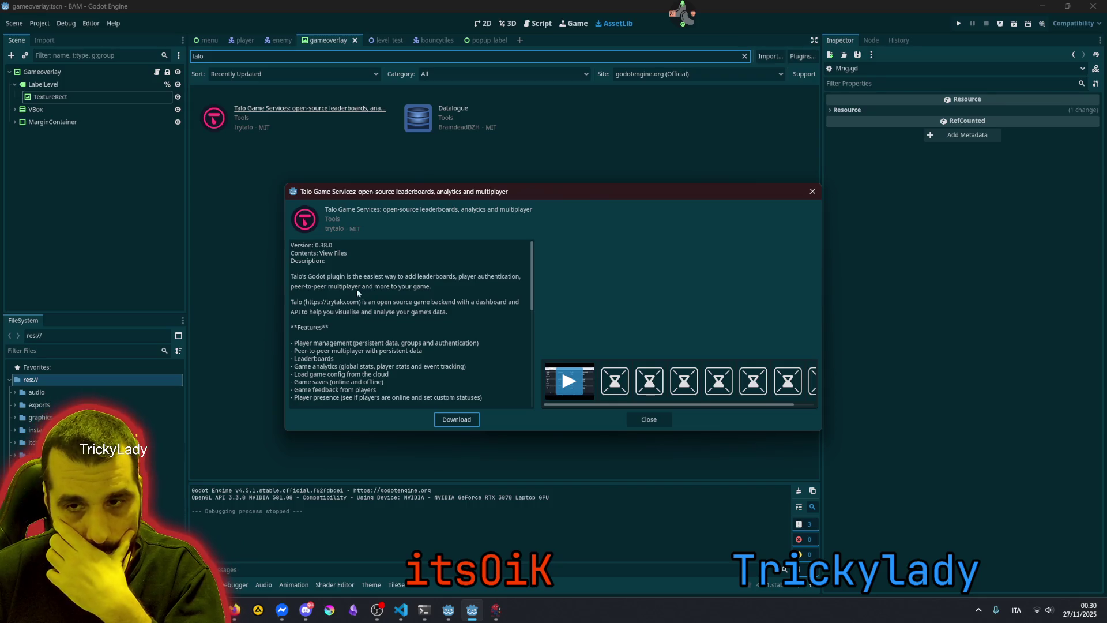
scroll(335, 255, down, 5)
scroll(330, 276, up, 5)
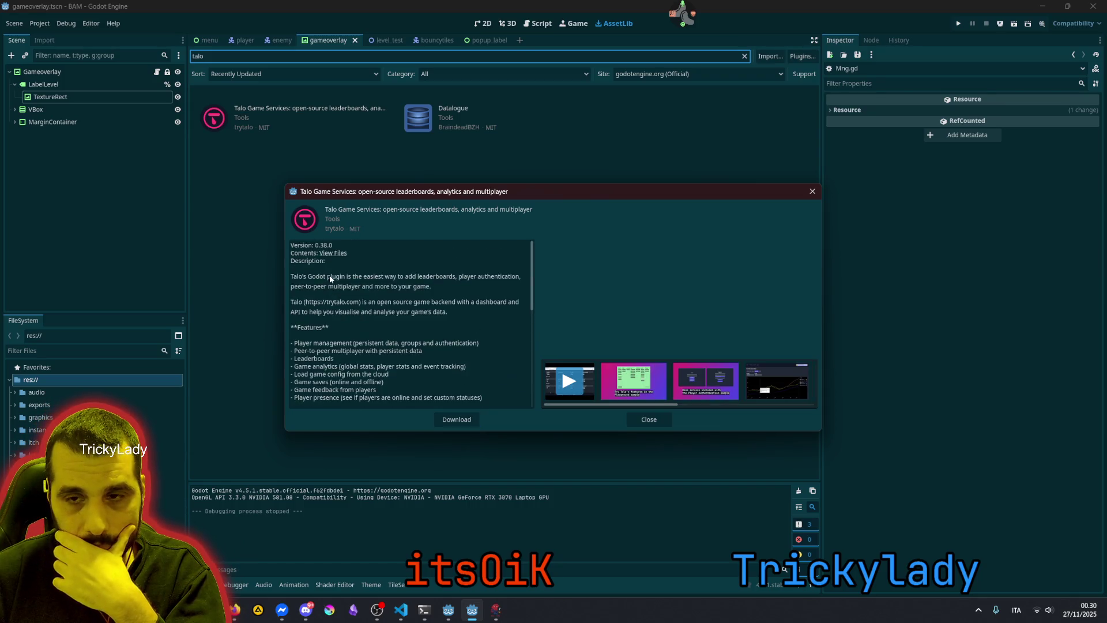
click(329, 254)
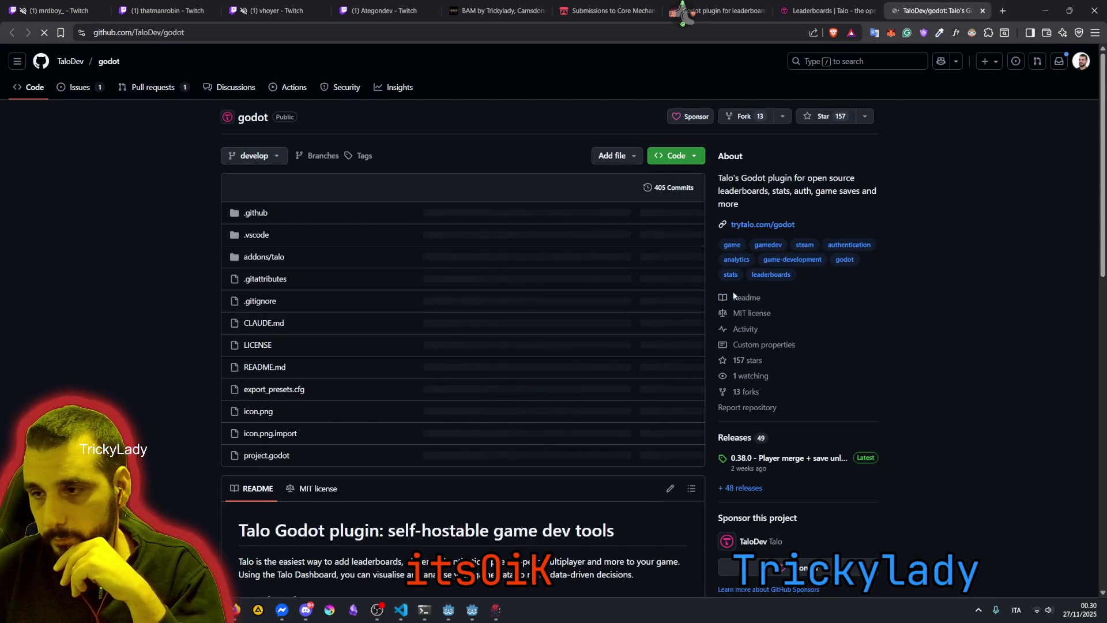
Read down the Talo plugin README, highlighting the Steamworks leaderboards line
scroll(765, 353, down, 4)
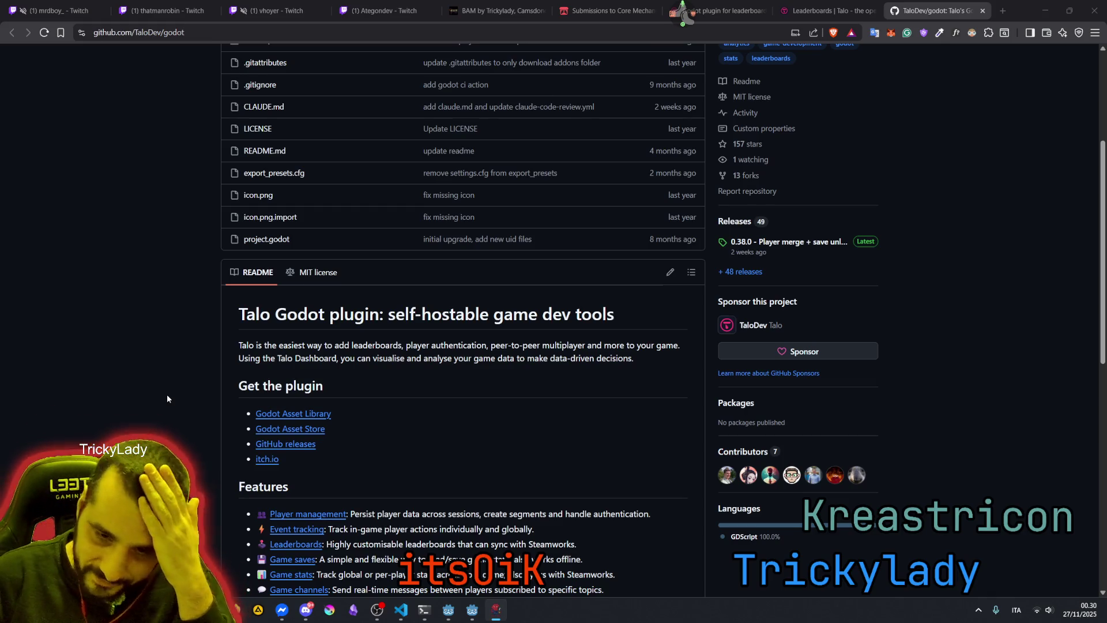
scroll(167, 393, down, 3)
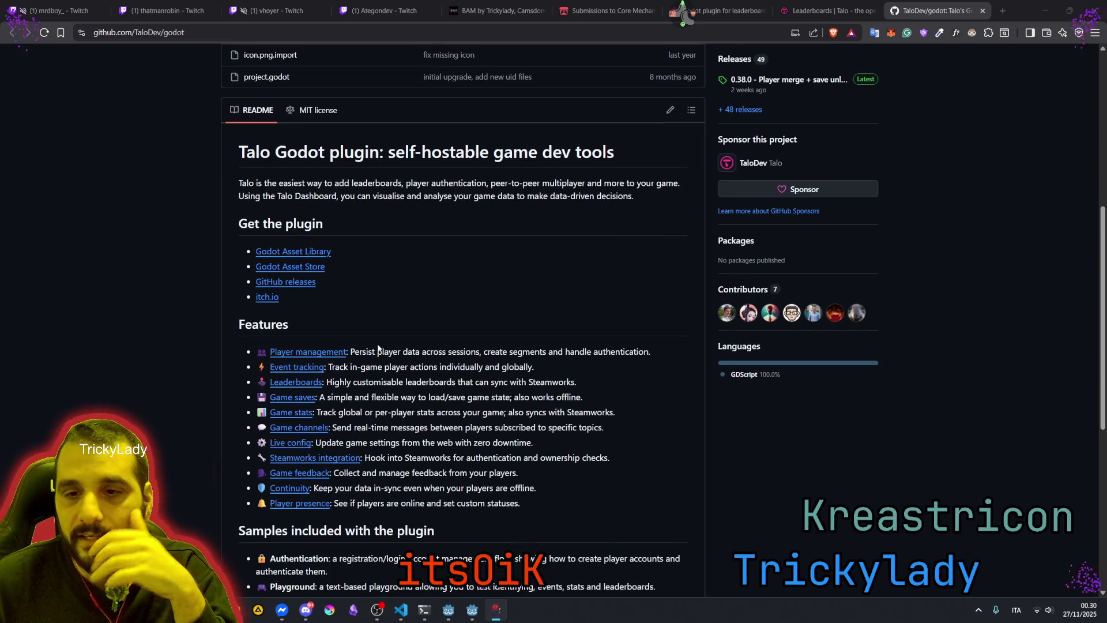
scroll(375, 345, down, 1)
scroll(375, 345, down, 3)
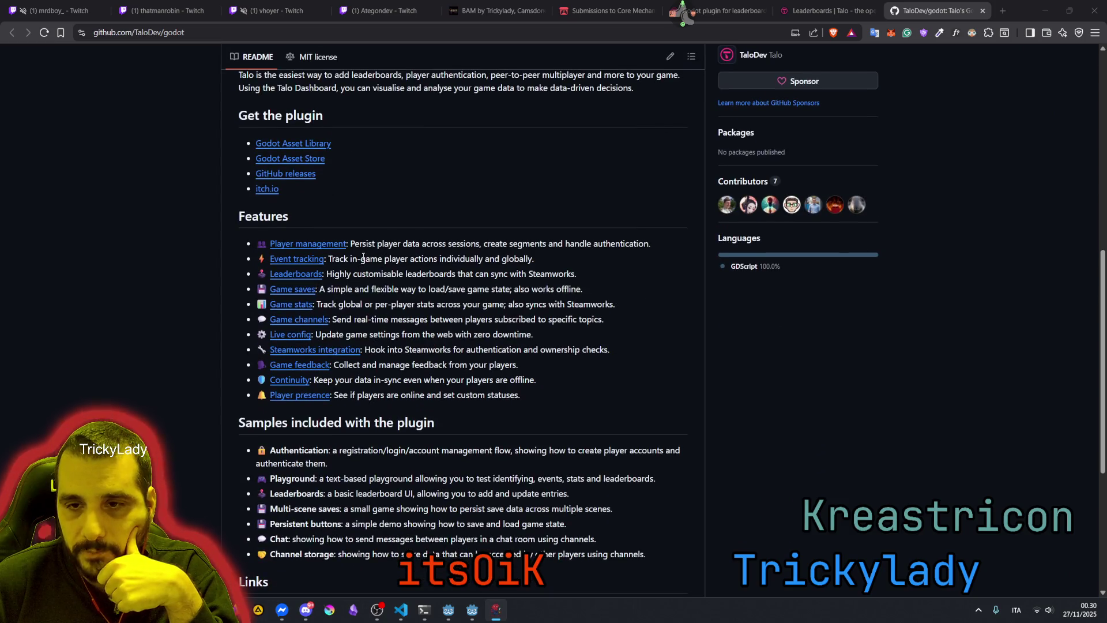
mouse_move(380, 243)
mouse_down()
mouse_move(453, 256)
mouse_move(453, 274)
mouse_move(346, 275)
mouse_move(579, 286)
mouse_up()
double_click(554, 275)
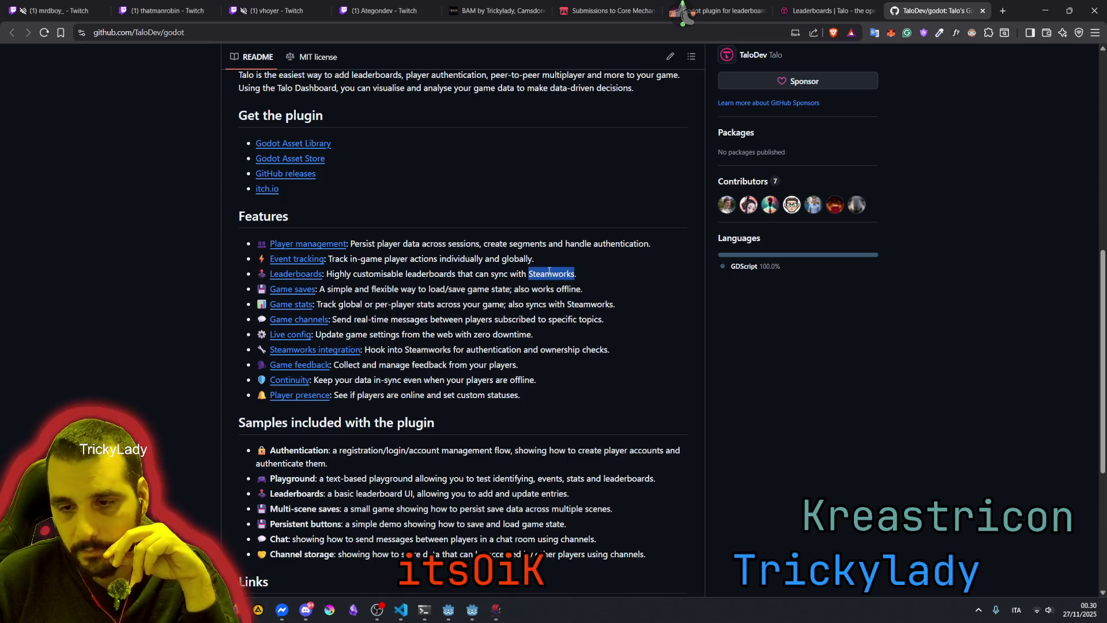
Return to the top of the repository and open the green Code menu
scroll(542, 294, down, 5)
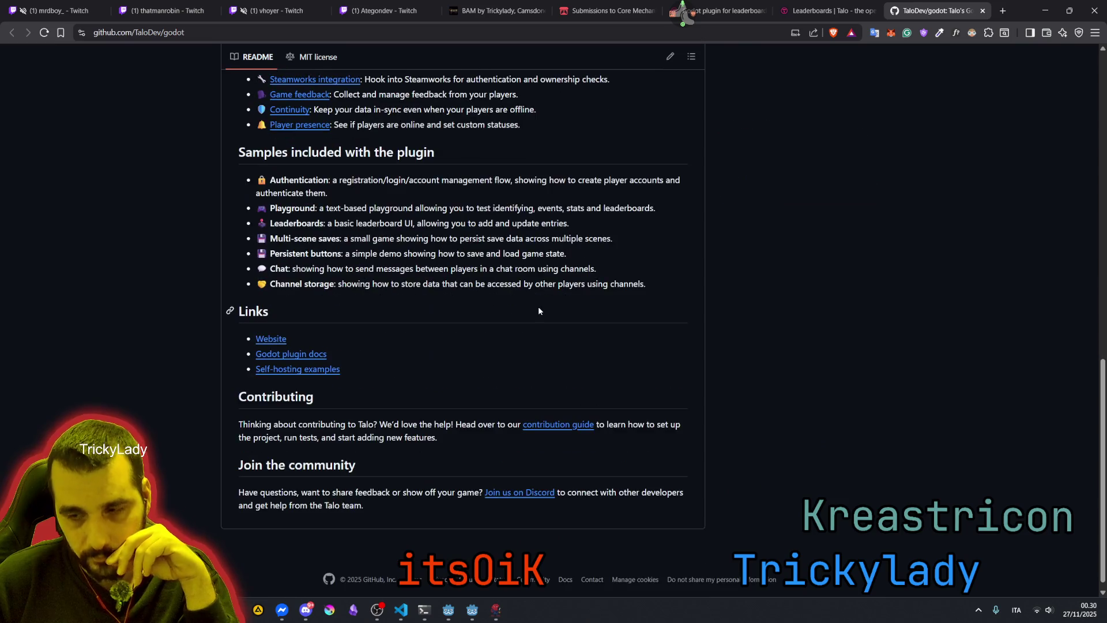
scroll(538, 306, up, 2)
scroll(539, 310, up, 1)
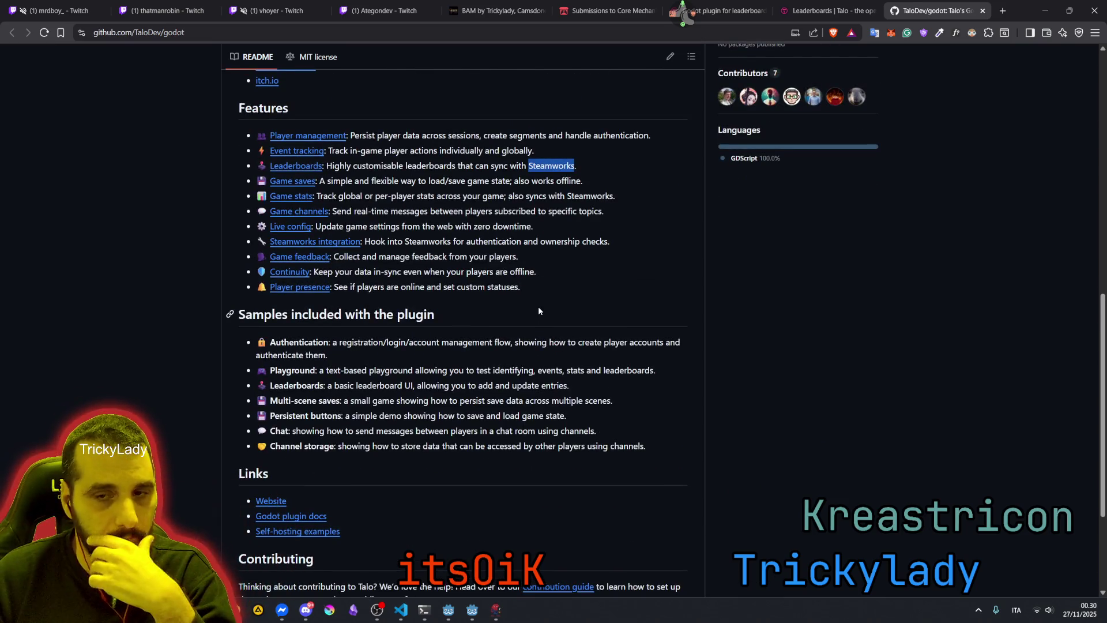
scroll(538, 311, up, 5)
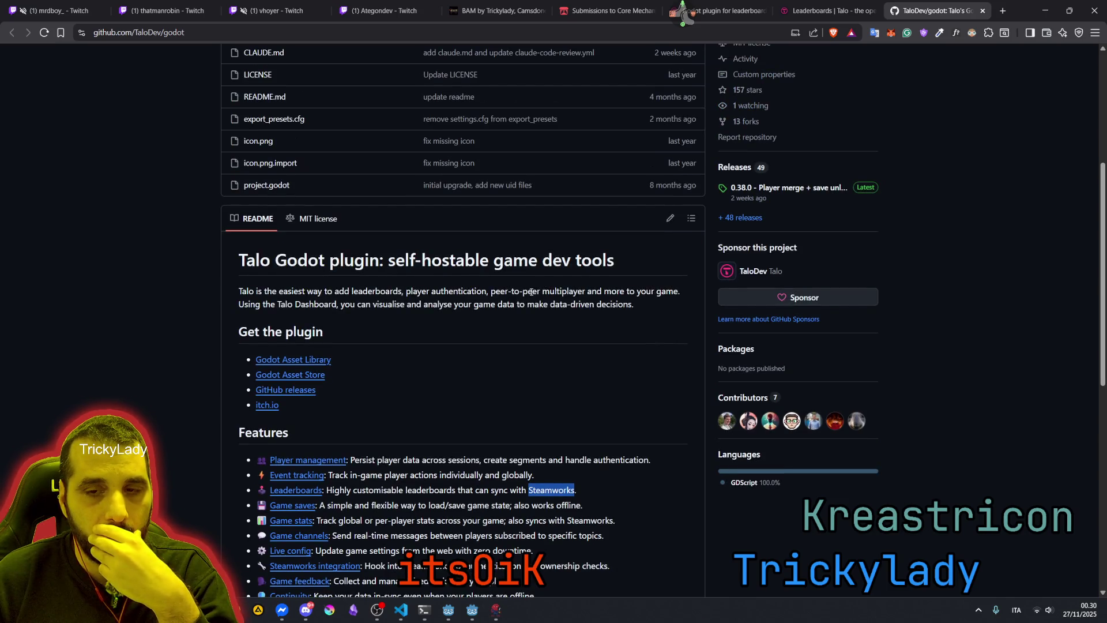
scroll(531, 292, up, 4)
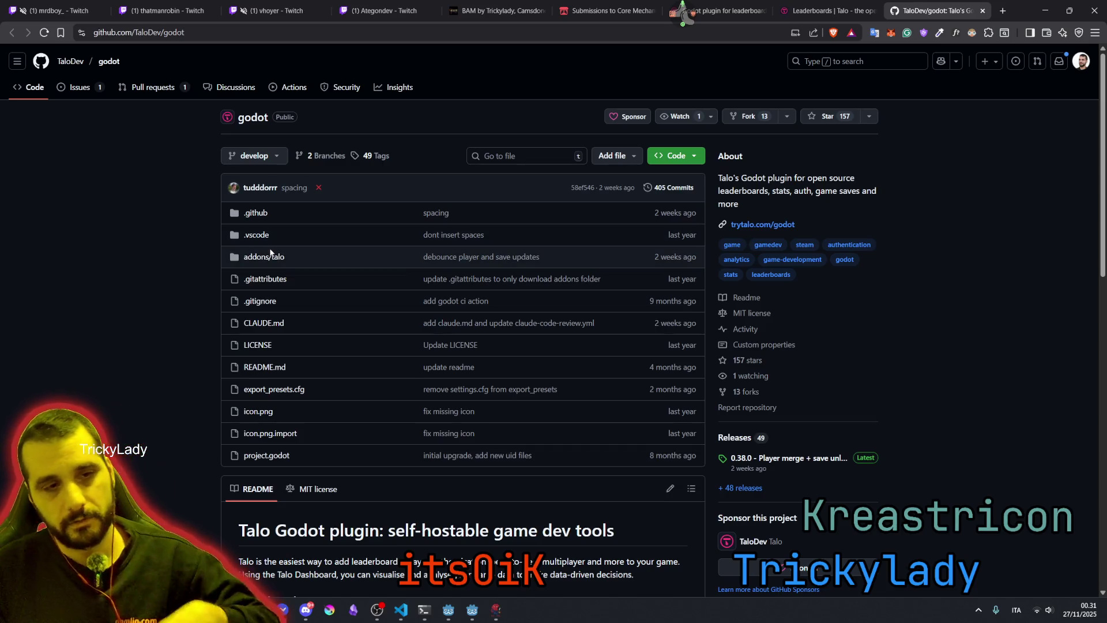
click(696, 156)
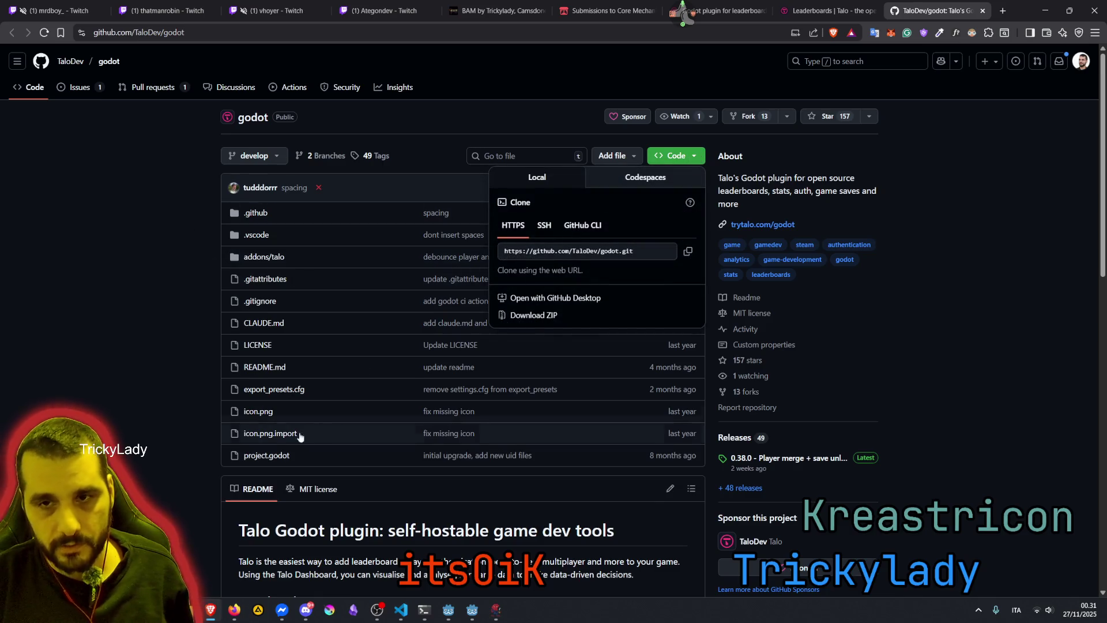
Download the repository as godot-develop.zip to the Desktop and show it in its folder
click(552, 315)
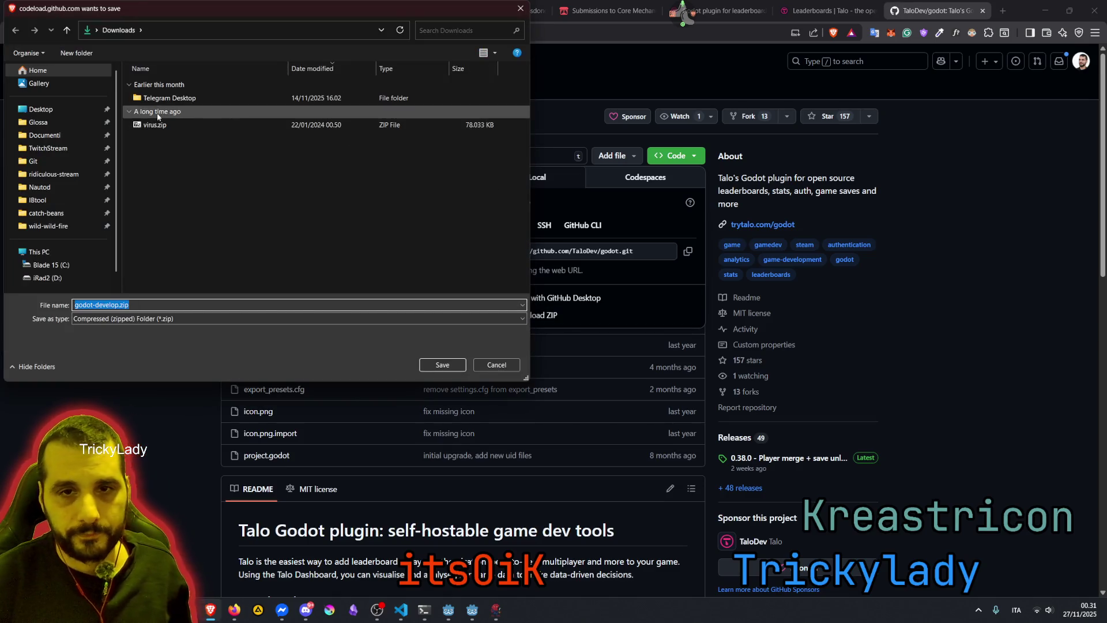
click(67, 111)
click(442, 365)
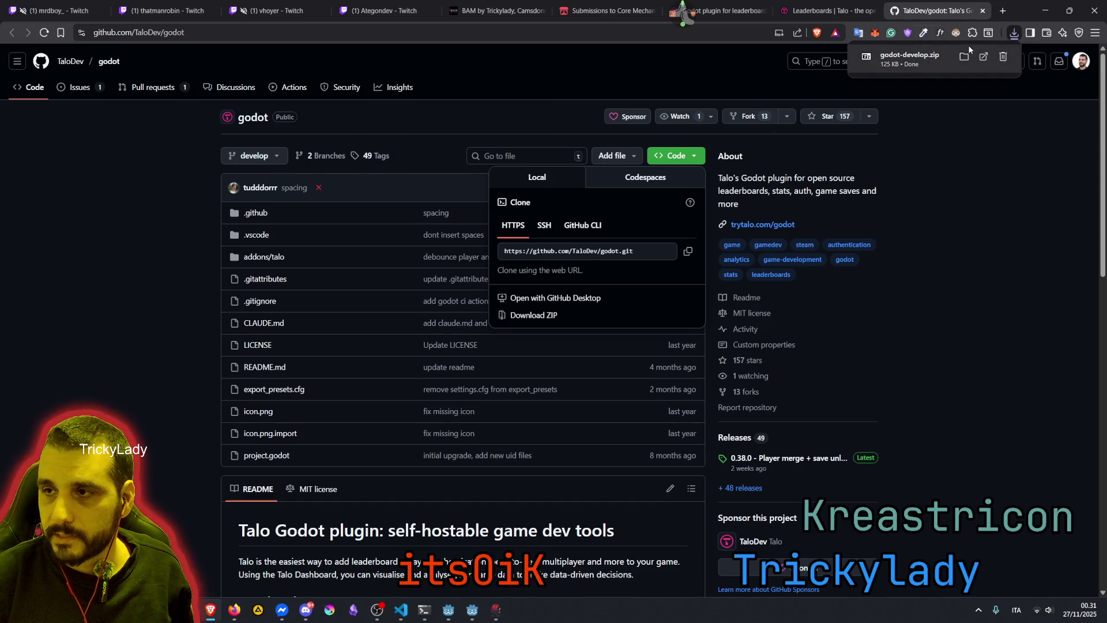
click(964, 57)
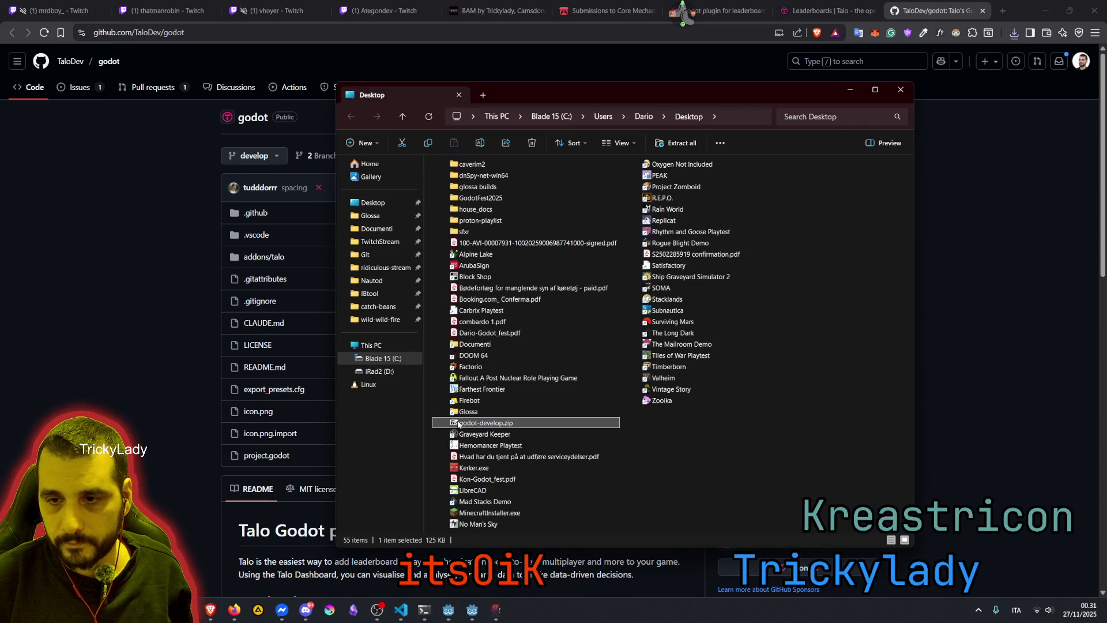
Open godot-develop.zip in 7-Zip and open a new Explorer window at C:\Git\BAM
double_click(458, 424)
click(901, 90)
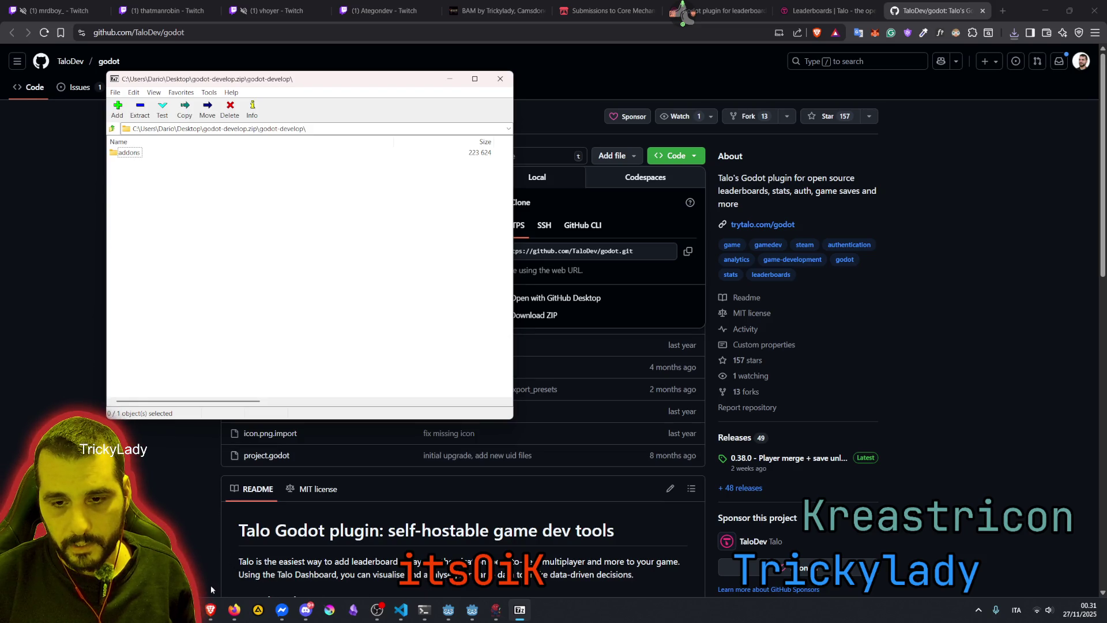
key(super+e)
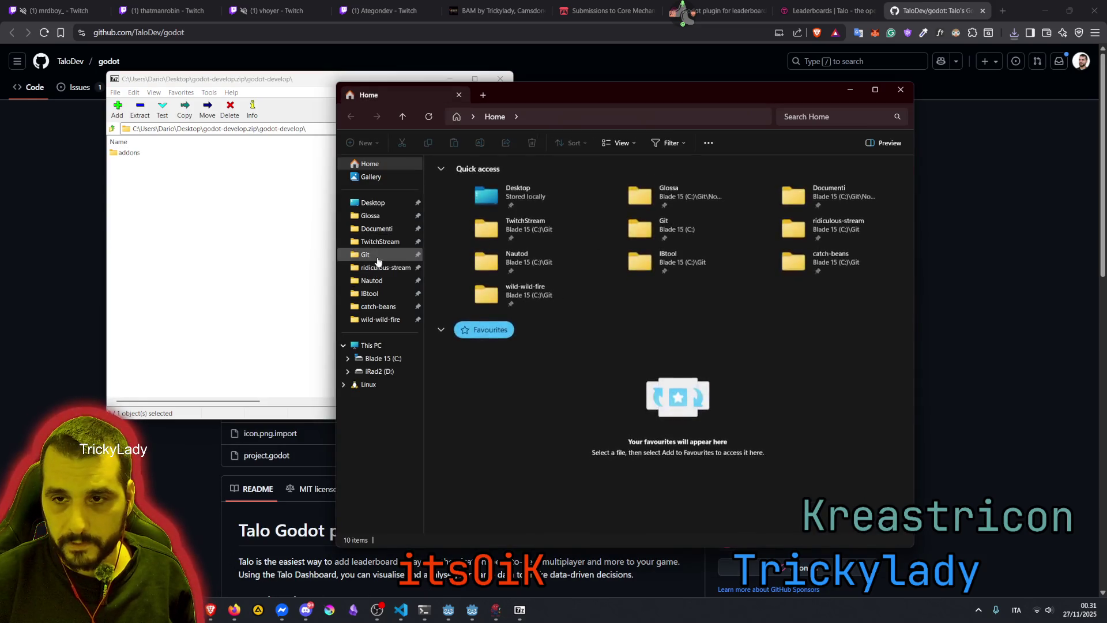
click(377, 259)
double_click(481, 178)
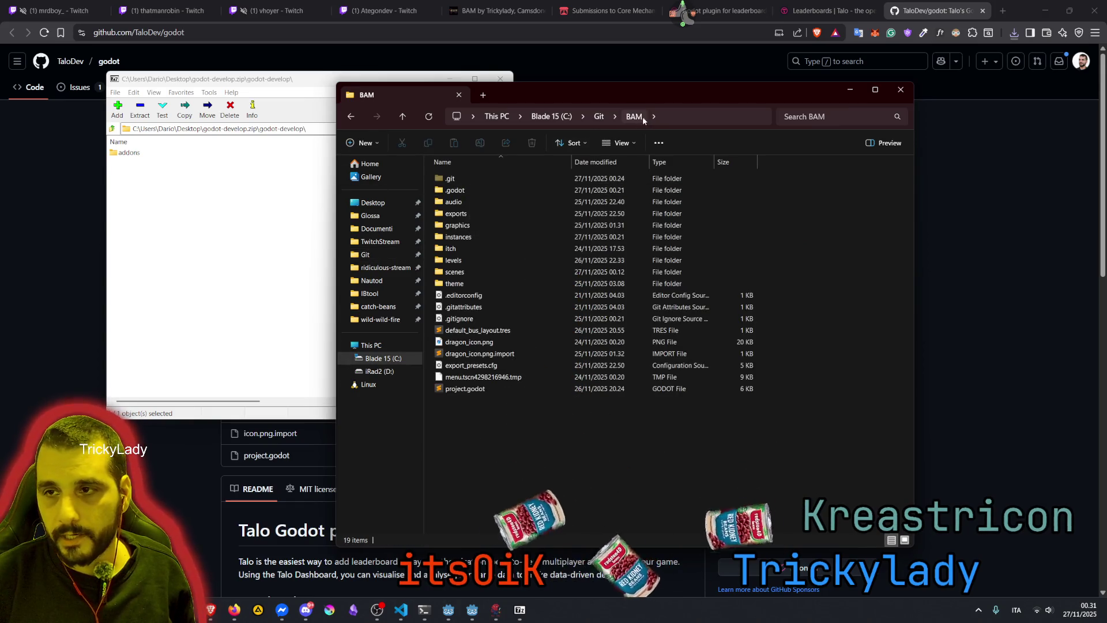
Drag the addons folder into the BAM project, close 7-Zip, and return to the BAM editor
click(147, 153)
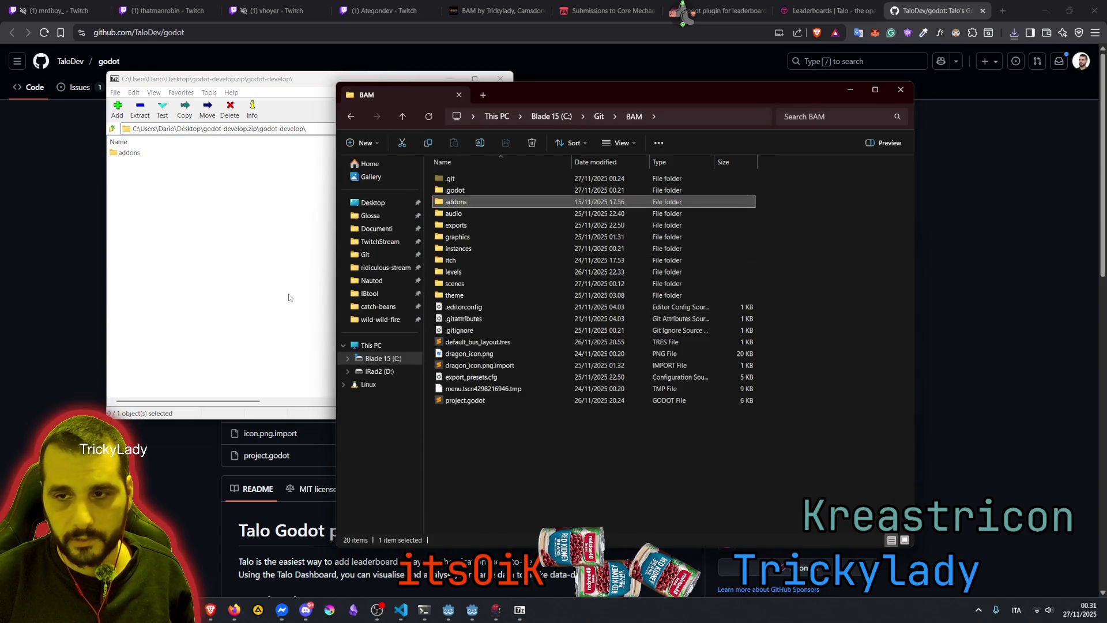
click(392, 152)
click(498, 84)
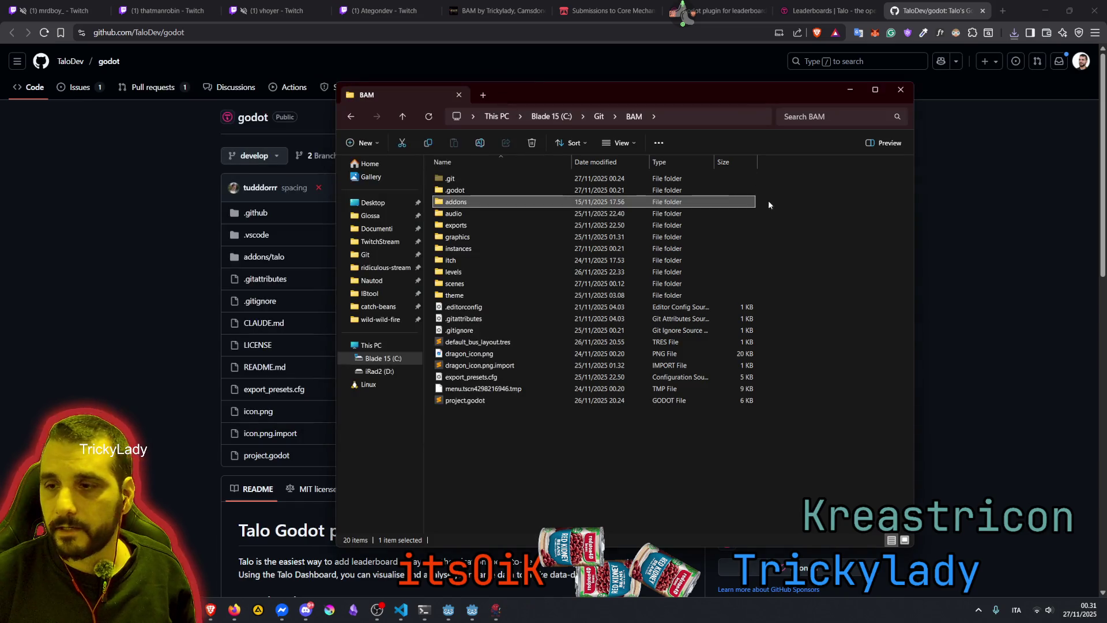
mouse_move(473, 614)
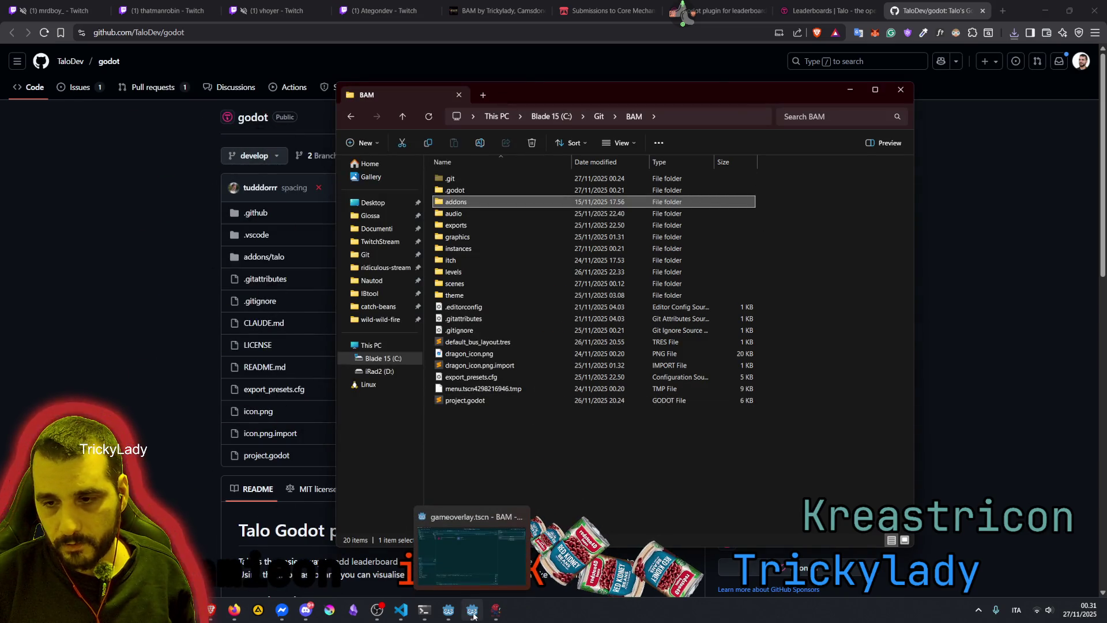
click(510, 571)
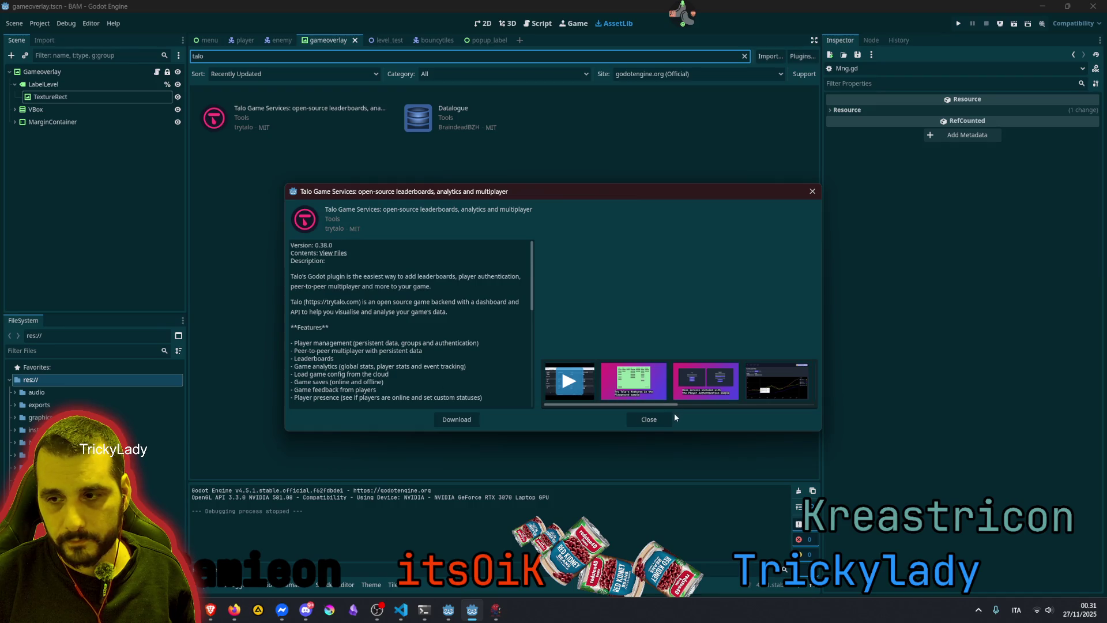
Close the Talo details, enlarge the output log to read the Talo parse errors, and clear it
click(657, 419)
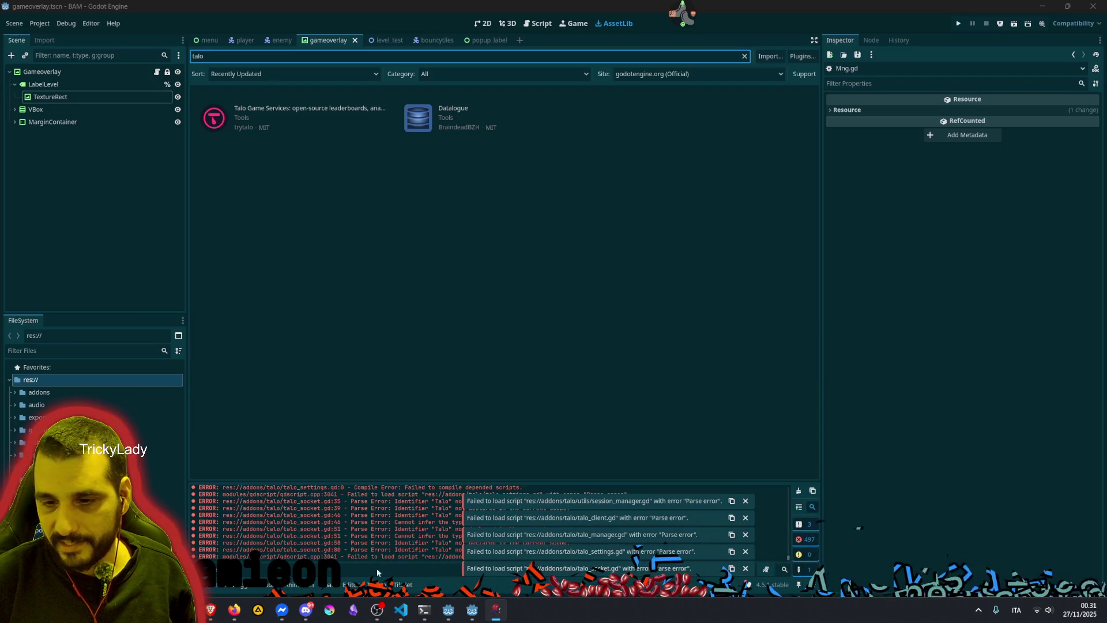
drag(364, 481, 378, 309)
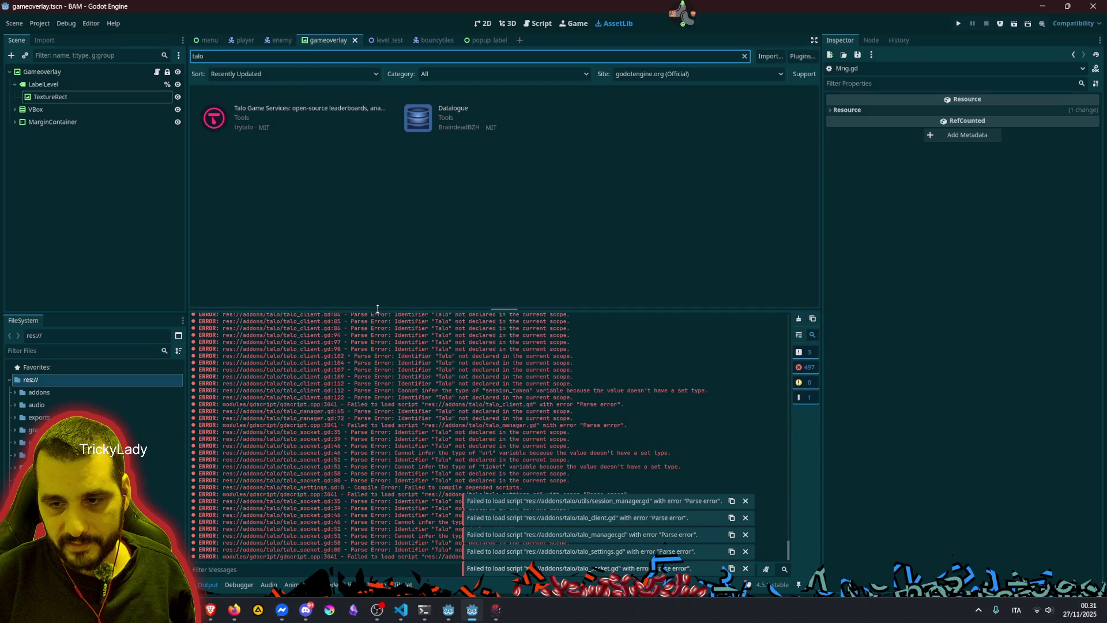
click(504, 340)
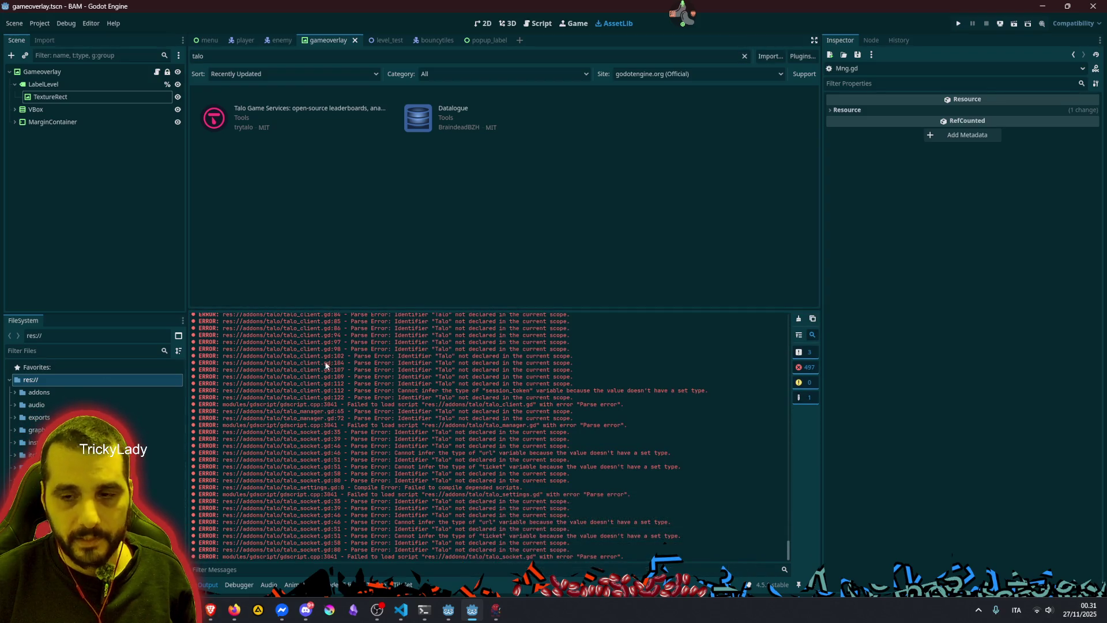
click(798, 318)
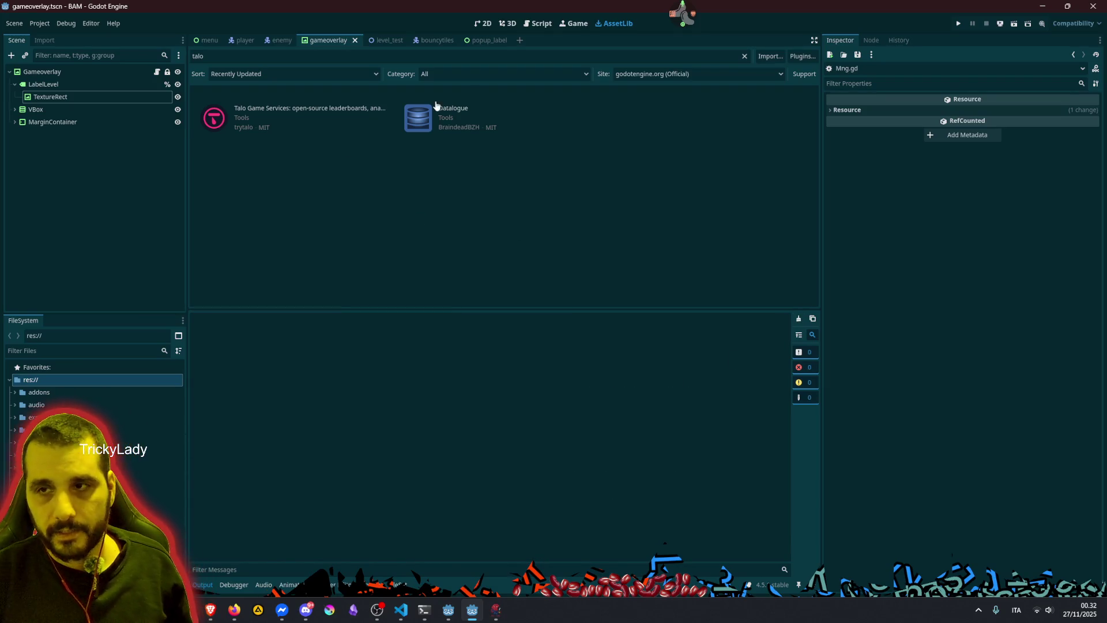
click(40, 23)
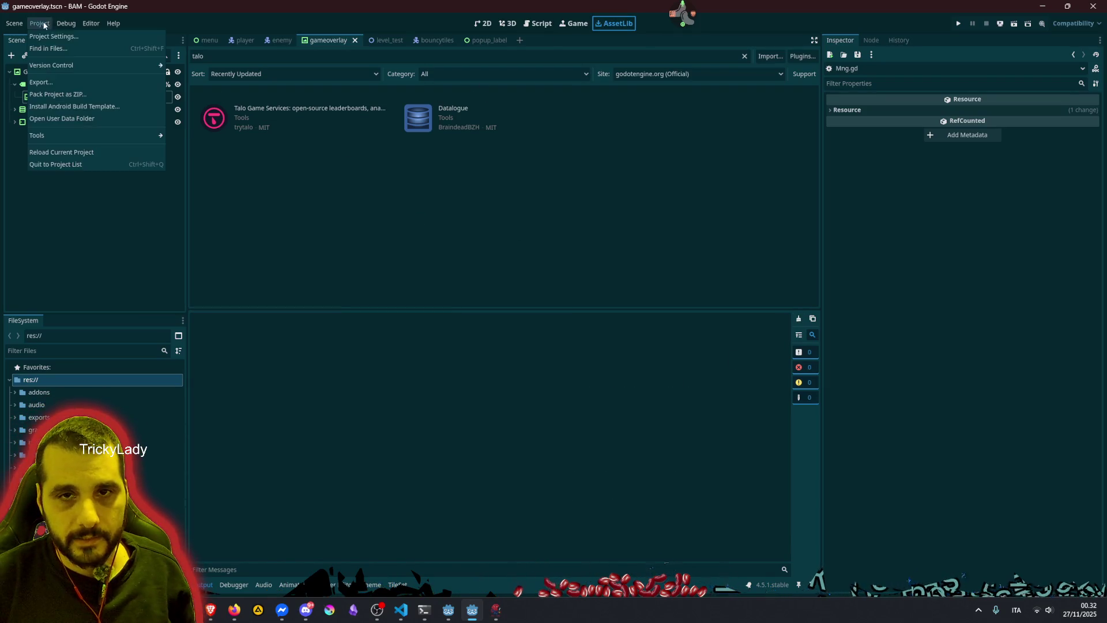
Enable the Talo Game Services plugin in Project Settings > Plugins and check the autoload error
click(50, 37)
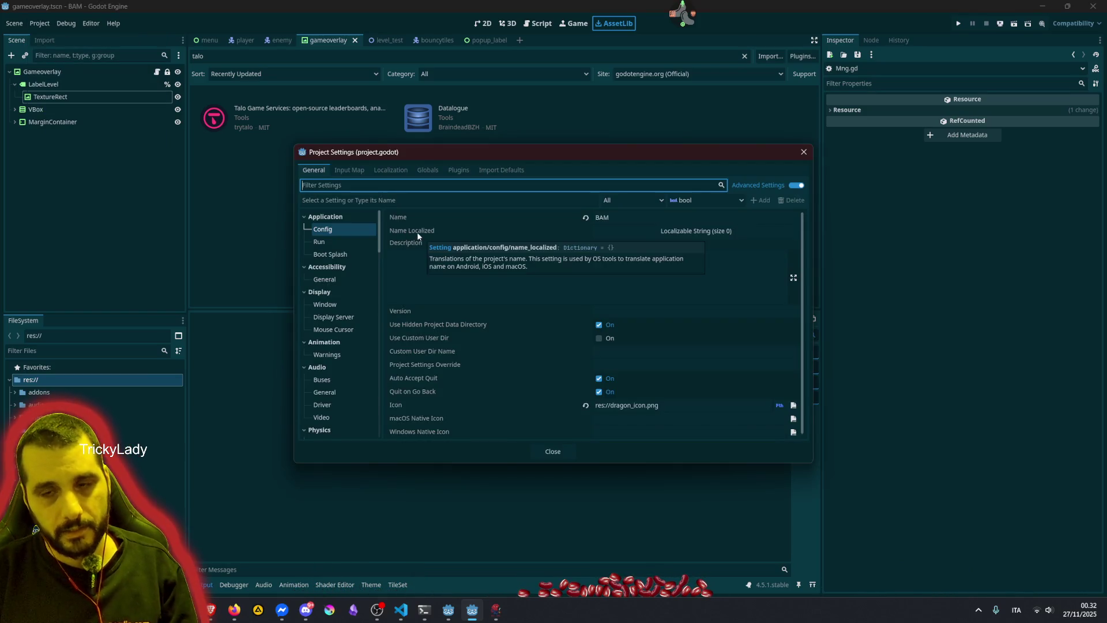
click(458, 170)
click(340, 212)
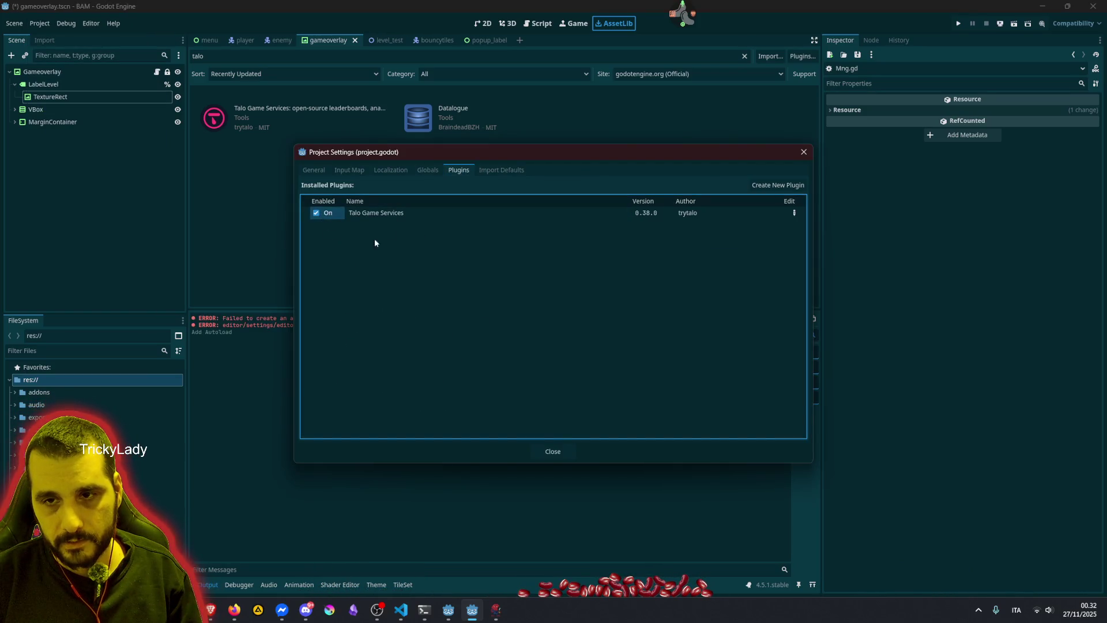
key(Escape)
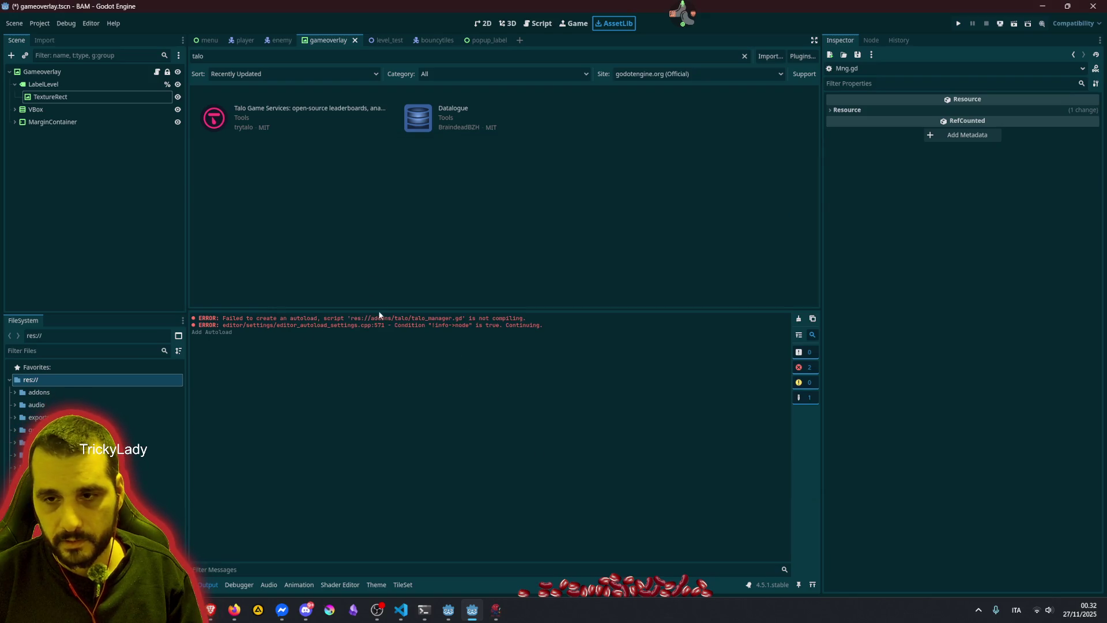
drag(412, 322, 462, 320)
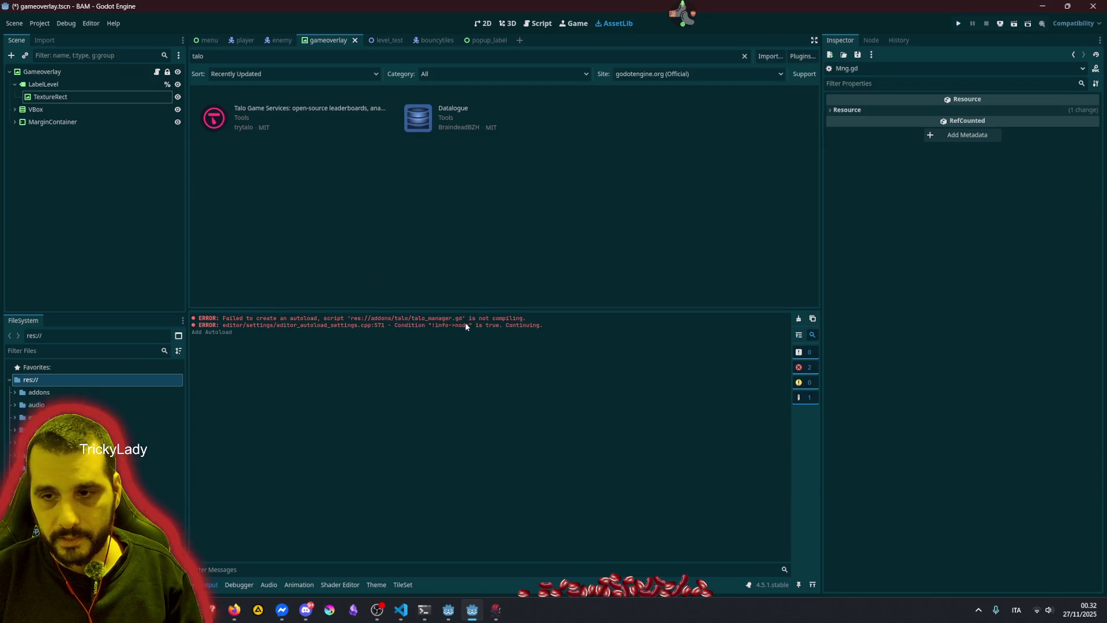
click(465, 325)
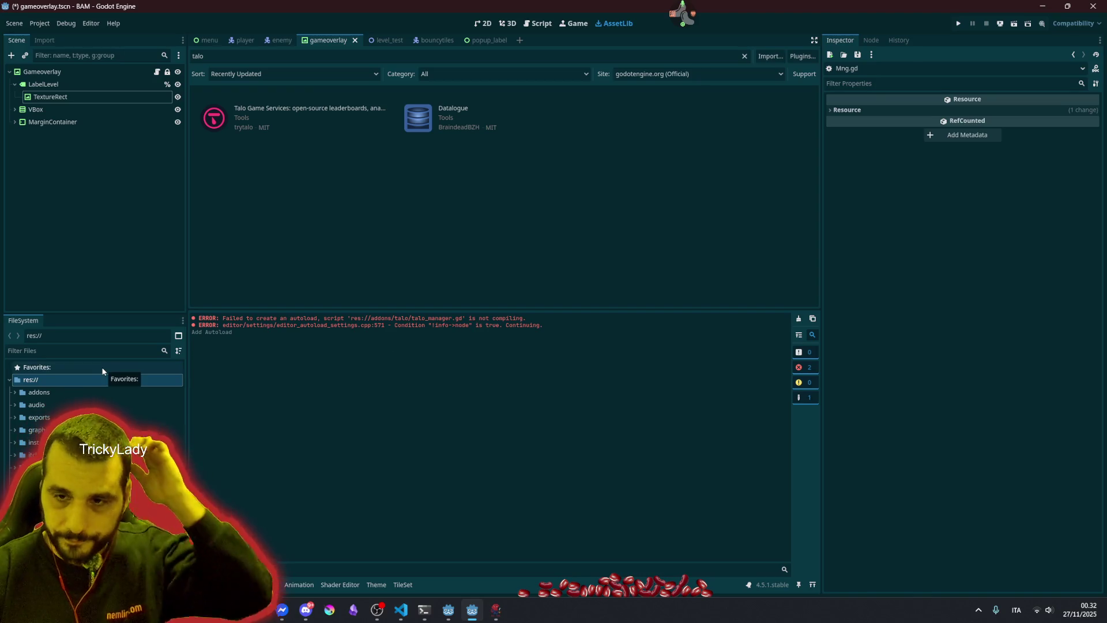
Expand addons/talo in FileSystem and open talo_manager.gd at its top
click(15, 392)
click(20, 405)
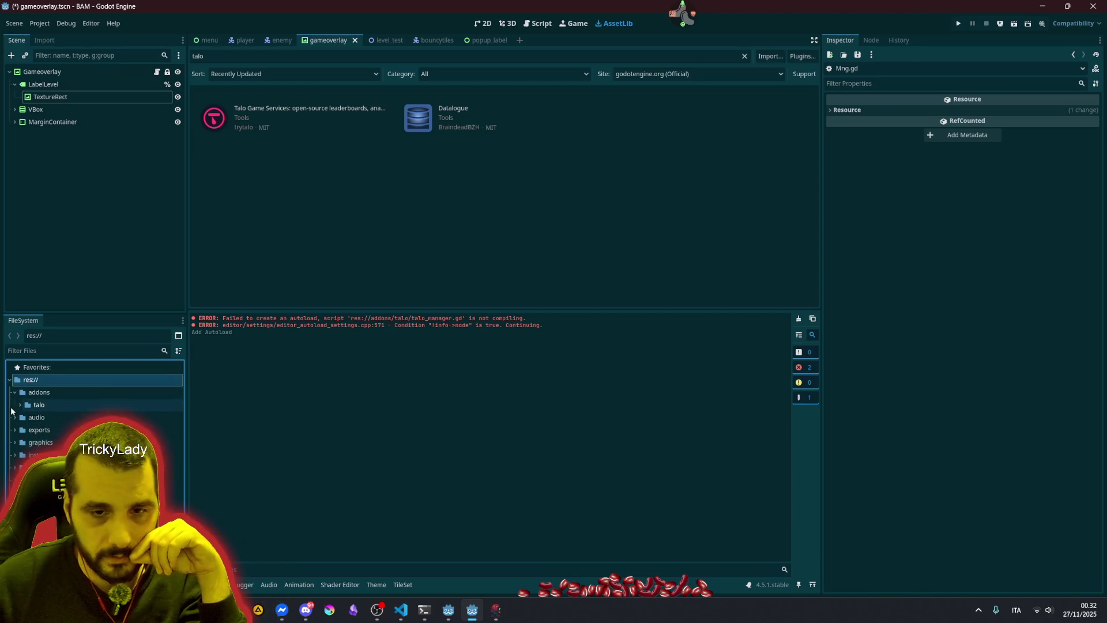
scroll(20, 407, down, 1)
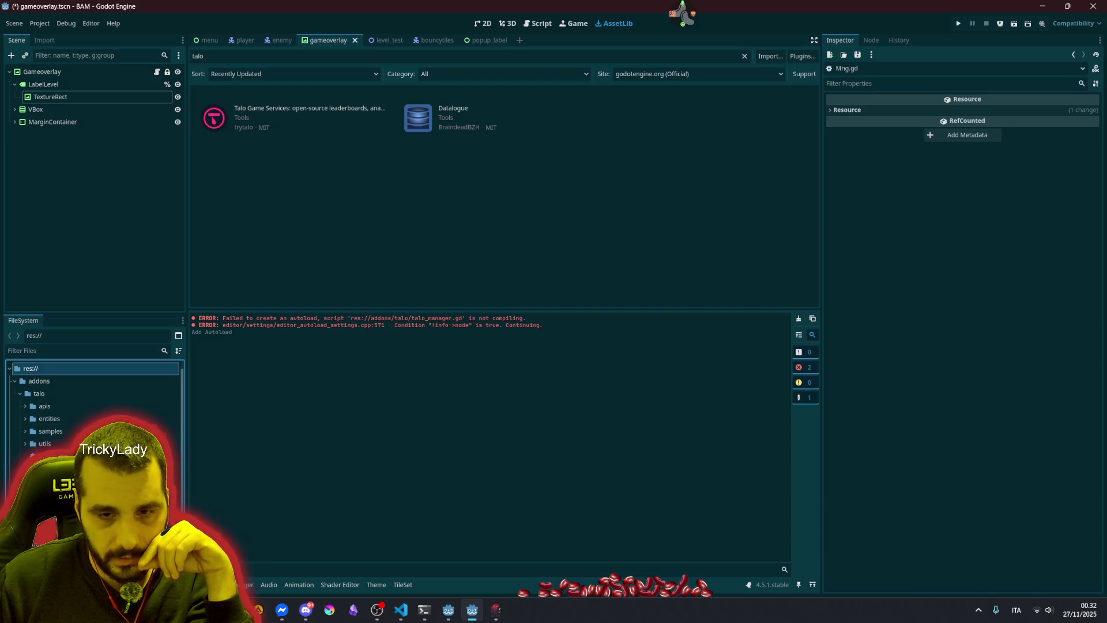
double_click(58, 506)
mouse_move(797, 78)
mouse_down()
mouse_move(796, 230)
mouse_move(805, 71)
mouse_up()
click(568, 149)
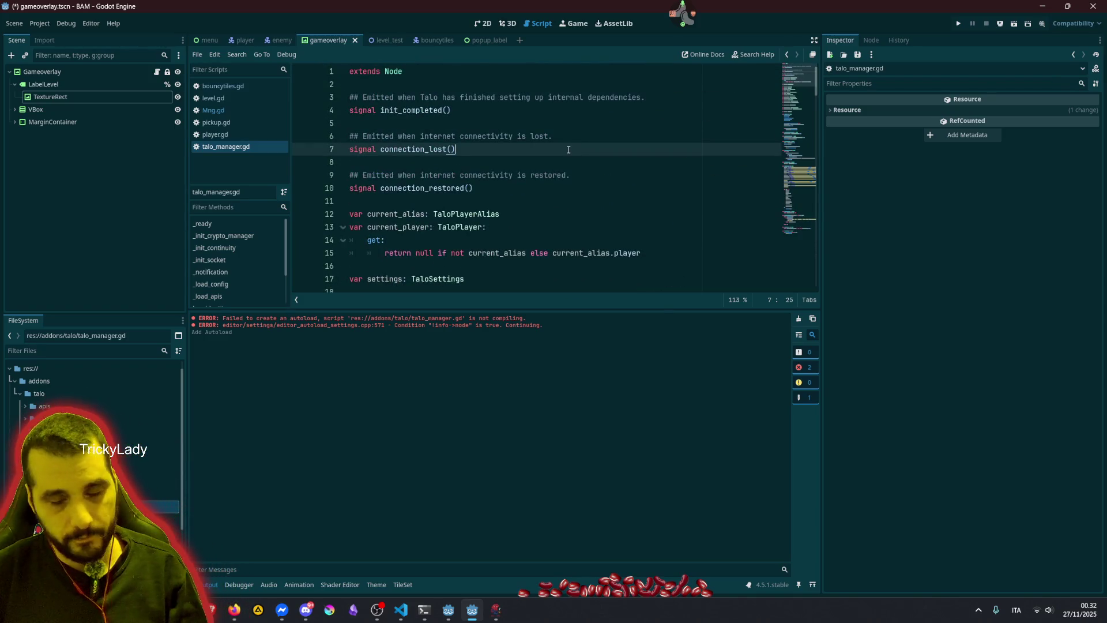
Save with Ctrl+S and reload the BAM project via Reload Current Project
key(ctrl+s)
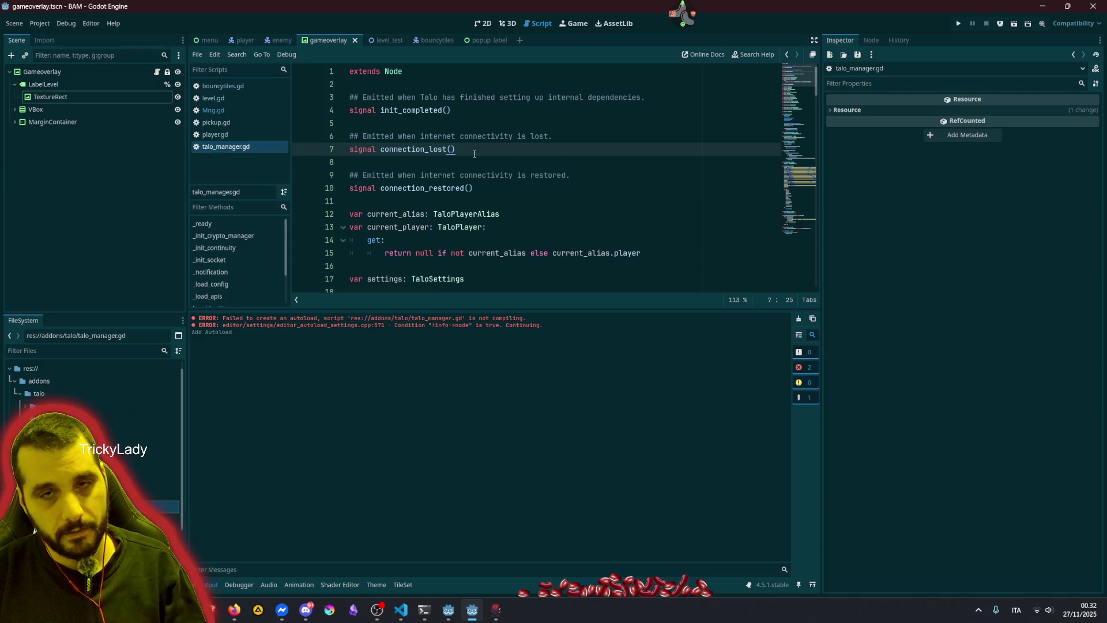
click(40, 23)
mouse_move(71, 66)
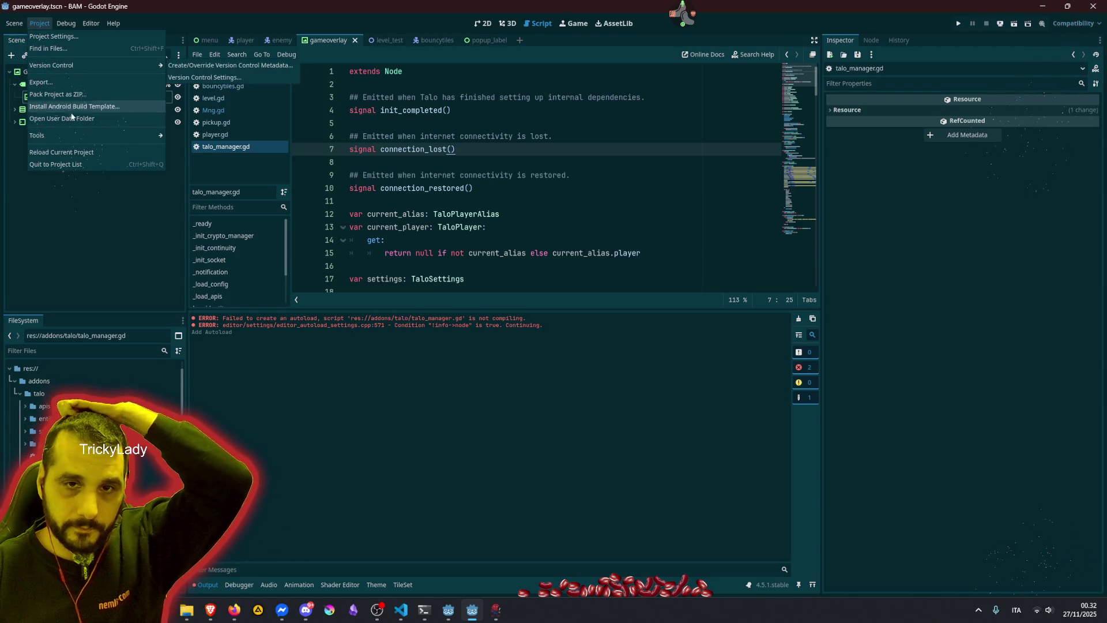
click(64, 152)
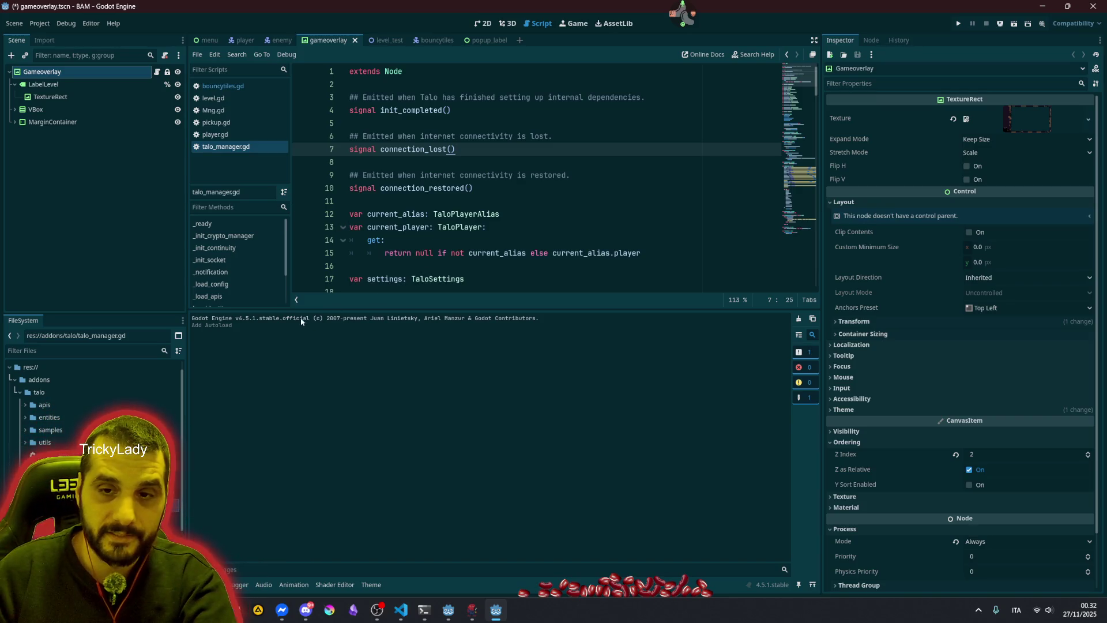
Check in Project Settings > Plugins that Talo Game Services is still enabled
drag(300, 317, 378, 328)
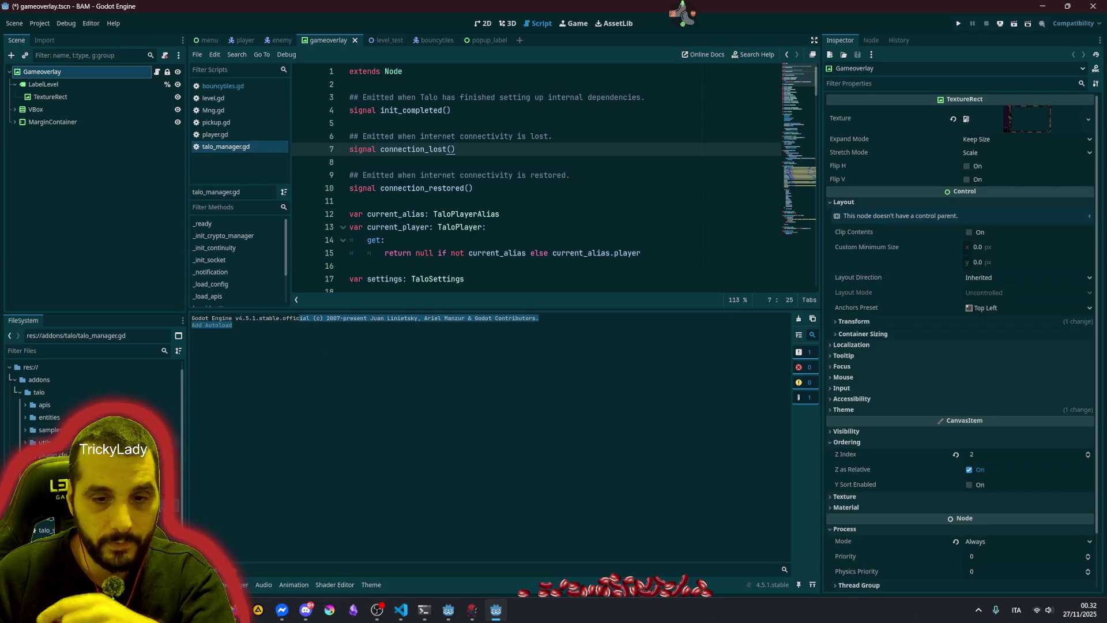
click(446, 190)
click(40, 23)
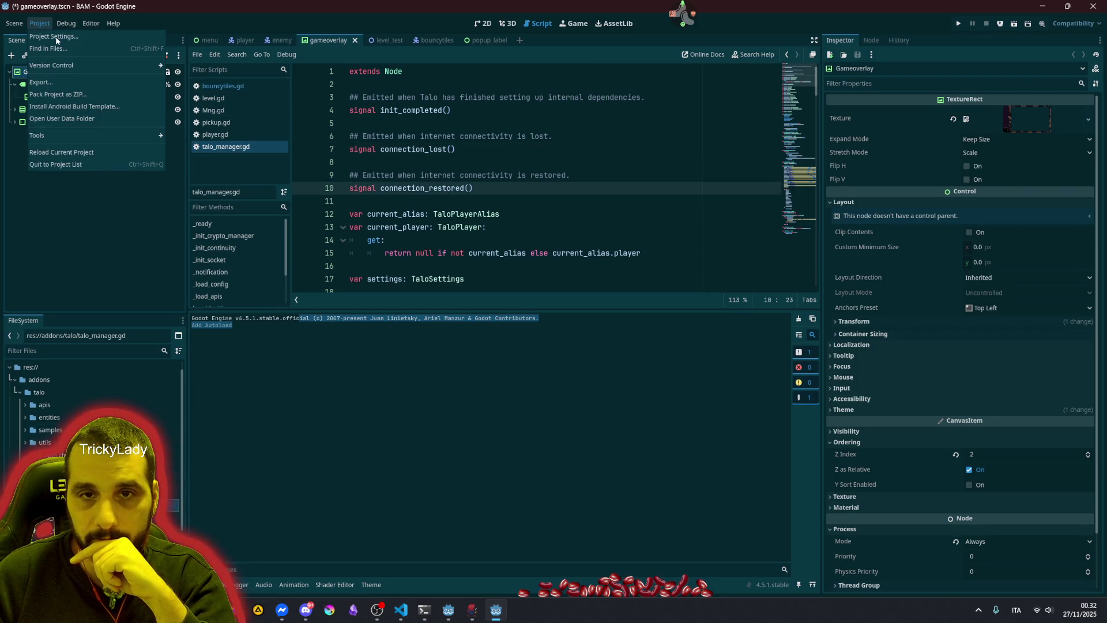
click(56, 40)
click(457, 170)
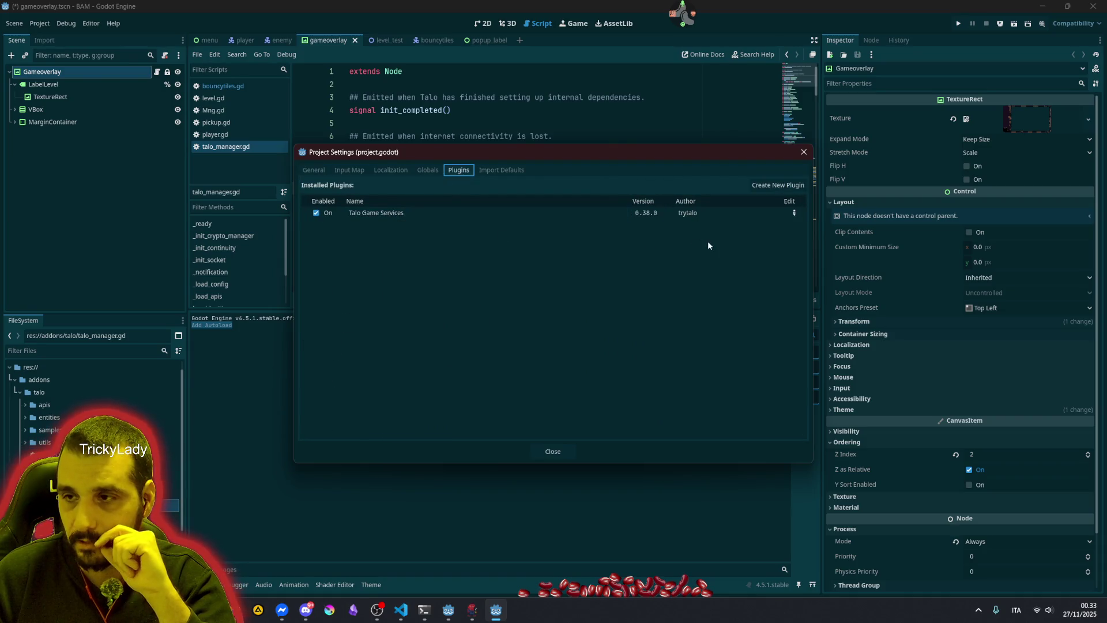
click(803, 154)
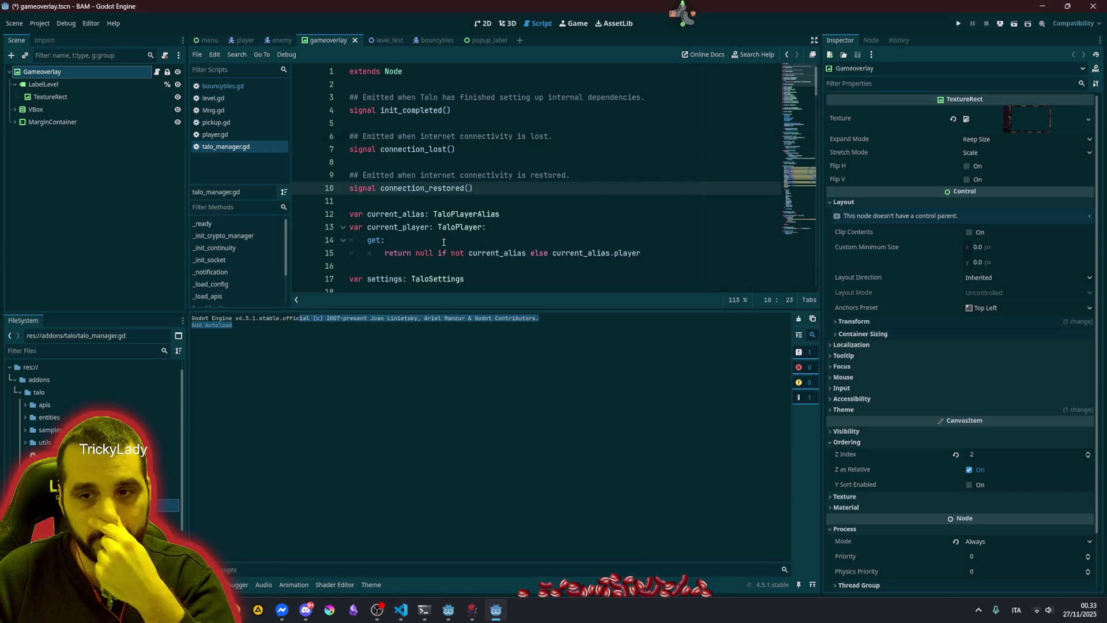
click(413, 317)
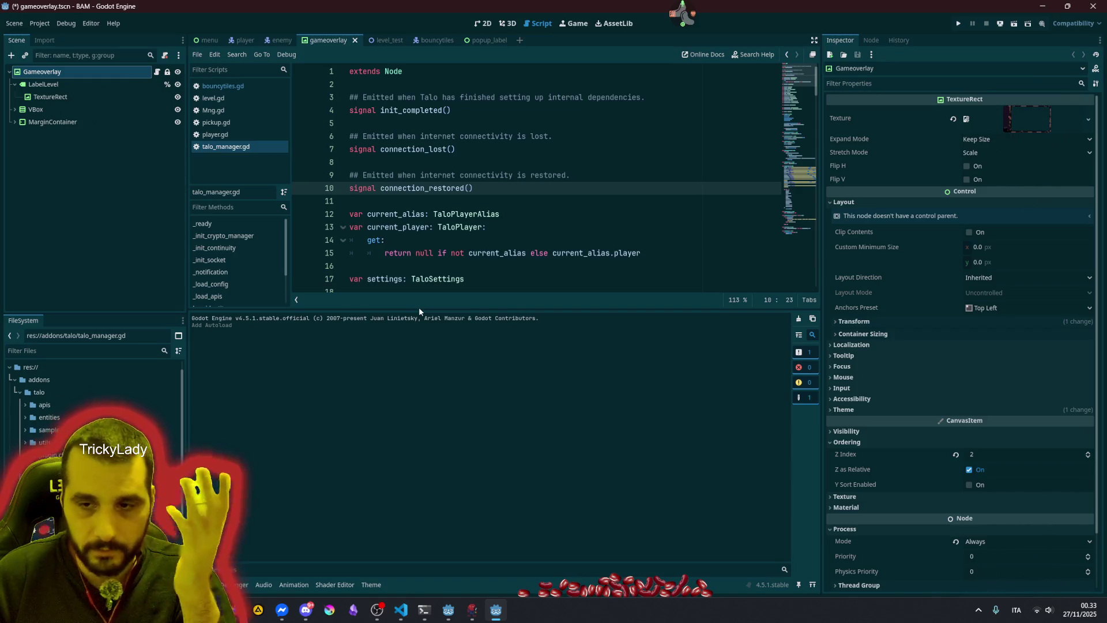
Shrink the output log and scroll through talo_manager.gd's API loading code, then view player.gd
drag(419, 309, 404, 445)
click(504, 293)
scroll(505, 295, down, 4)
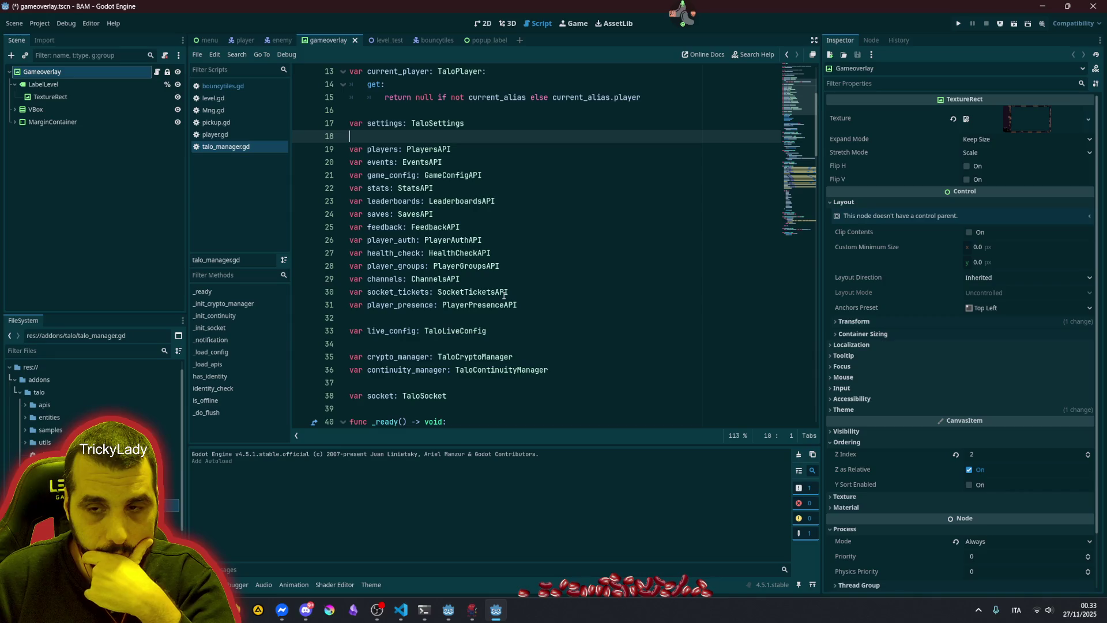
scroll(505, 295, down, 1)
scroll(504, 295, down, 6)
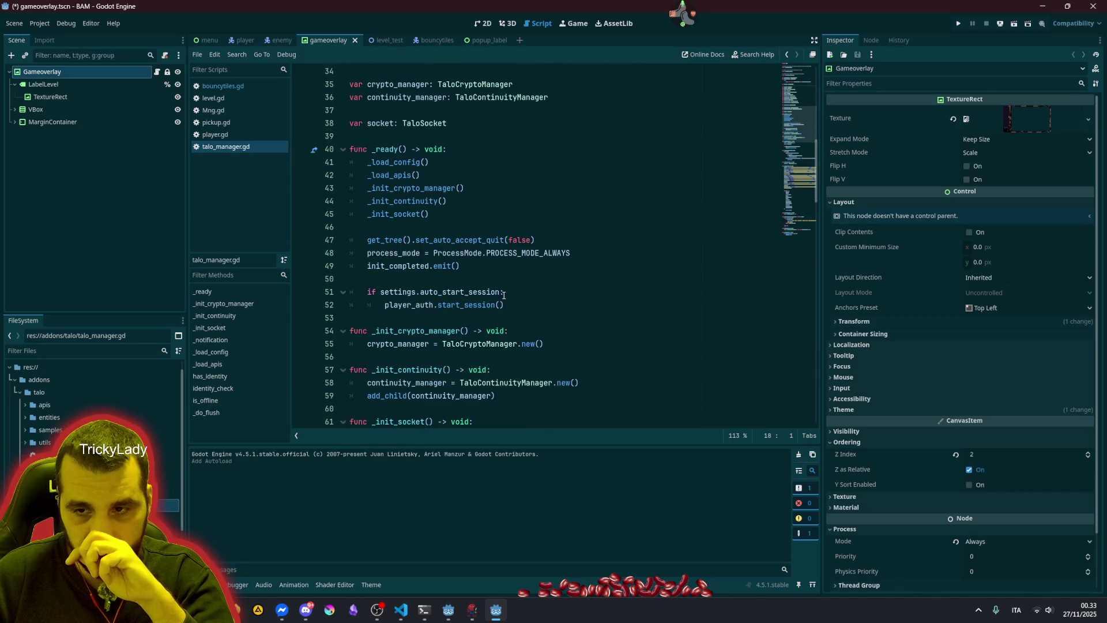
scroll(504, 296, down, 7)
scroll(504, 295, down, 5)
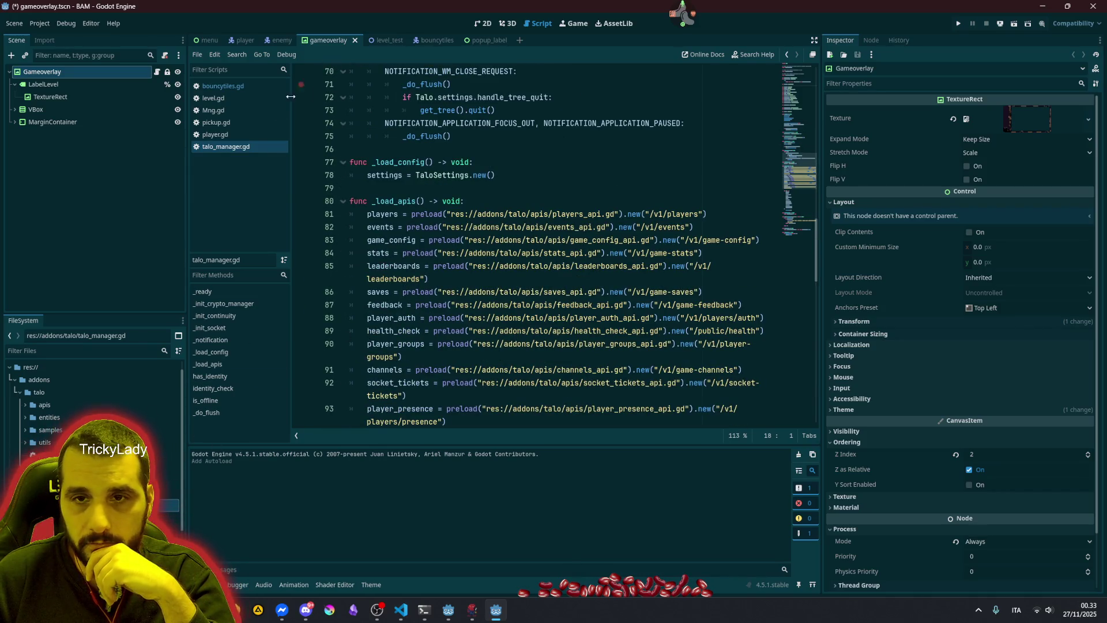
click(216, 134)
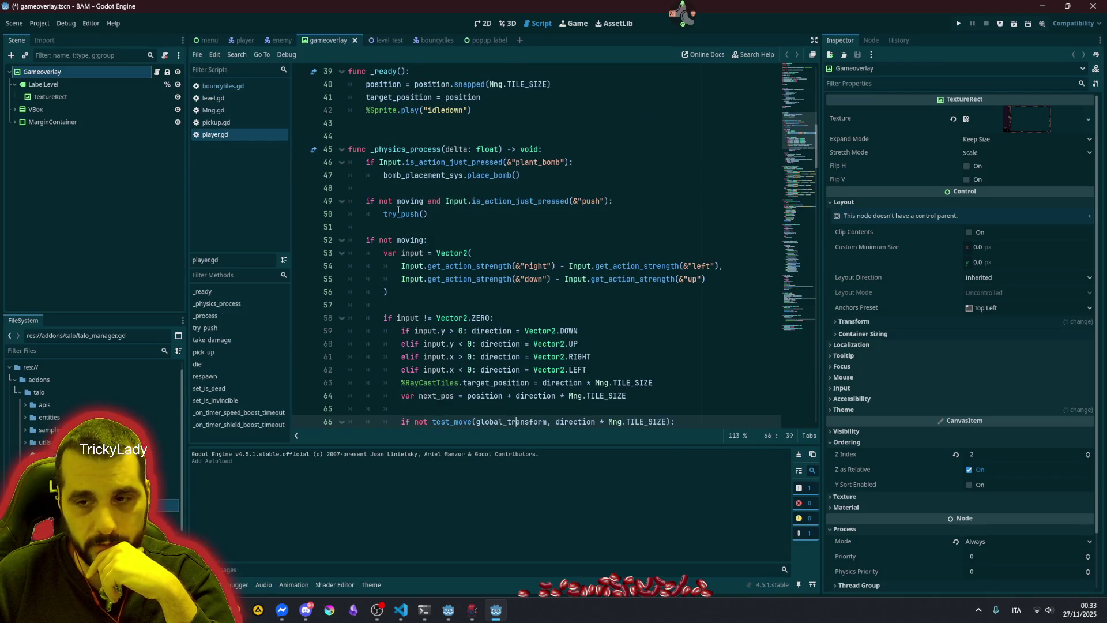
Toggle the Talo Game Services plugin off and back on in the plugin settings
click(477, 217)
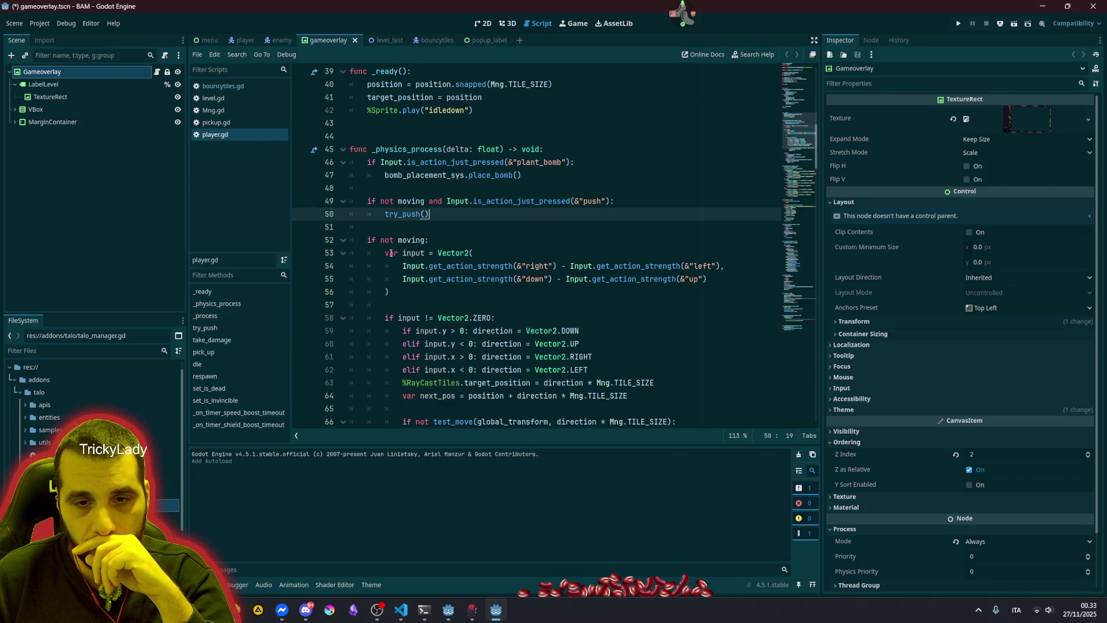
click(56, 393)
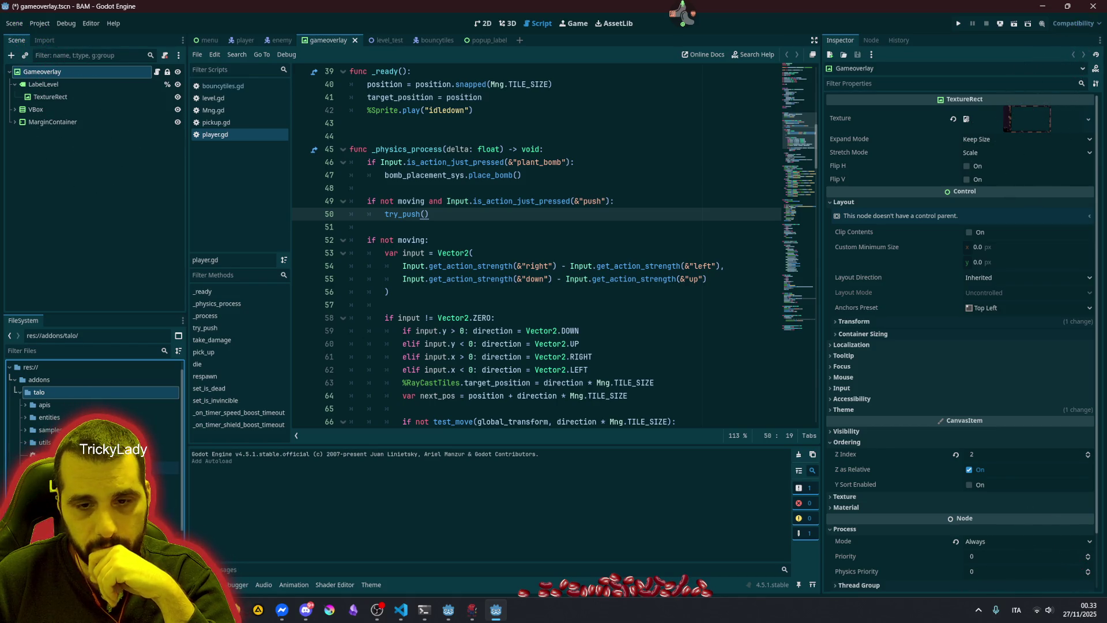
scroll(161, 490, down, 1)
click(161, 454)
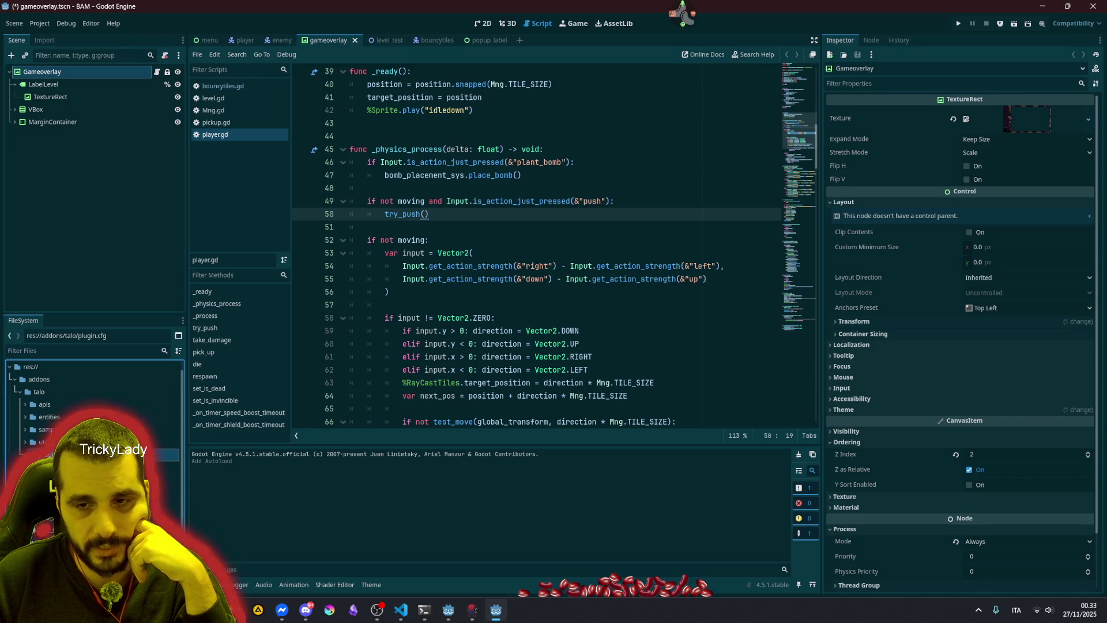
click(323, 214)
click(323, 215)
click(548, 451)
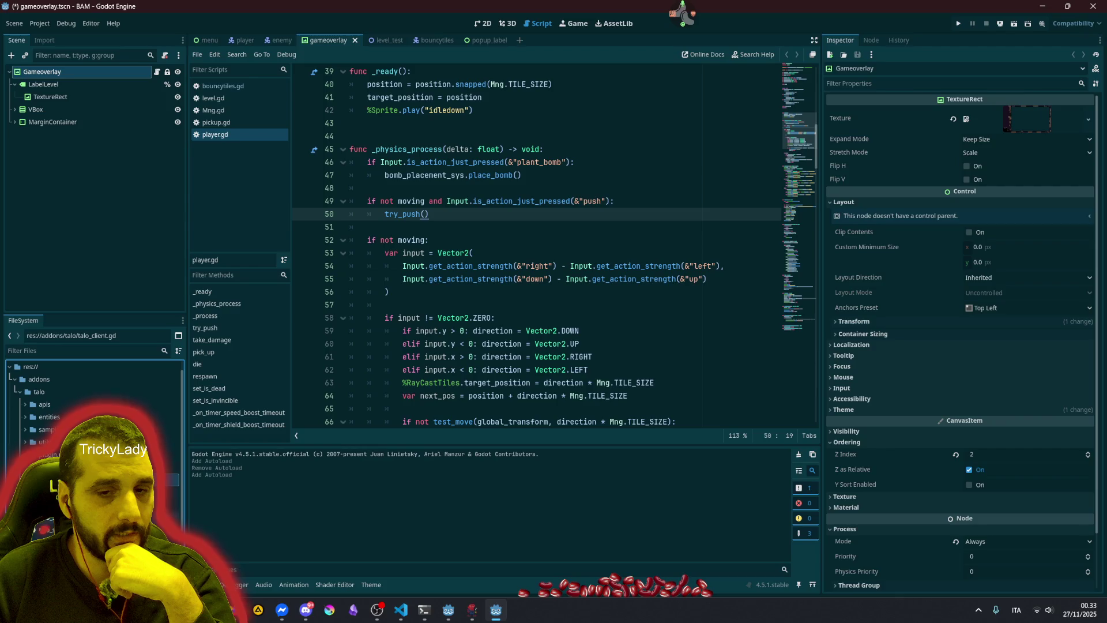
Open addons/talo/samples/playground.tscn and run it with F6
click(26, 429)
scroll(25, 430, down, 3)
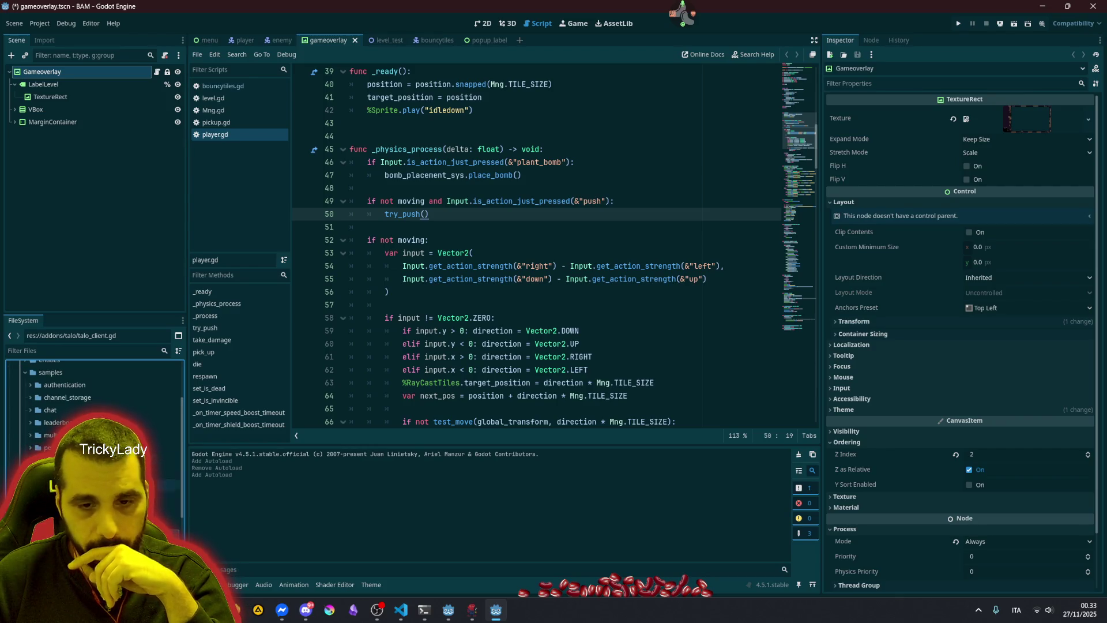
double_click(86, 486)
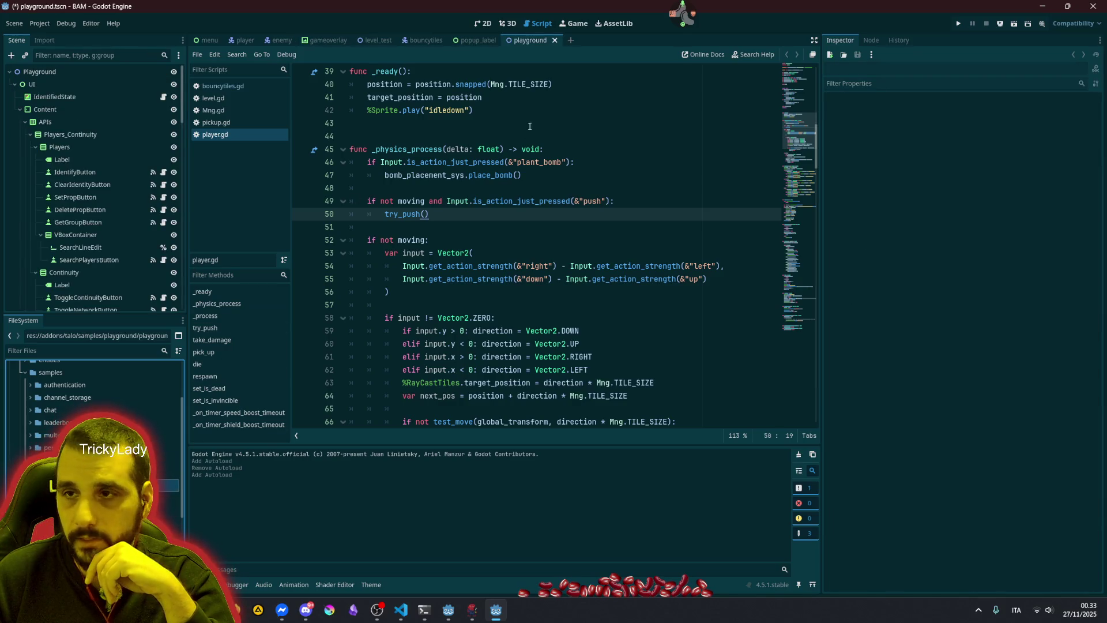
click(555, 175)
key(F6)
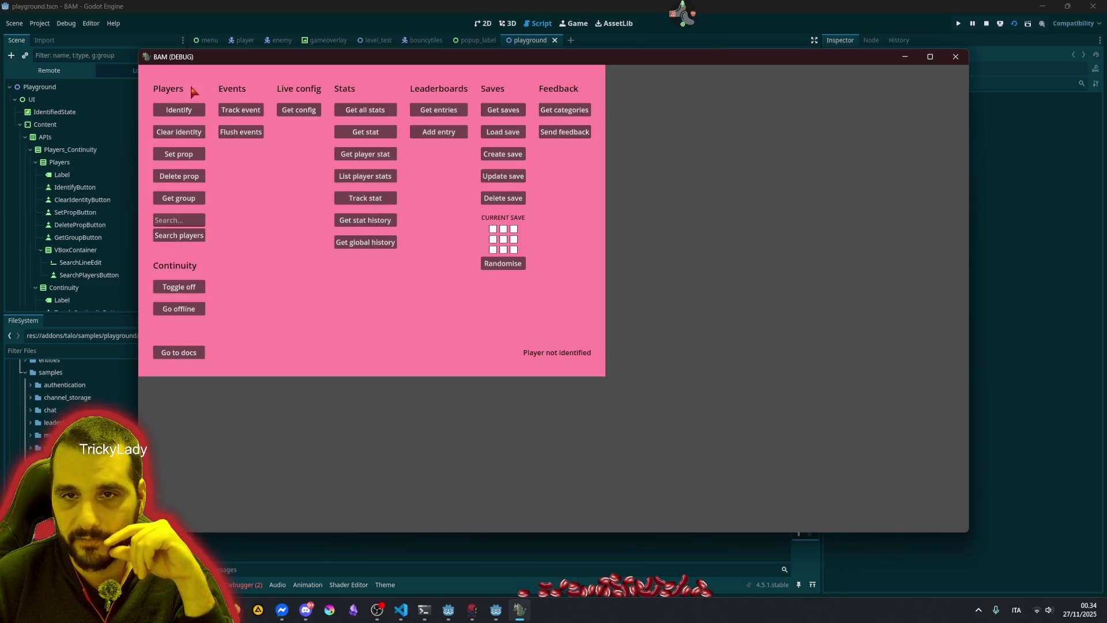
Toggle continuity off and on in the running playground, then open the Talo docs
click(177, 293)
click(177, 293)
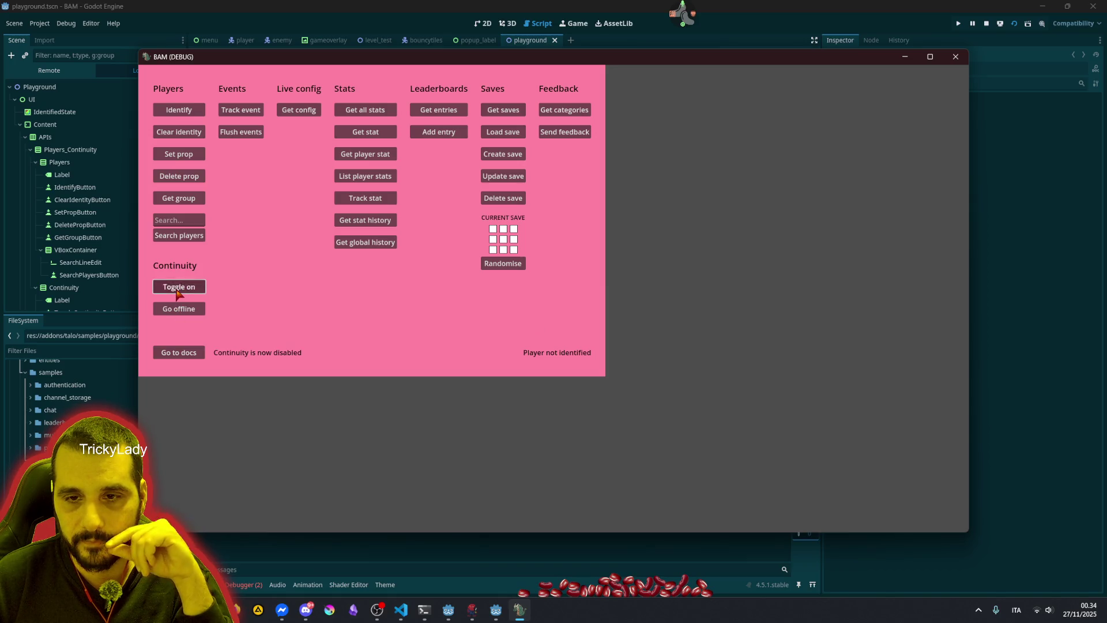
click(184, 353)
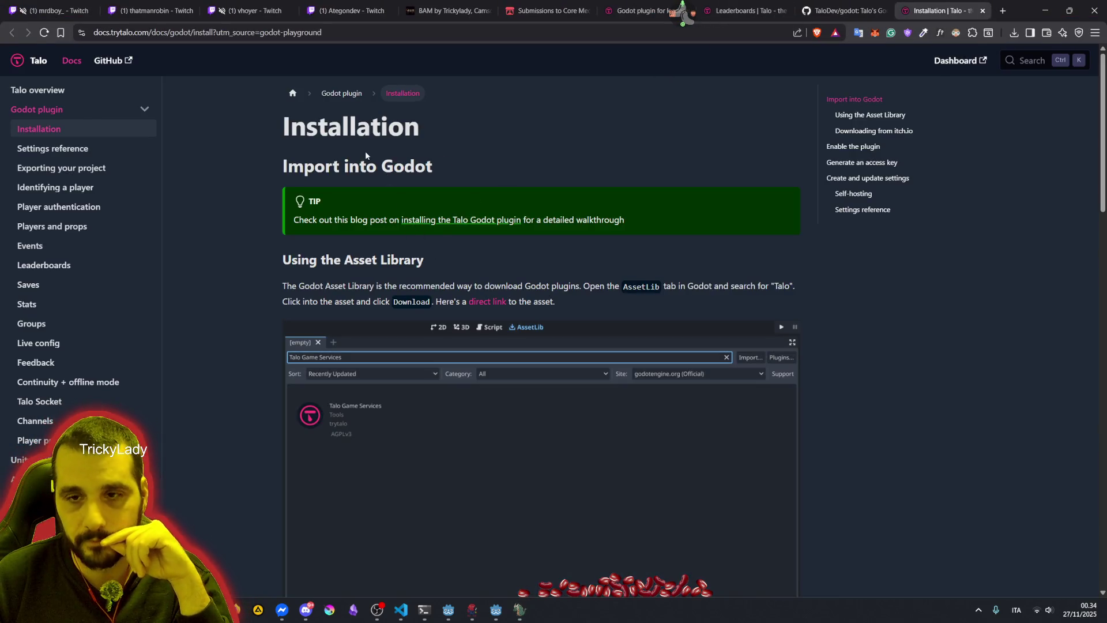
Scroll the Talo Installation page down to the enable-plugin steps
scroll(365, 150, down, 7)
scroll(299, 281, down, 3)
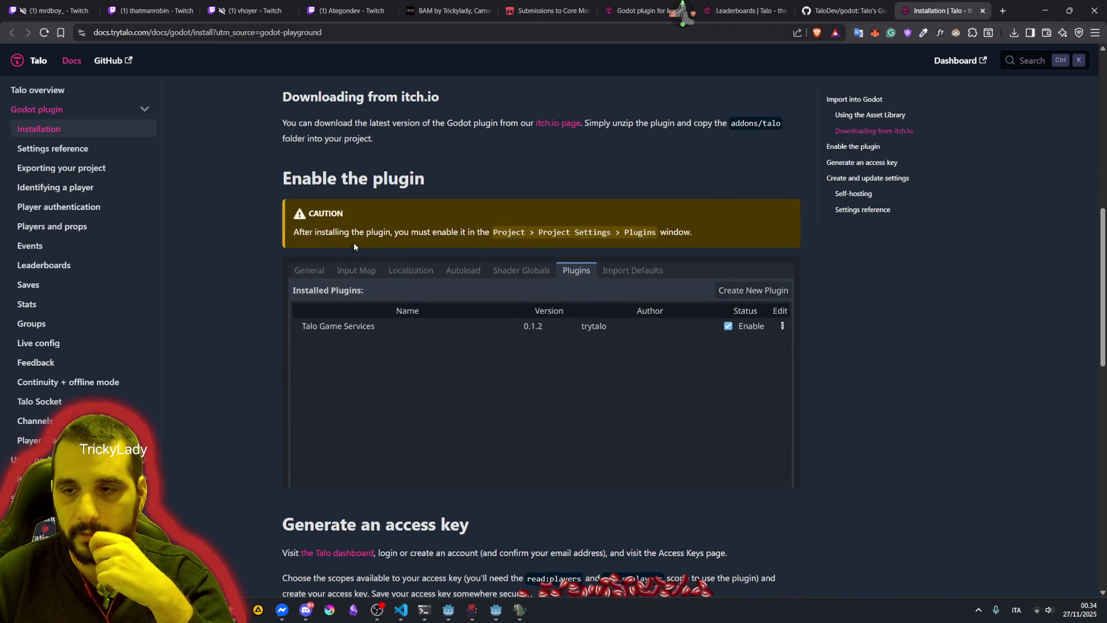
scroll(410, 158, down, 2)
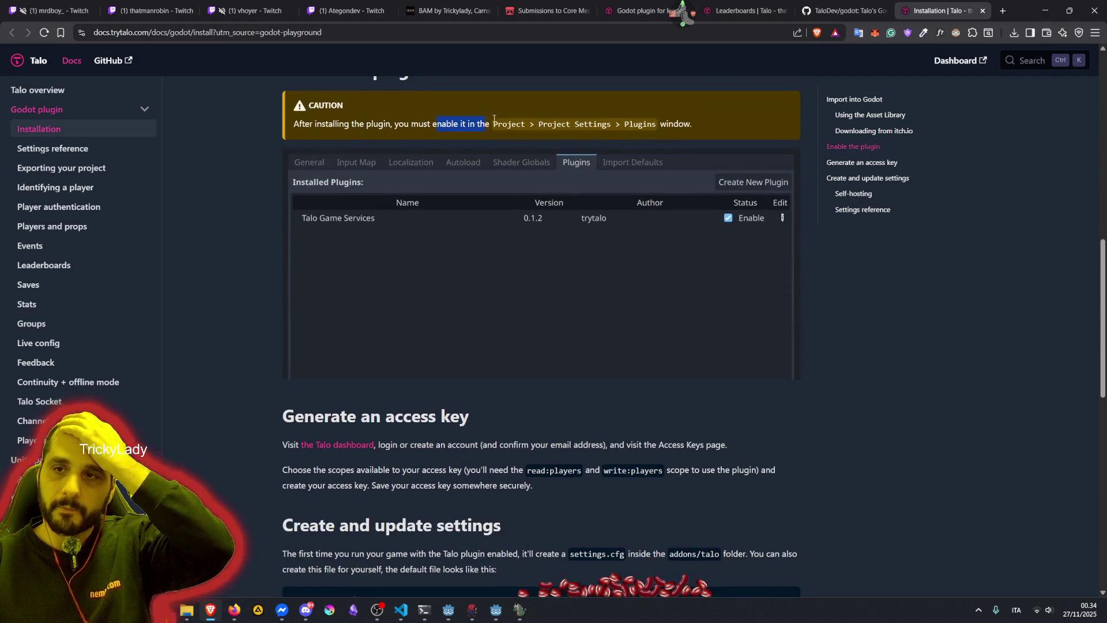
scroll(516, 250, down, 2)
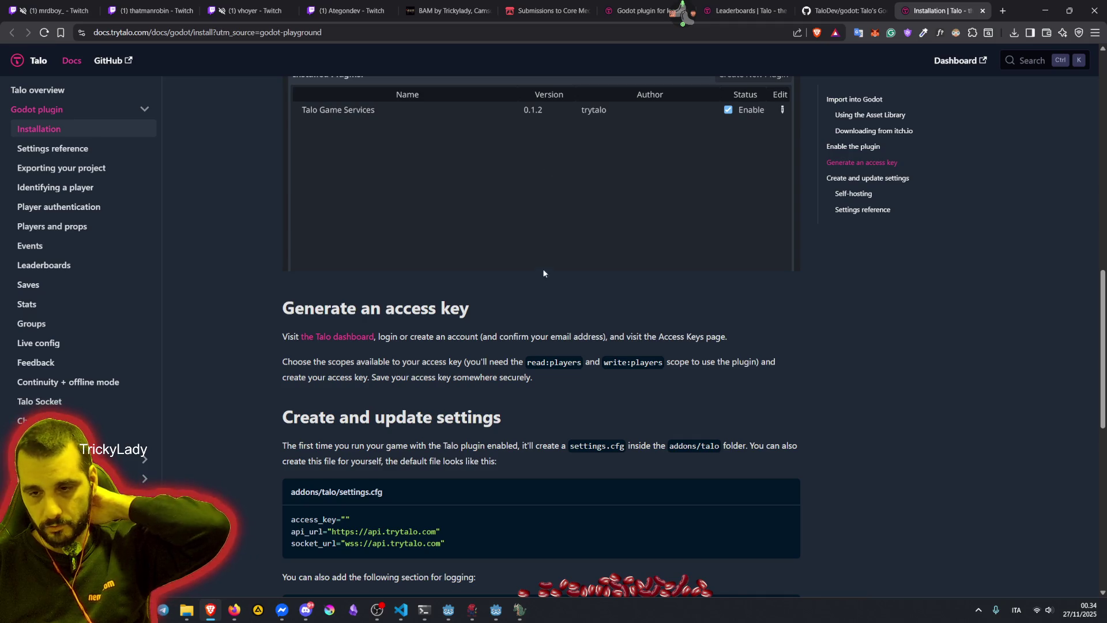
Confirm Talo Game Services is enabled in Godot's Project Settings > Plugins, then return to the docs
click(494, 606)
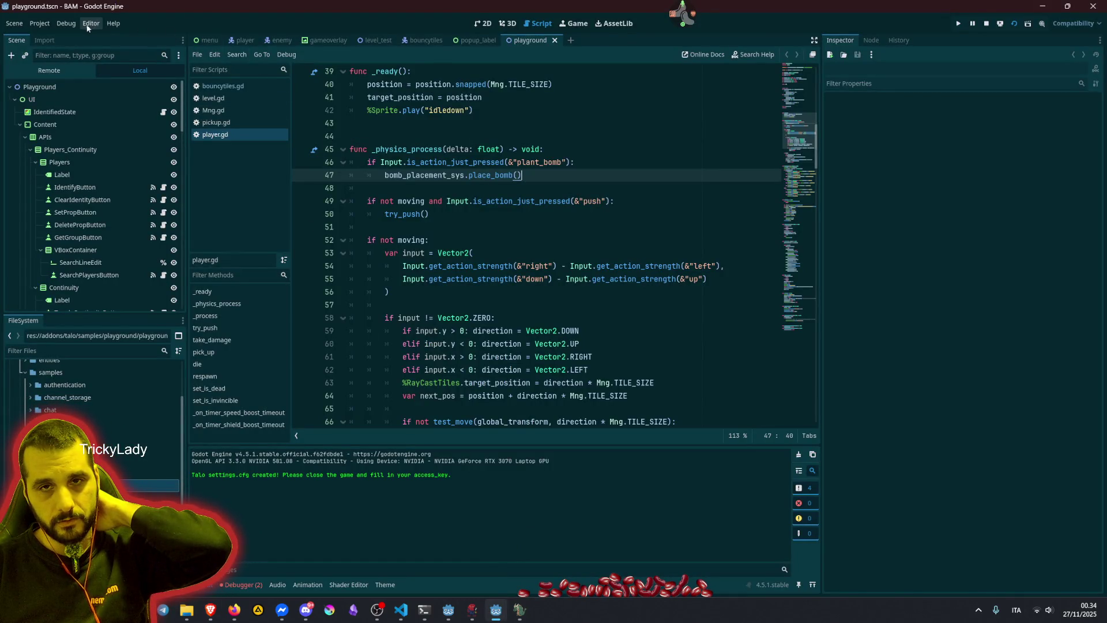
click(63, 25)
click(55, 35)
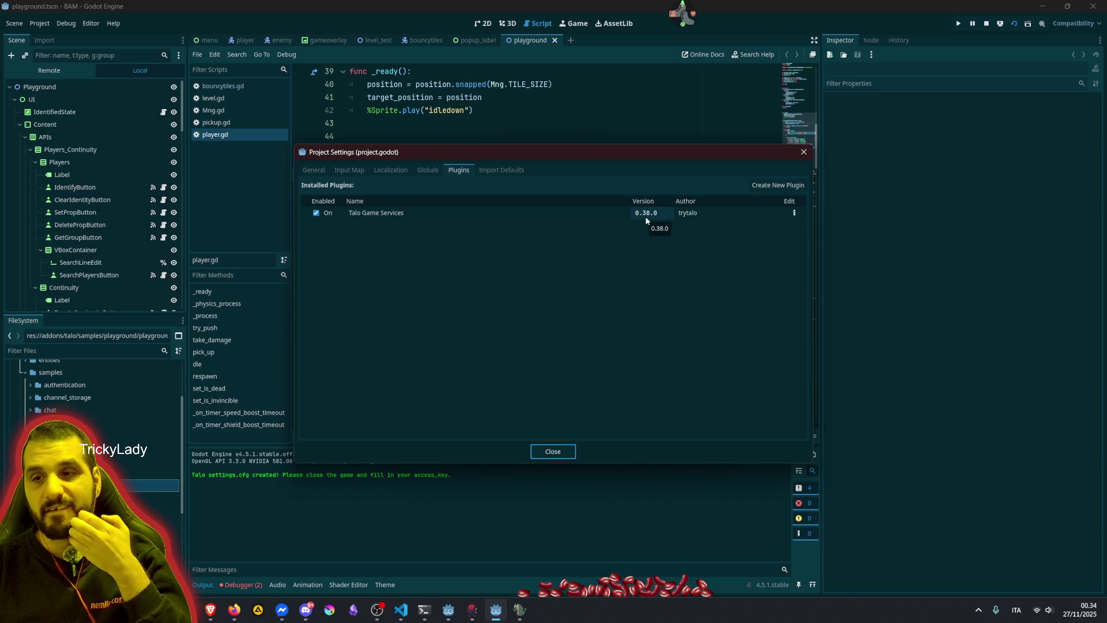
click(802, 152)
mouse_move(512, 610)
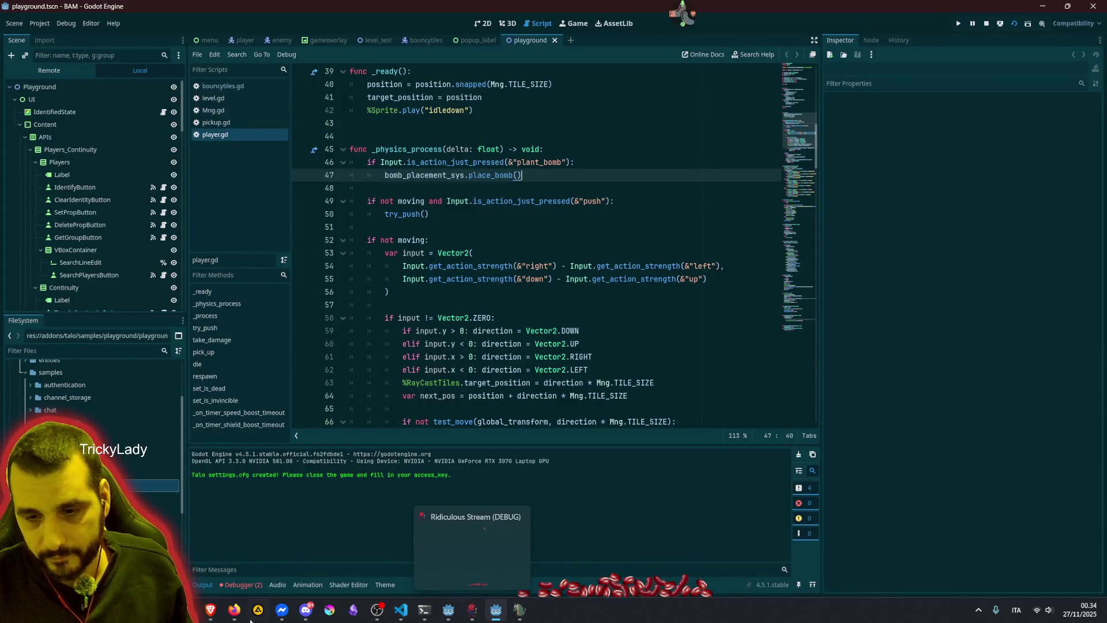
click(210, 610)
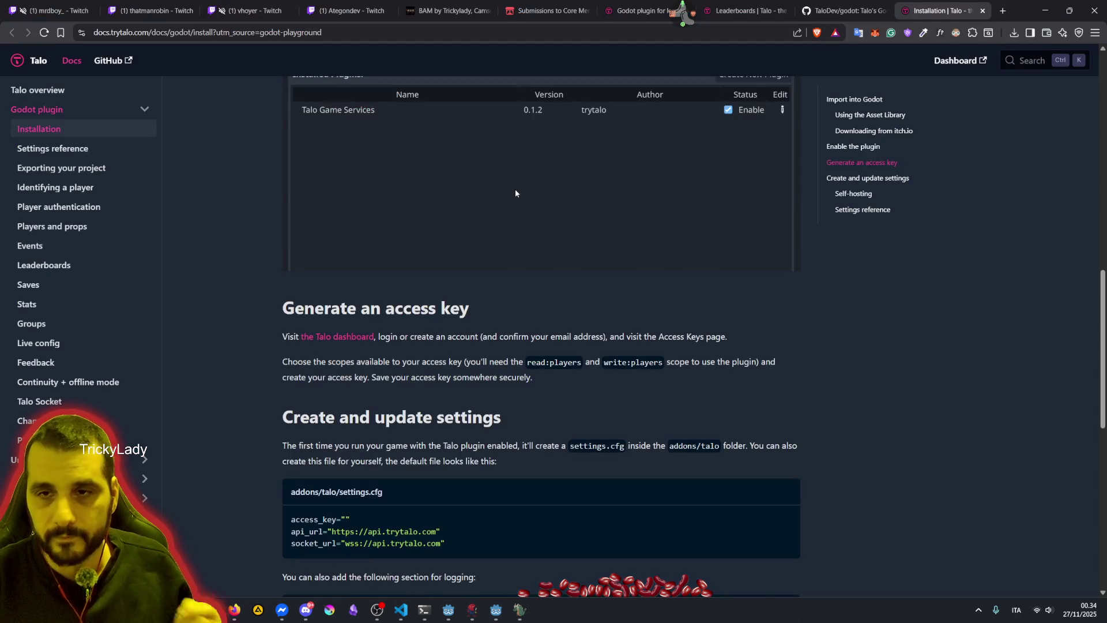
Read the settings section about running with the plugin, then return to Godot
scroll(347, 340, down, 4)
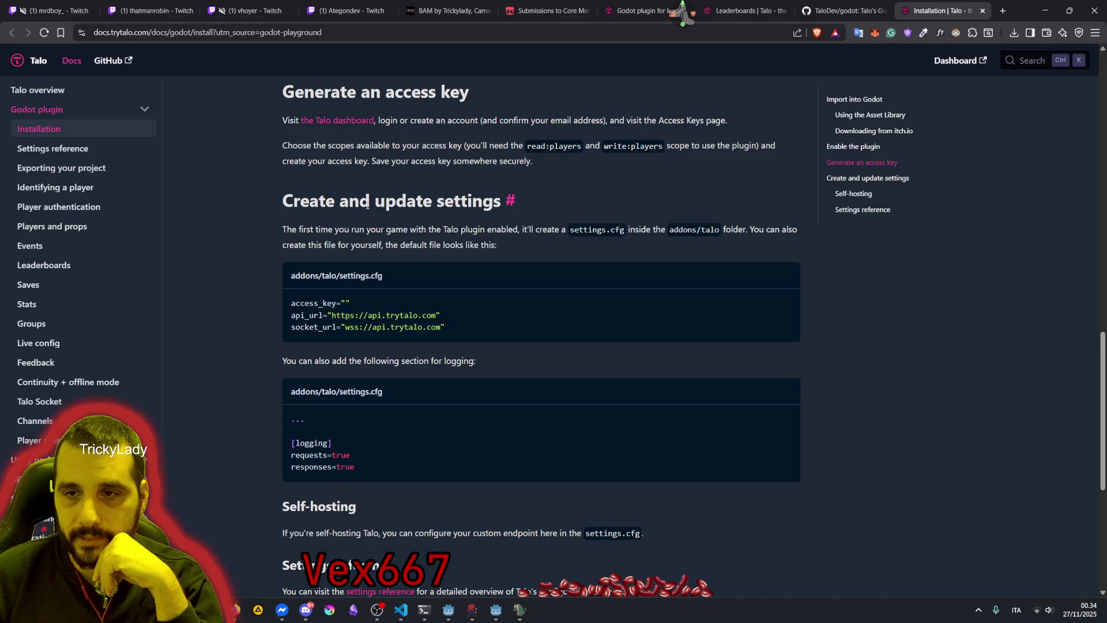
double_click(342, 229)
drag(442, 230, 508, 226)
click(509, 226)
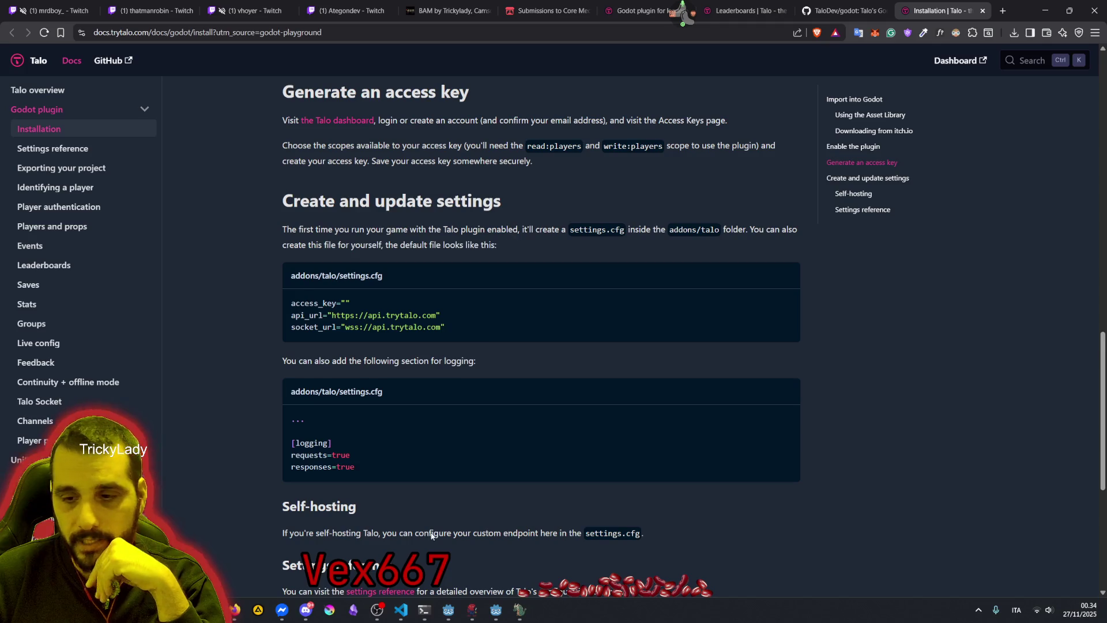
click(496, 611)
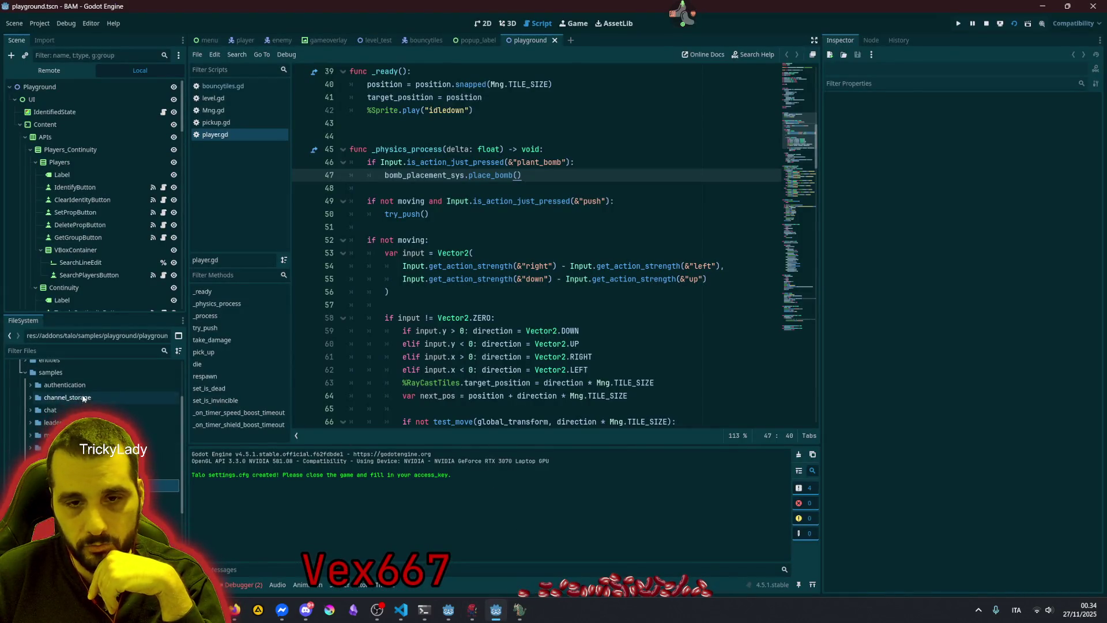
Open addons/talo/settings.cfg and place the caret inside the empty access_key quotes
scroll(25, 451, up, 3)
scroll(25, 451, down, 5)
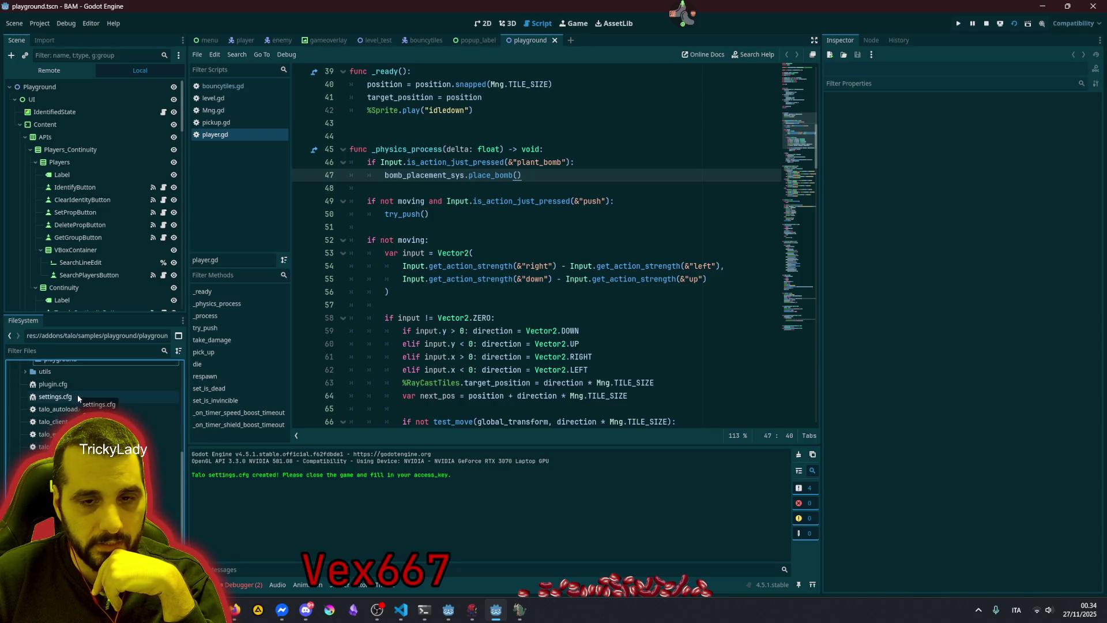
click(87, 397)
double_click(51, 397)
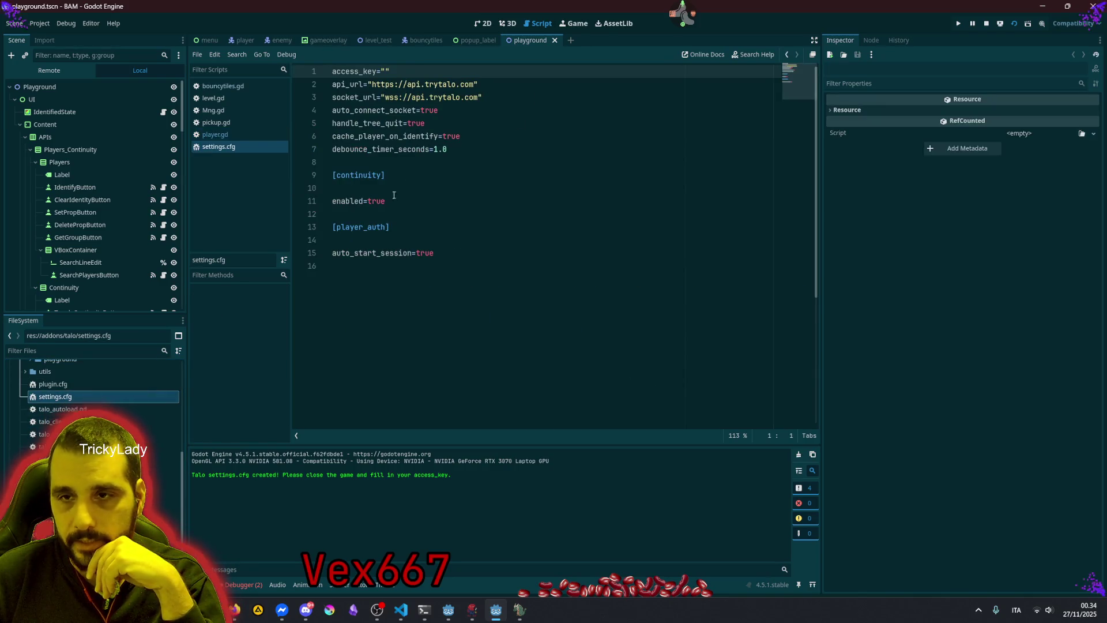
click(465, 137)
click(385, 80)
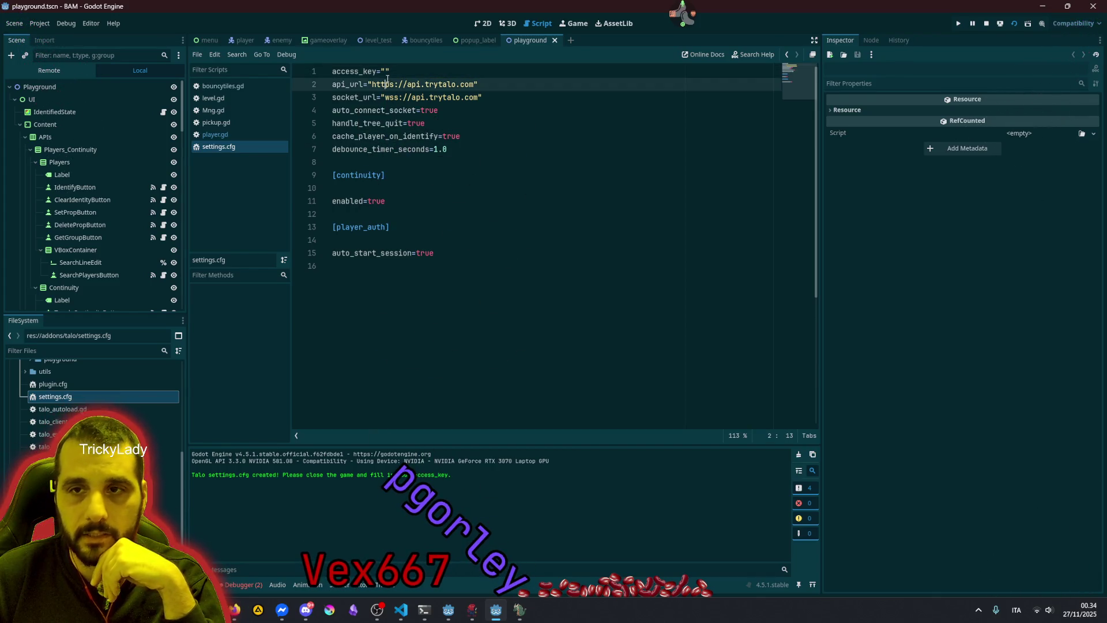
click(387, 73)
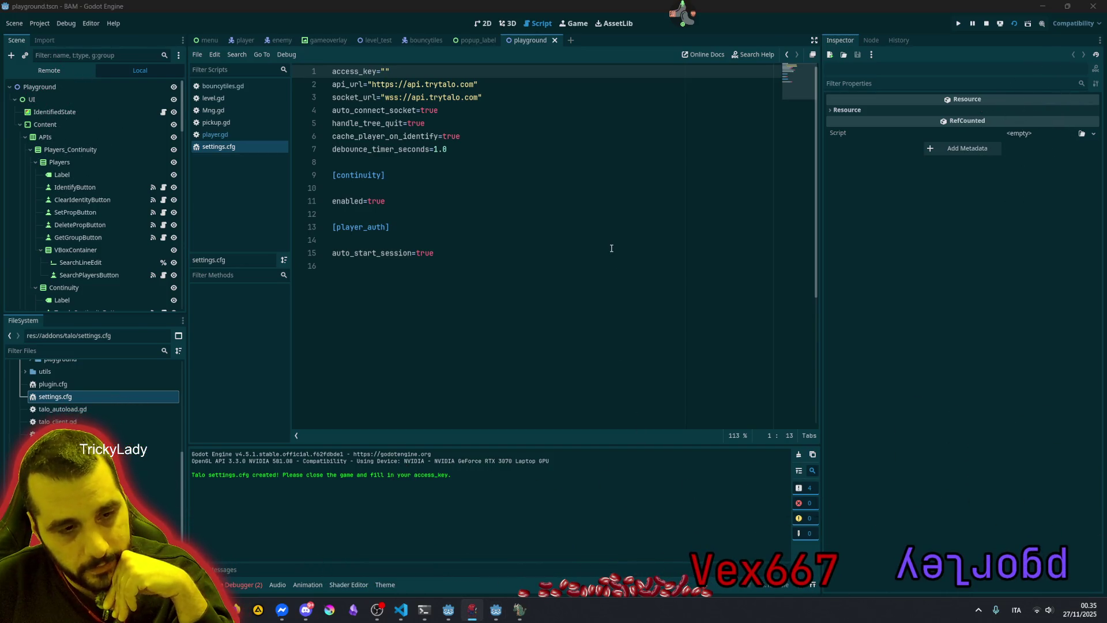
click(382, 71)
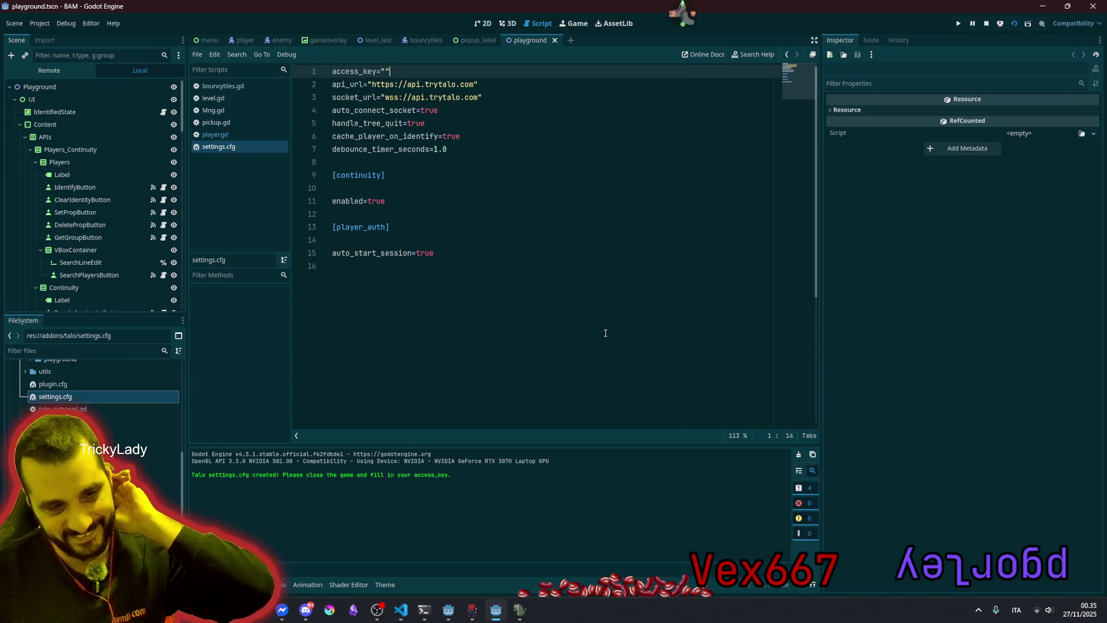
Read the log note about filling in access_key, stop the running game, and switch to VS Code
click(546, 203)
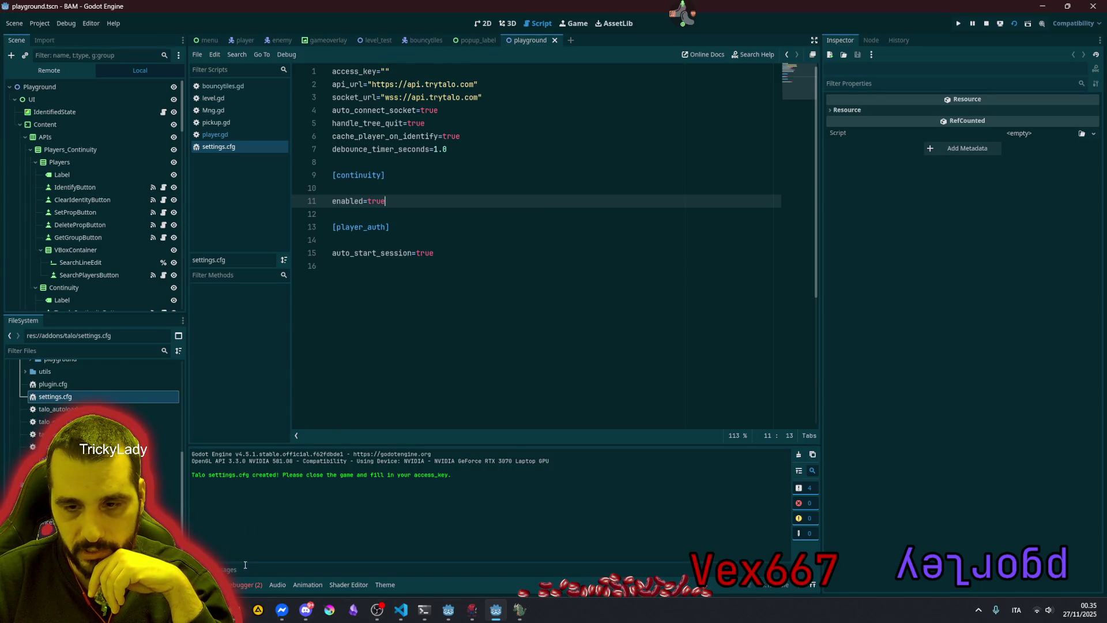
drag(237, 474, 450, 481)
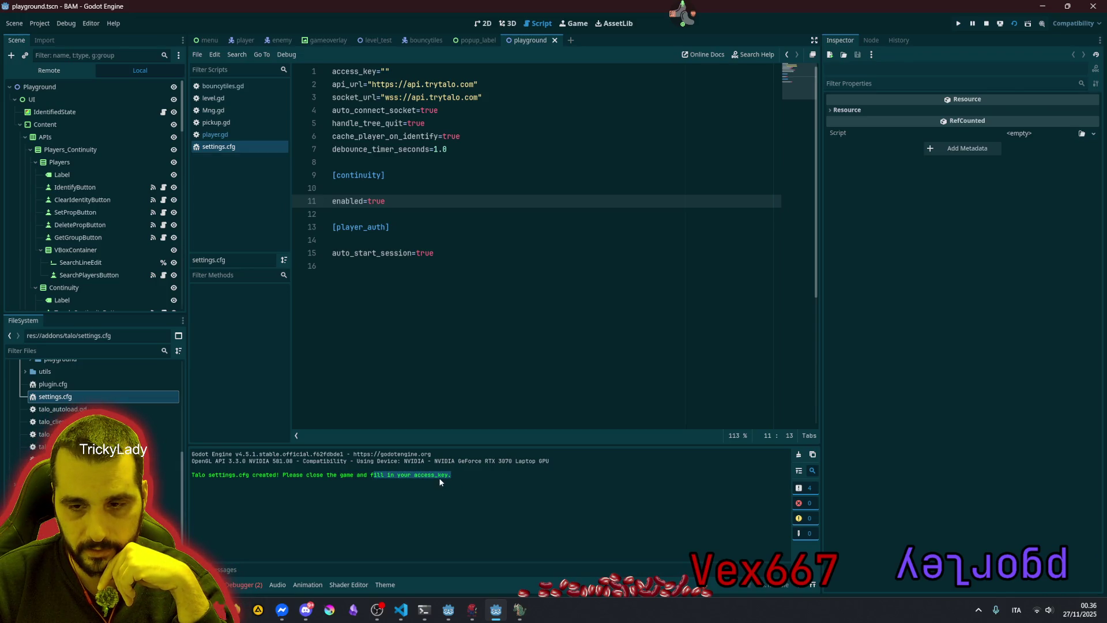
click(576, 352)
click(986, 23)
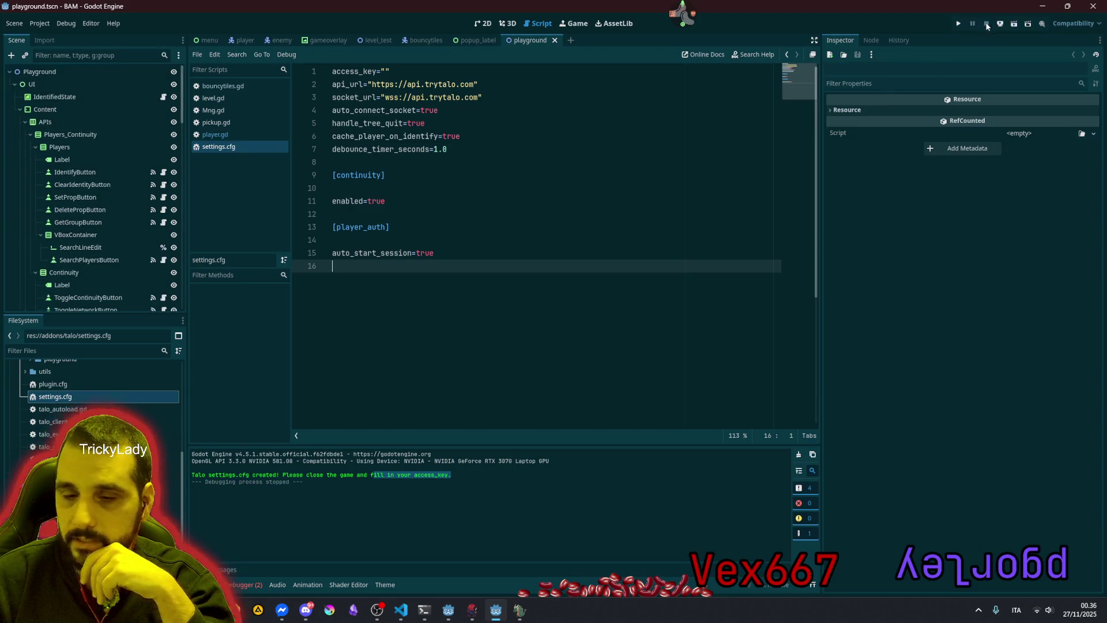
click(410, 257)
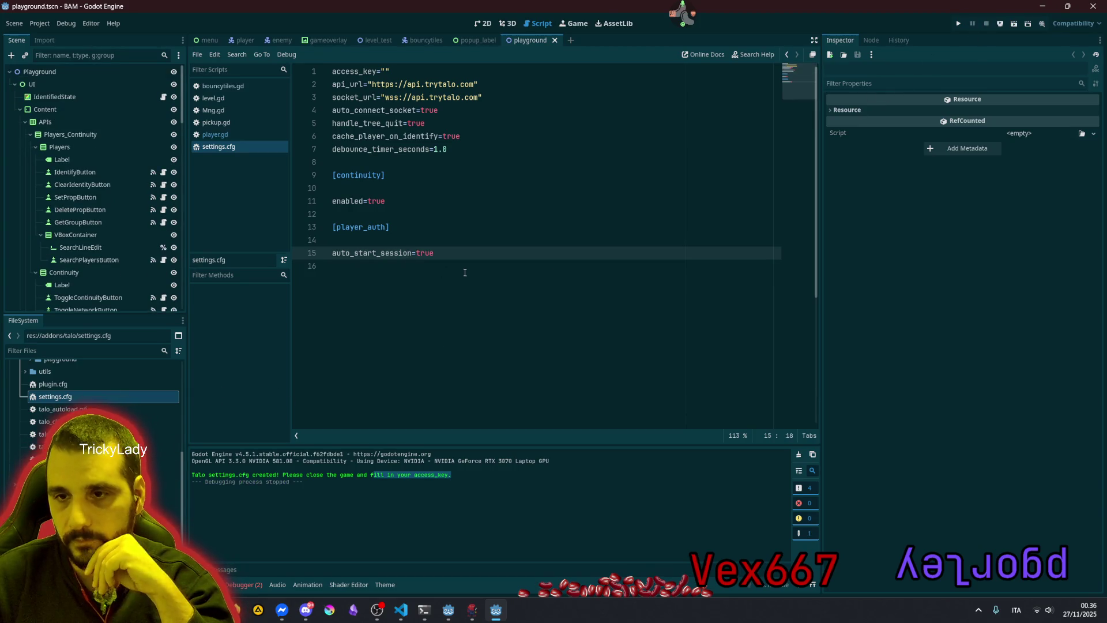
click(386, 71)
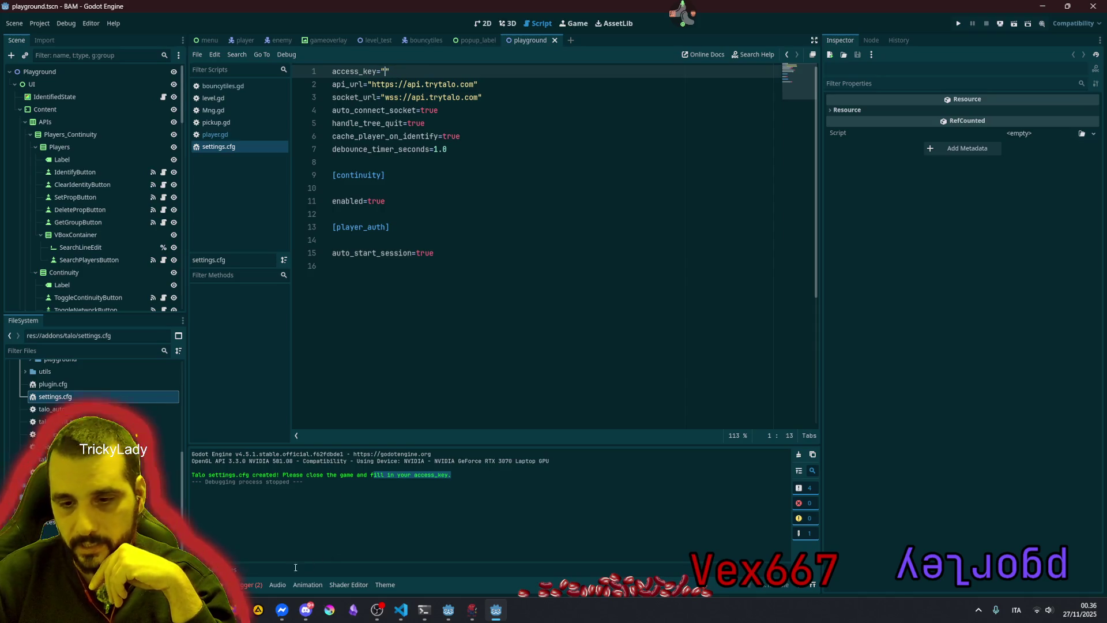
click(400, 610)
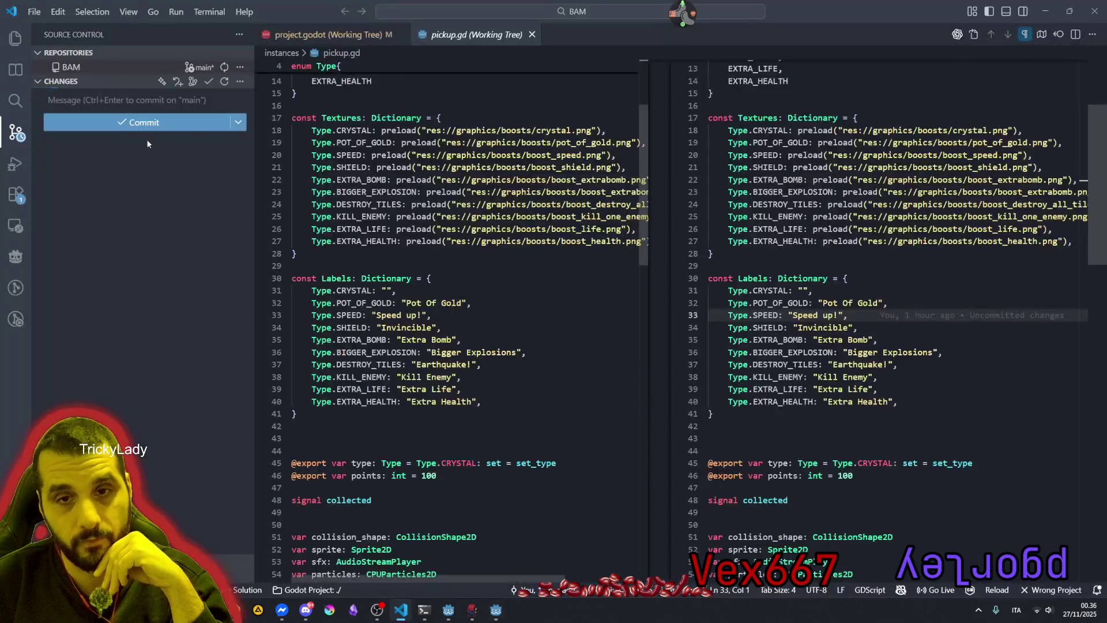
Select the BYE TALO commit in the Source Control Graph and open its settings.cfg with the filled-in access key
click(51, 142)
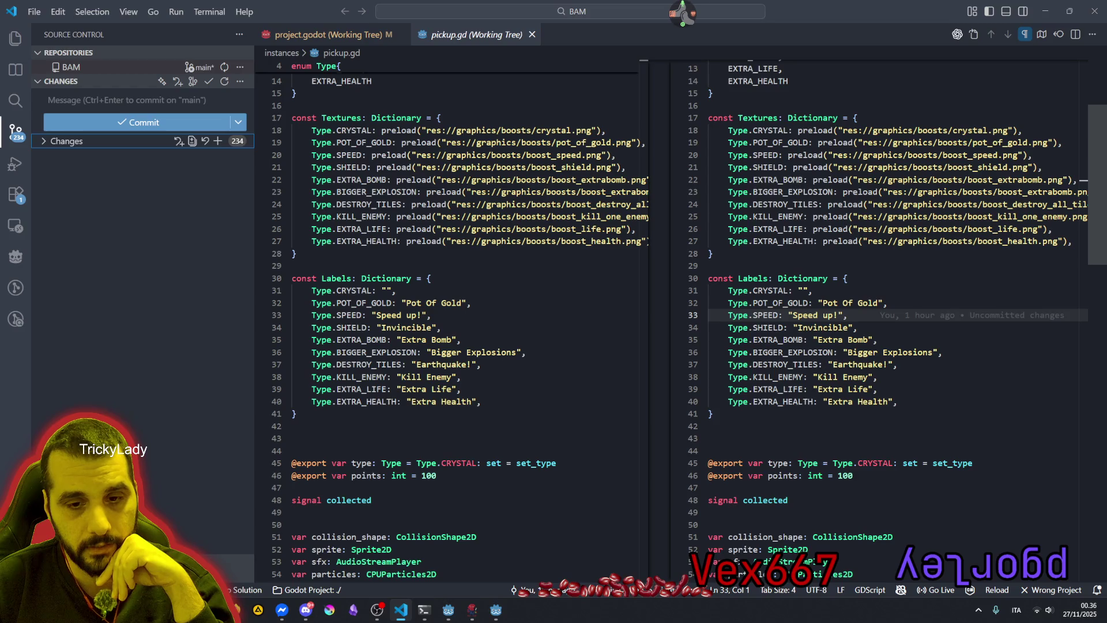
click(103, 309)
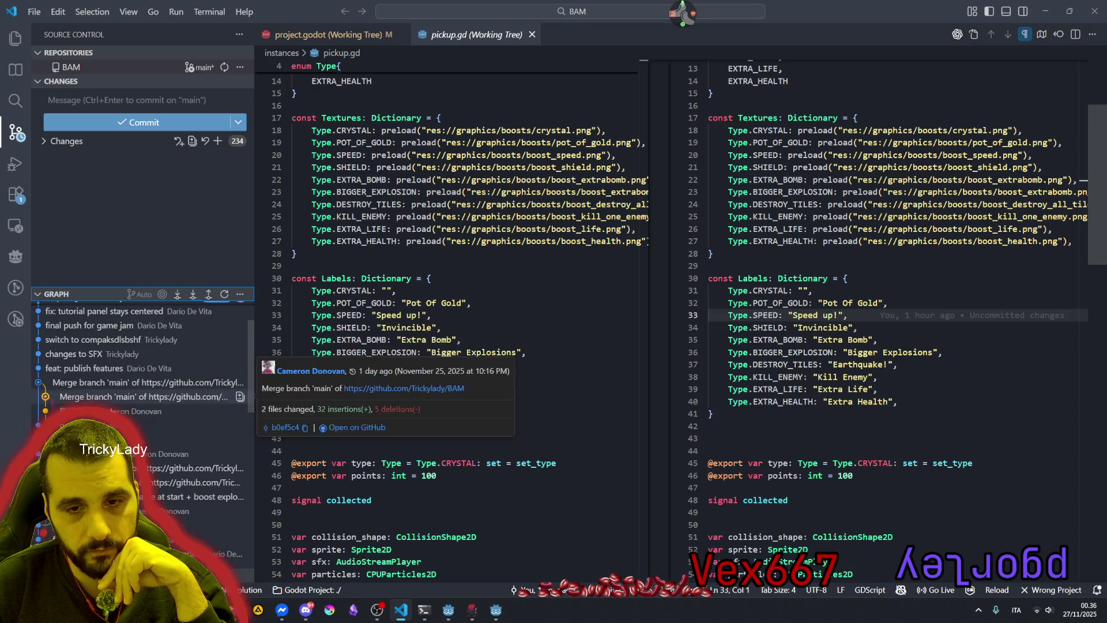
scroll(144, 404, down, 2)
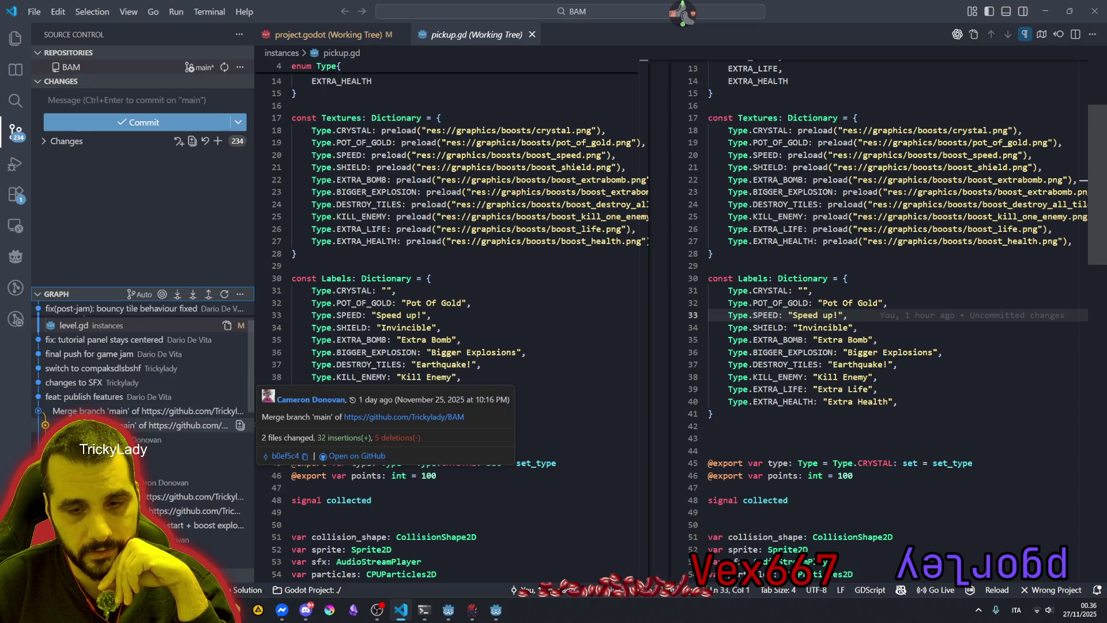
click(190, 439)
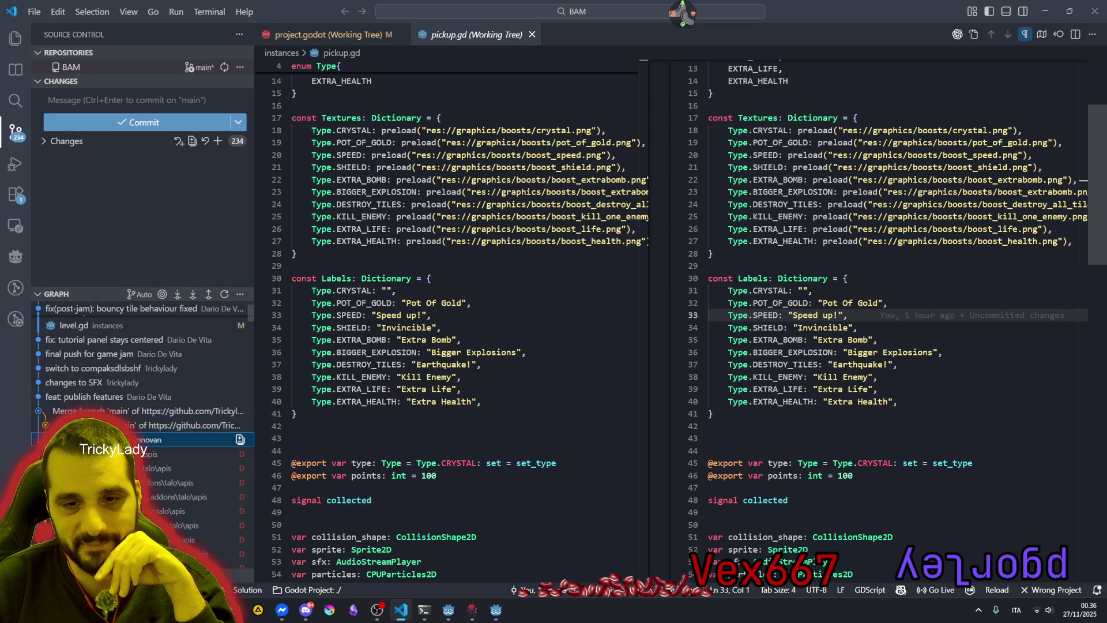
scroll(144, 404, down, 10)
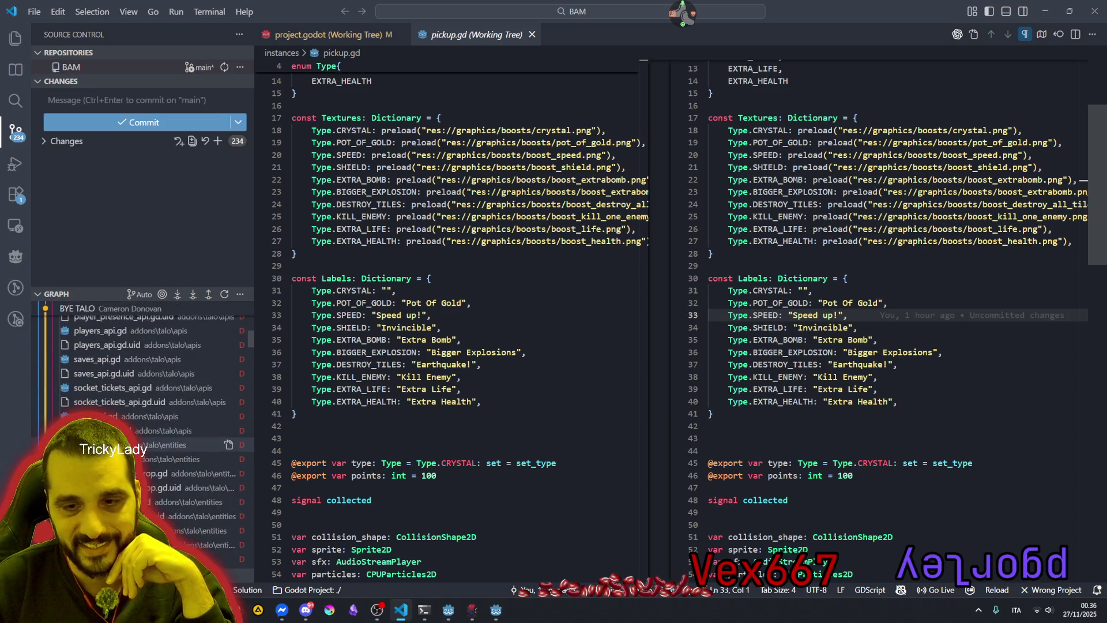
drag(138, 286, 138, 169)
scroll(154, 331, down, 3)
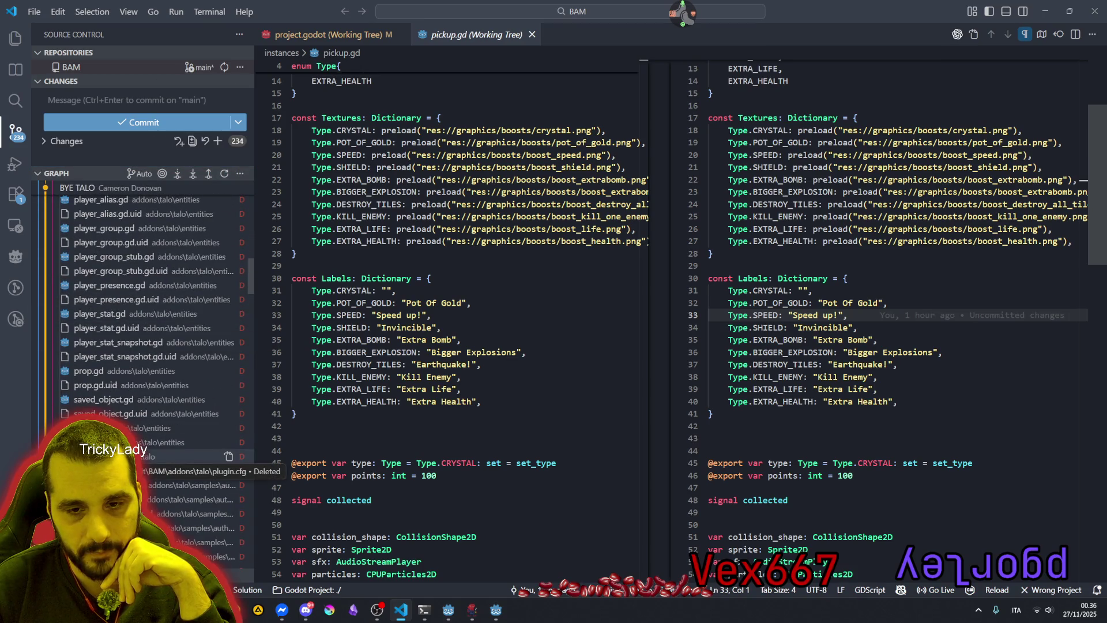
scroll(173, 455, down, 10)
scroll(173, 454, down, 15)
scroll(173, 453, down, 15)
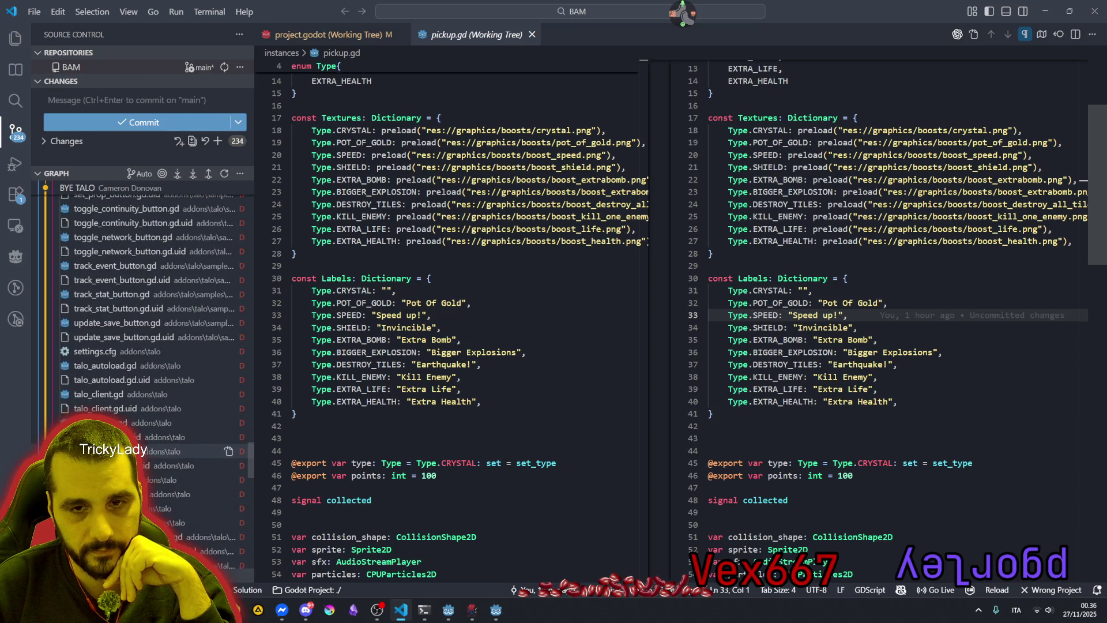
click(144, 351)
Select the old access key value in the committed settings.cfg, then deselect it
click(359, 76)
key(shift+End)
key(shift+Left)
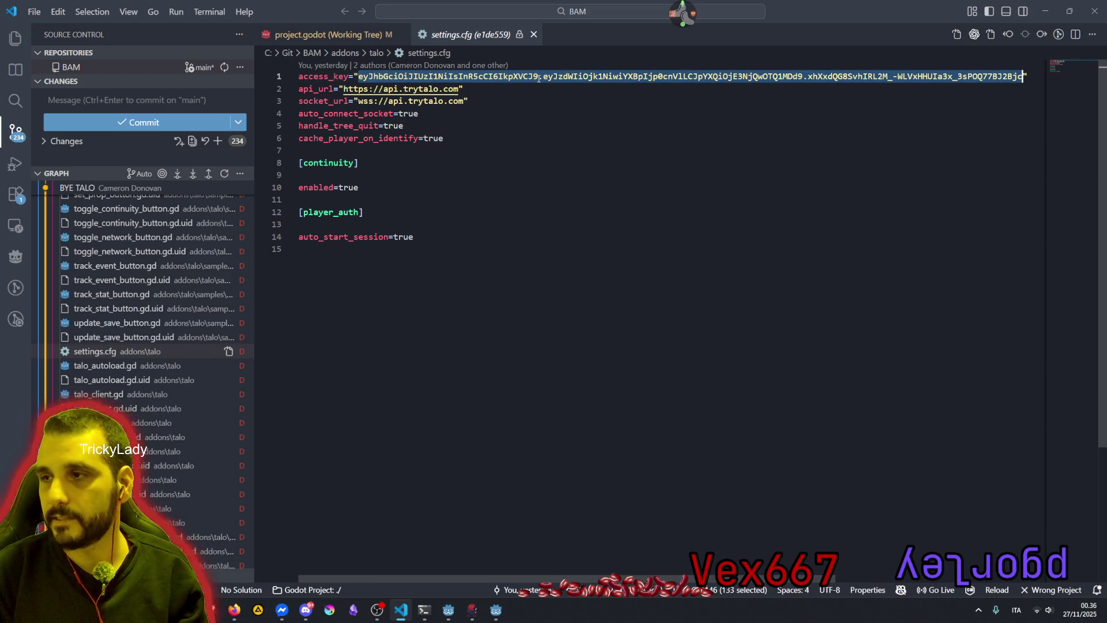
click(500, 207)
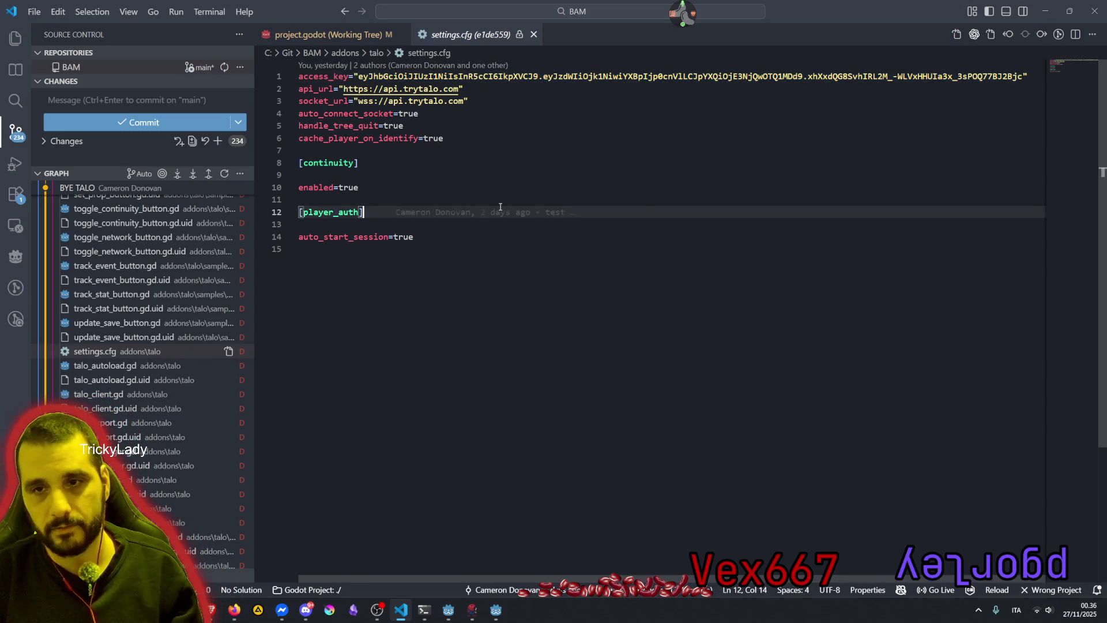
scroll(122, 281, up, 15)
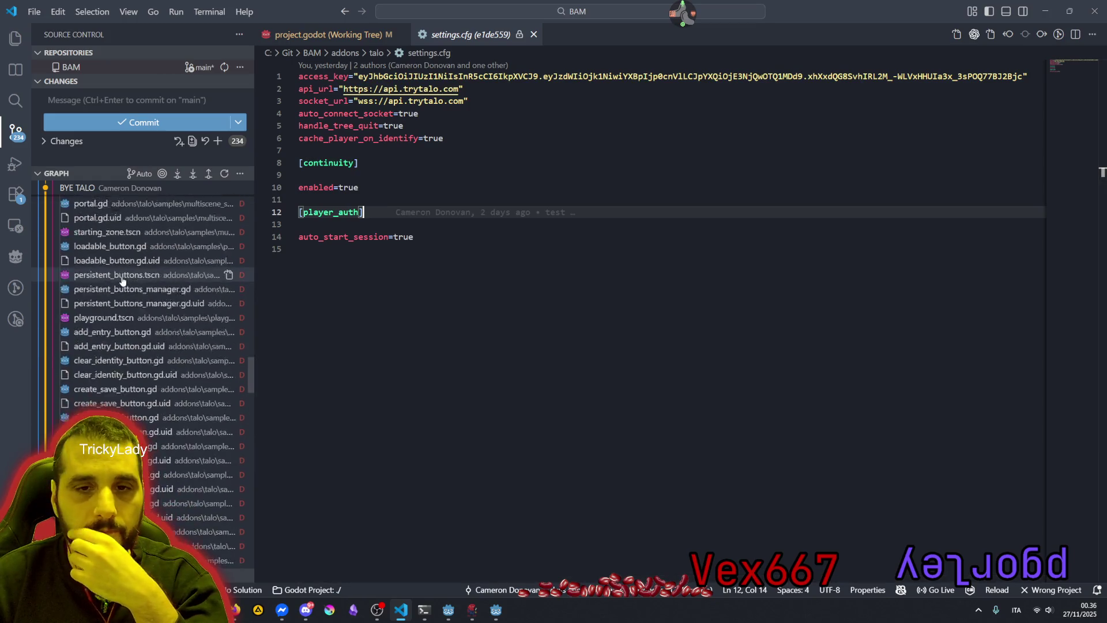
scroll(123, 281, up, 10)
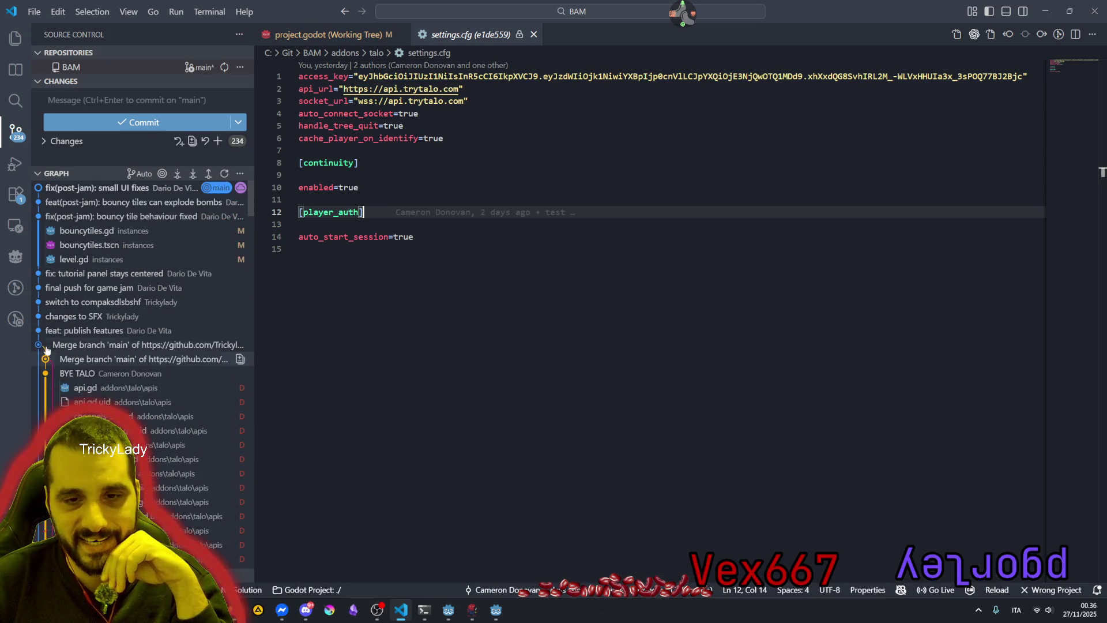
Browse the merge, BYE TALO and nothing commits, opening the level_1.tscn changes
click(81, 346)
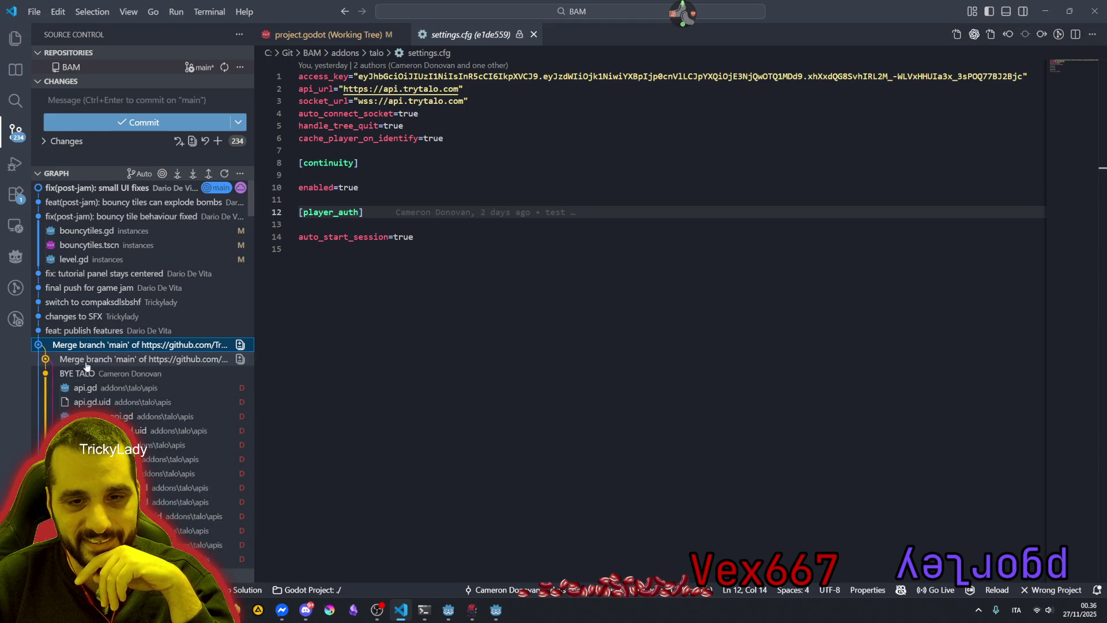
click(89, 375)
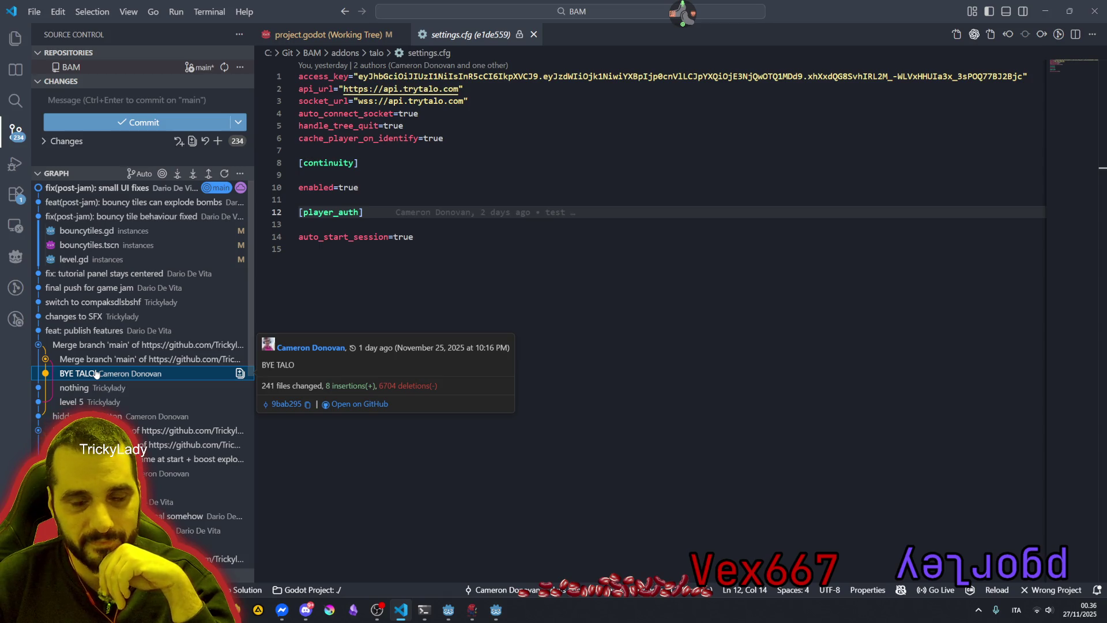
click(96, 387)
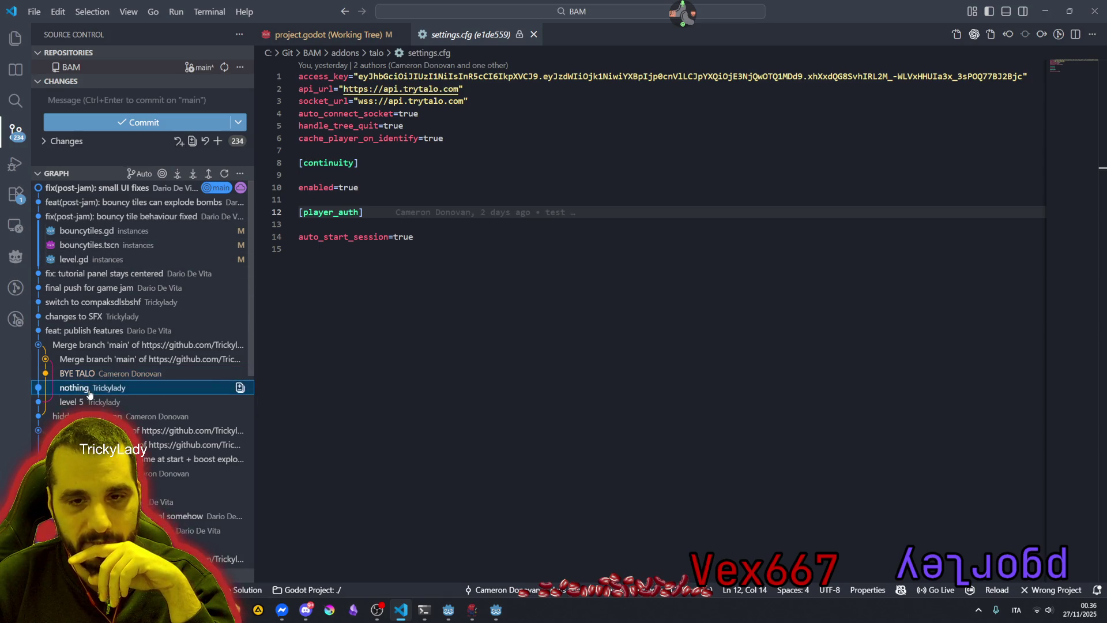
click(99, 401)
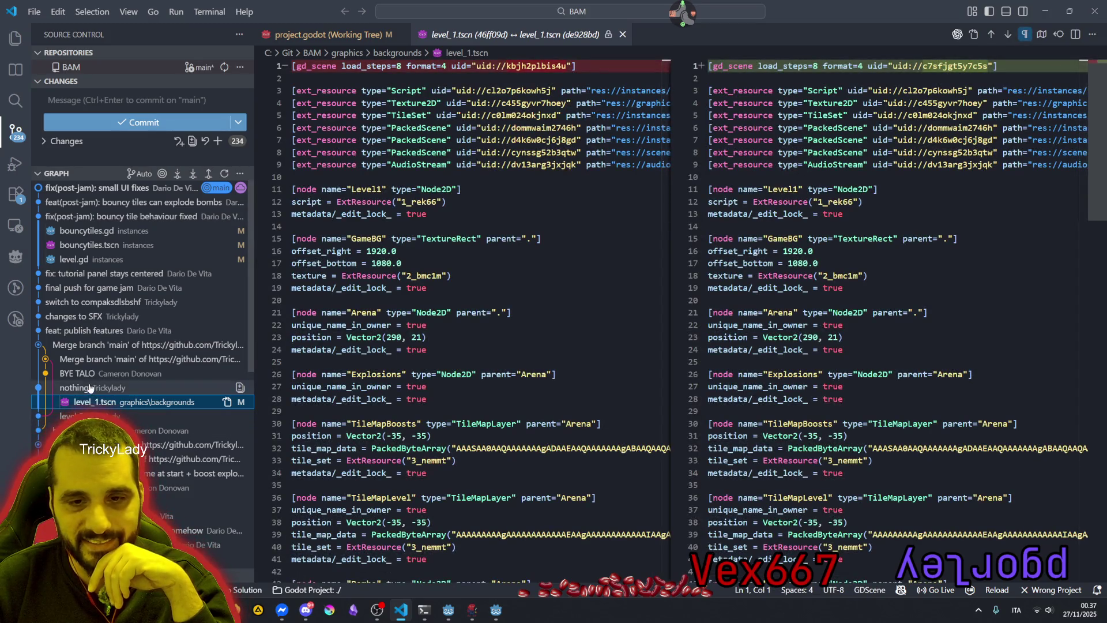
click(82, 346)
click(81, 346)
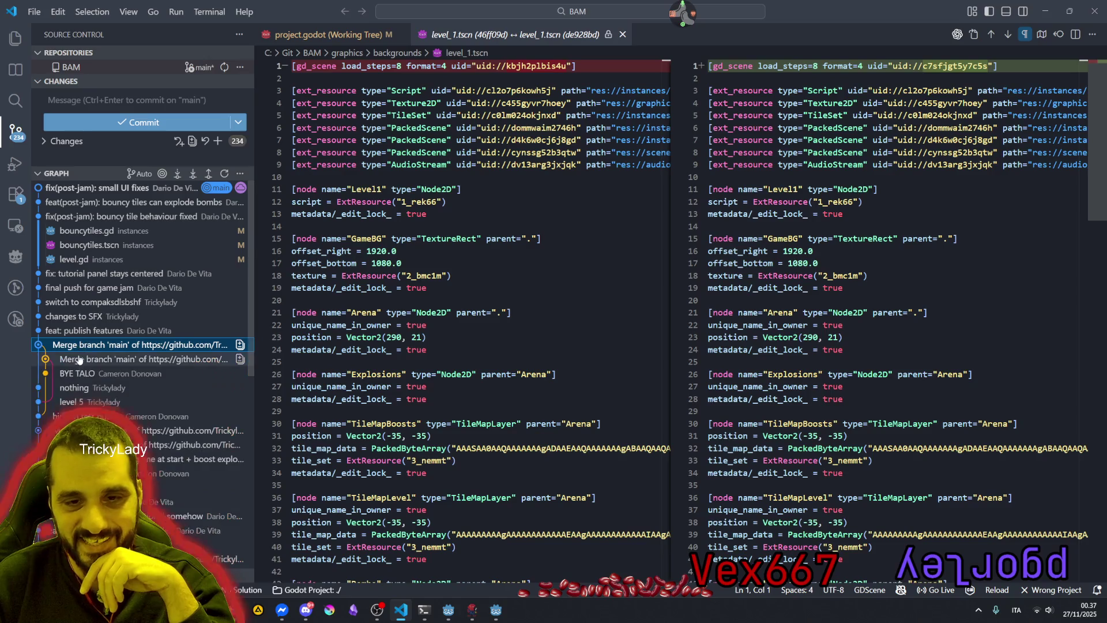
click(73, 217)
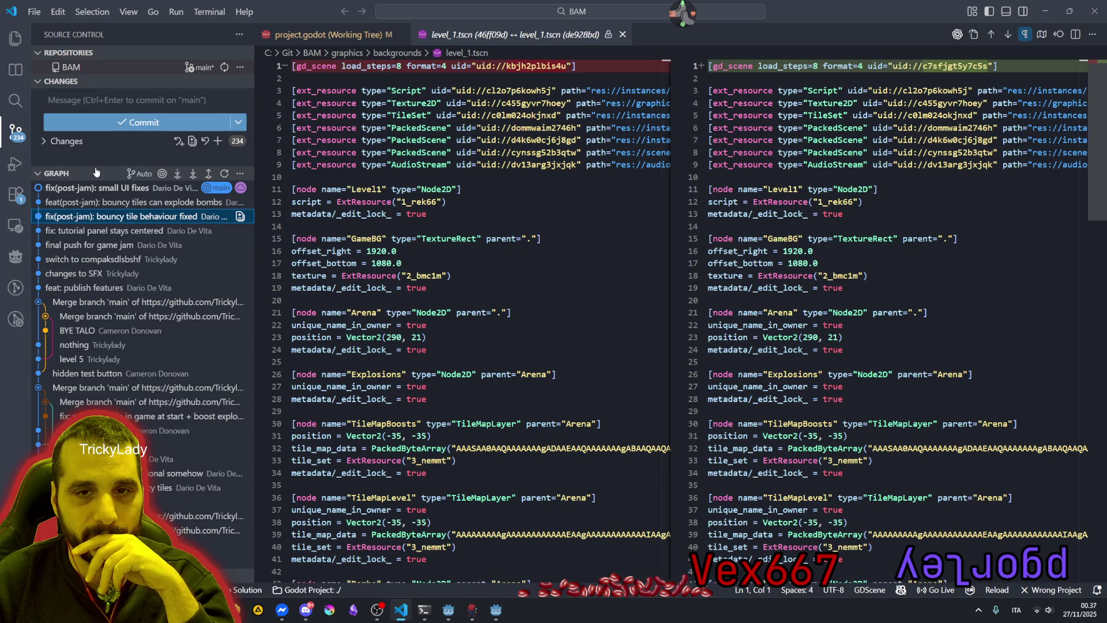
Close the level_1.tscn diff to reveal project.godot's Talo autoload, then return to Godot
drag(94, 166, 94, 477)
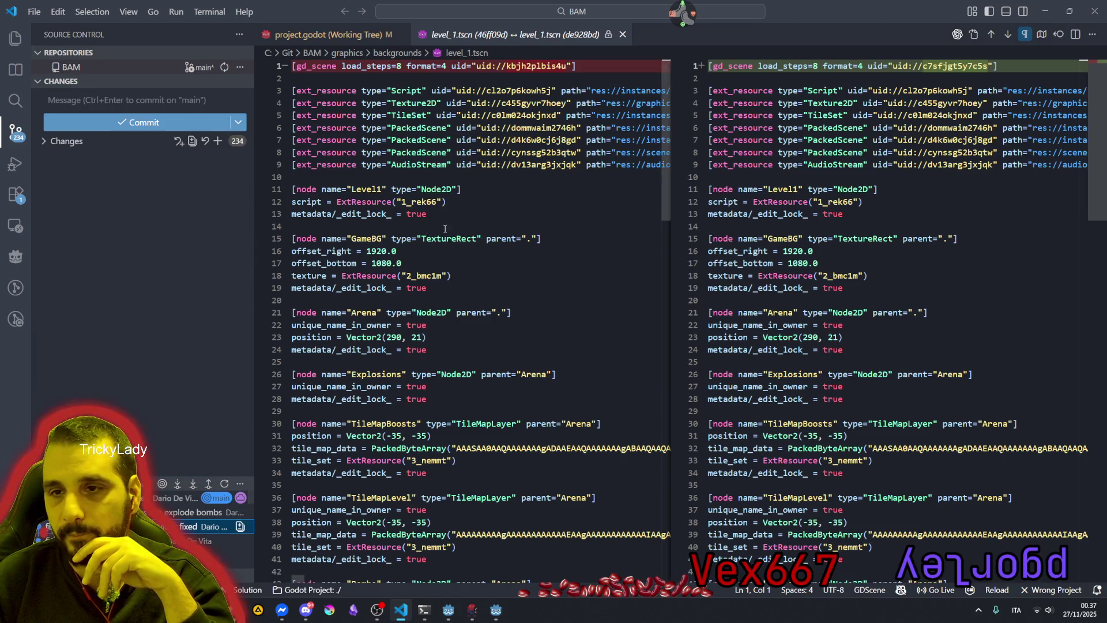
click(548, 226)
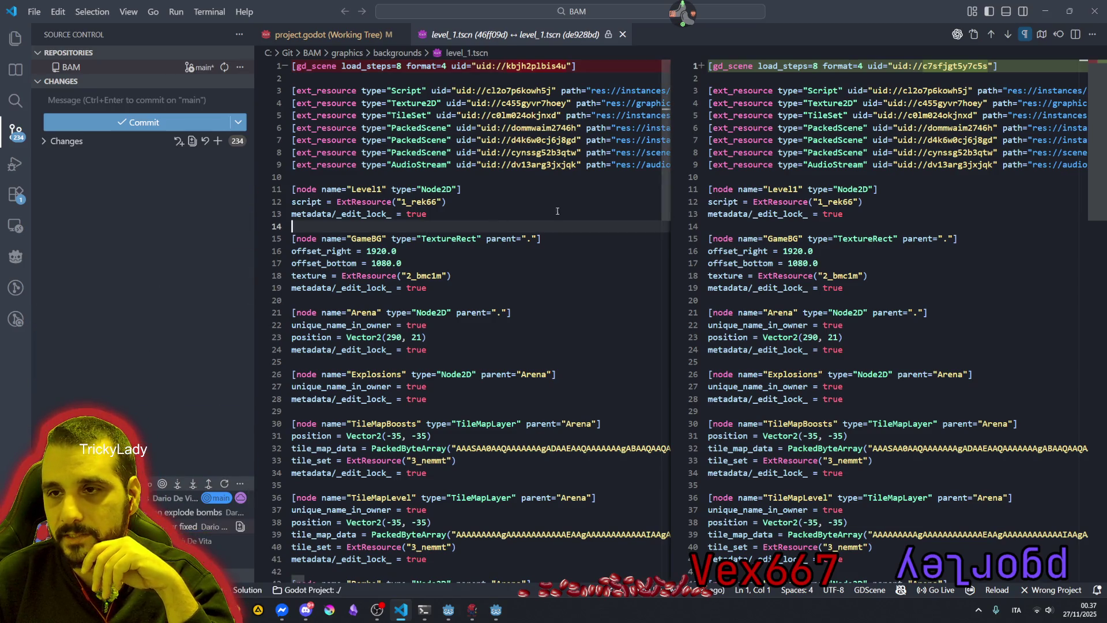
middle_click(539, 36)
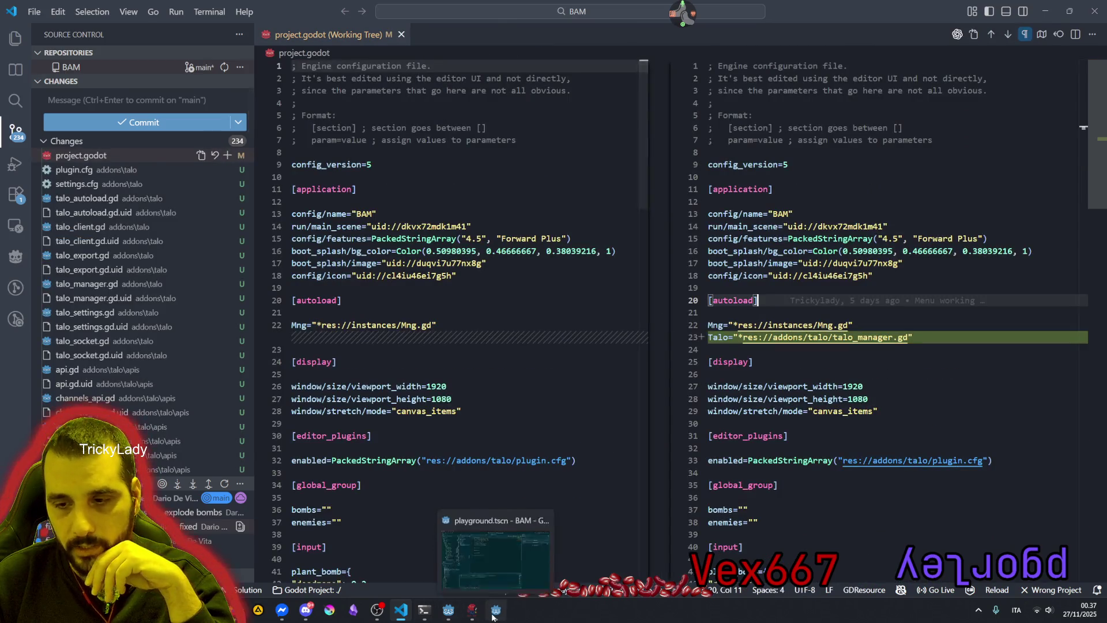
click(496, 610)
Paste the Talo access key into access_key in settings.cfg, save it, and close the file
key(ctrl+v)
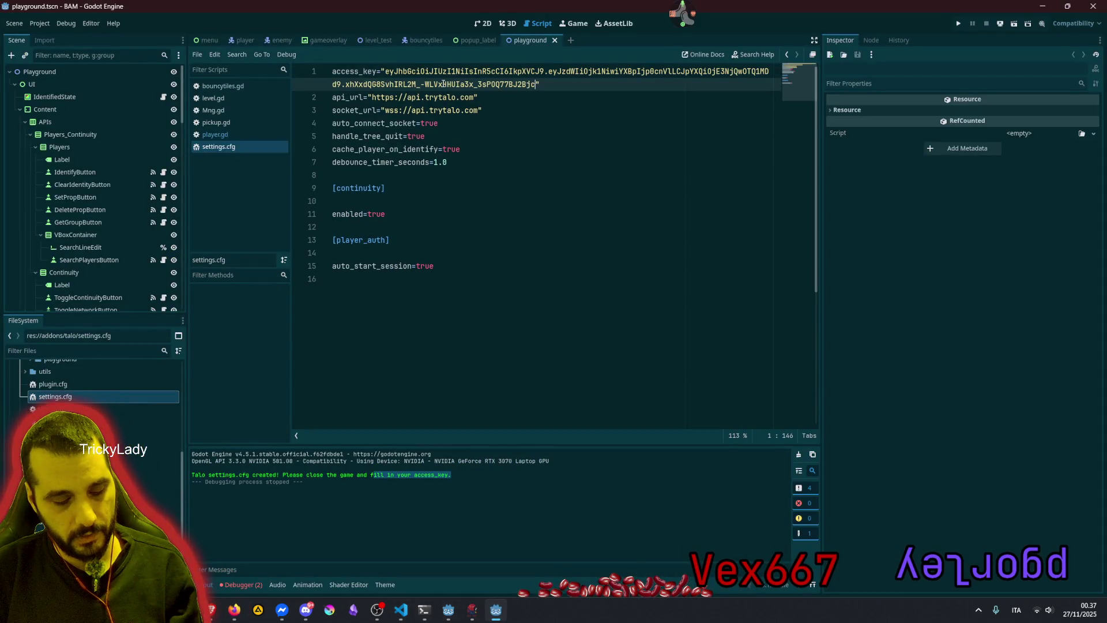
click(502, 105)
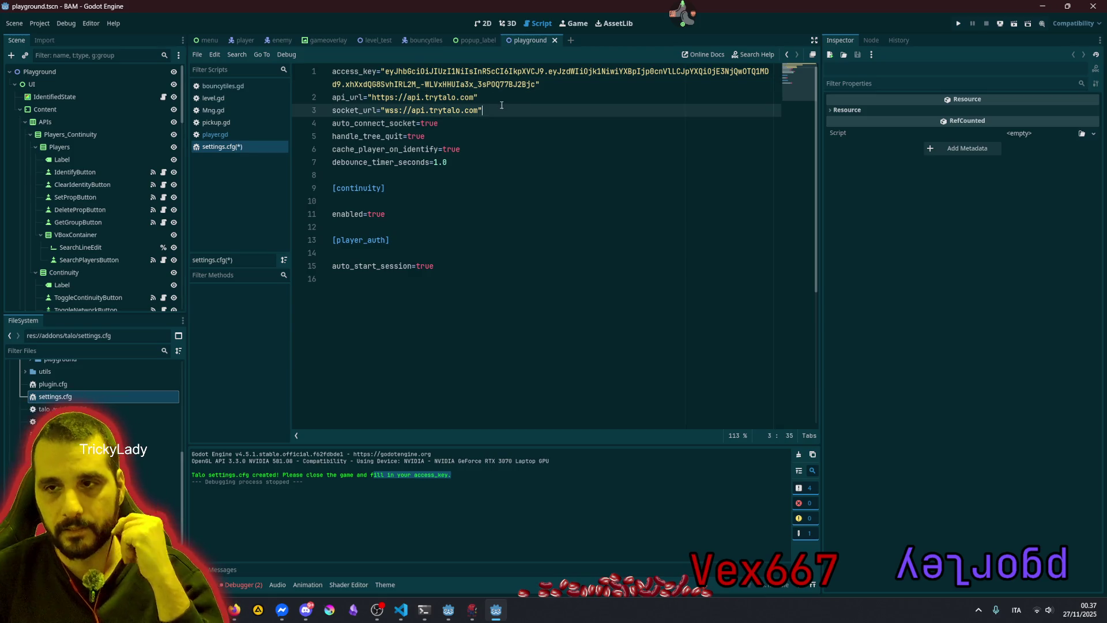
key(ctrl+s)
click(517, 149)
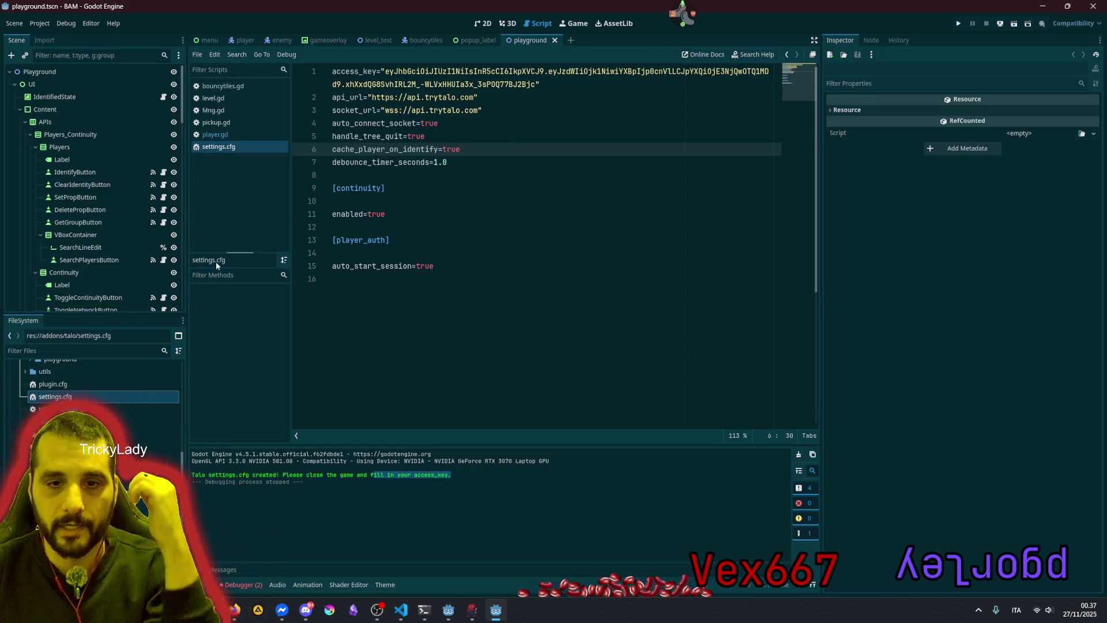
middle_click(220, 147)
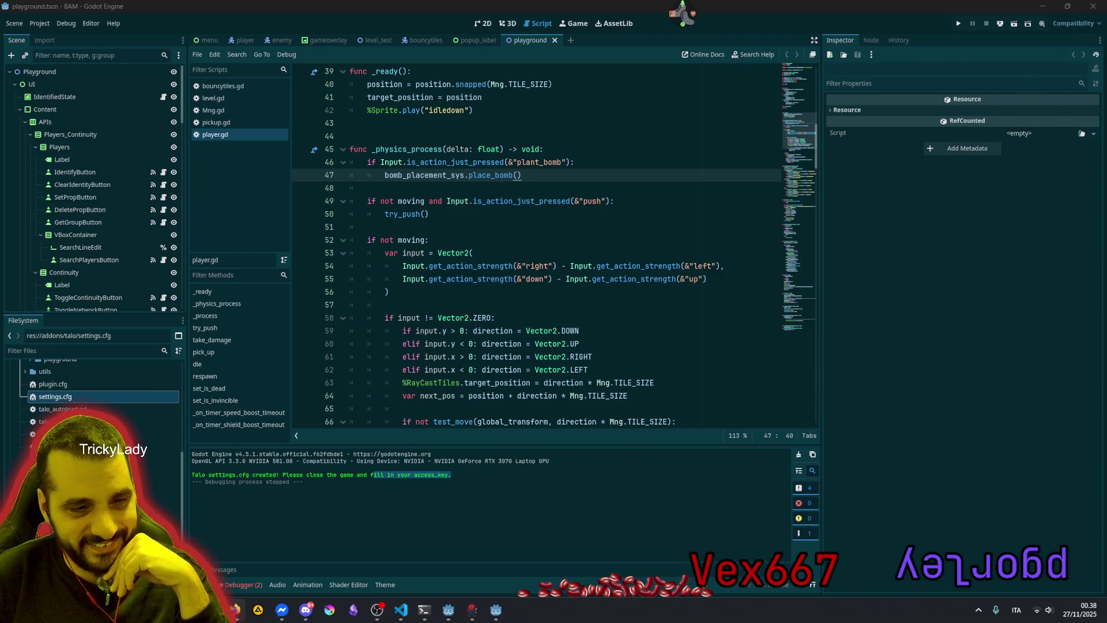
Show the Debugger panel with the errors from the last run
click(528, 307)
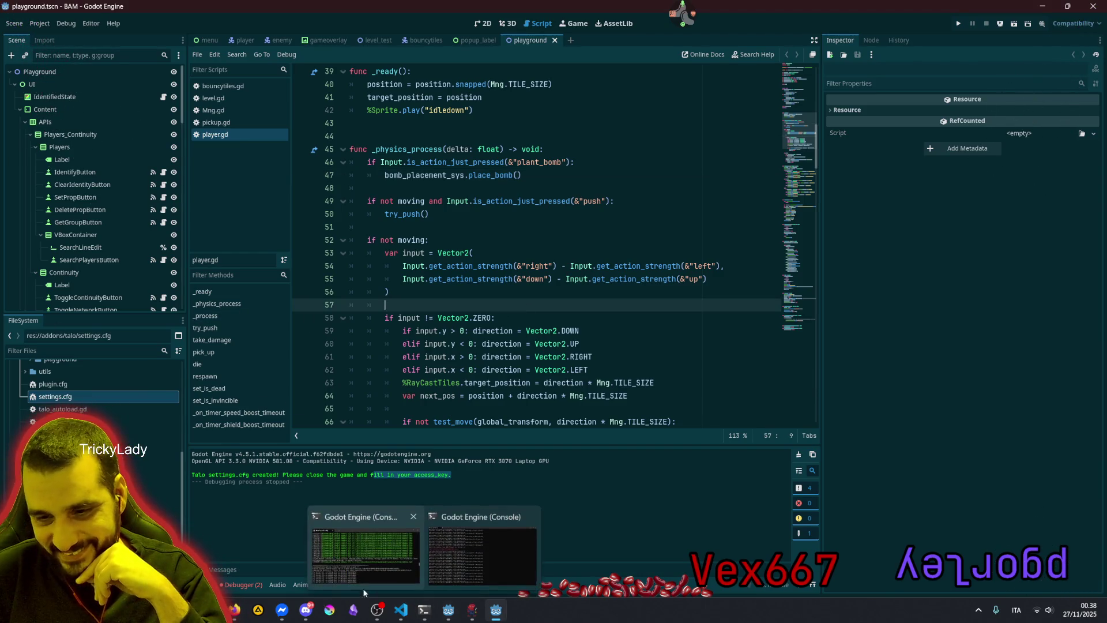
click(237, 585)
click(249, 452)
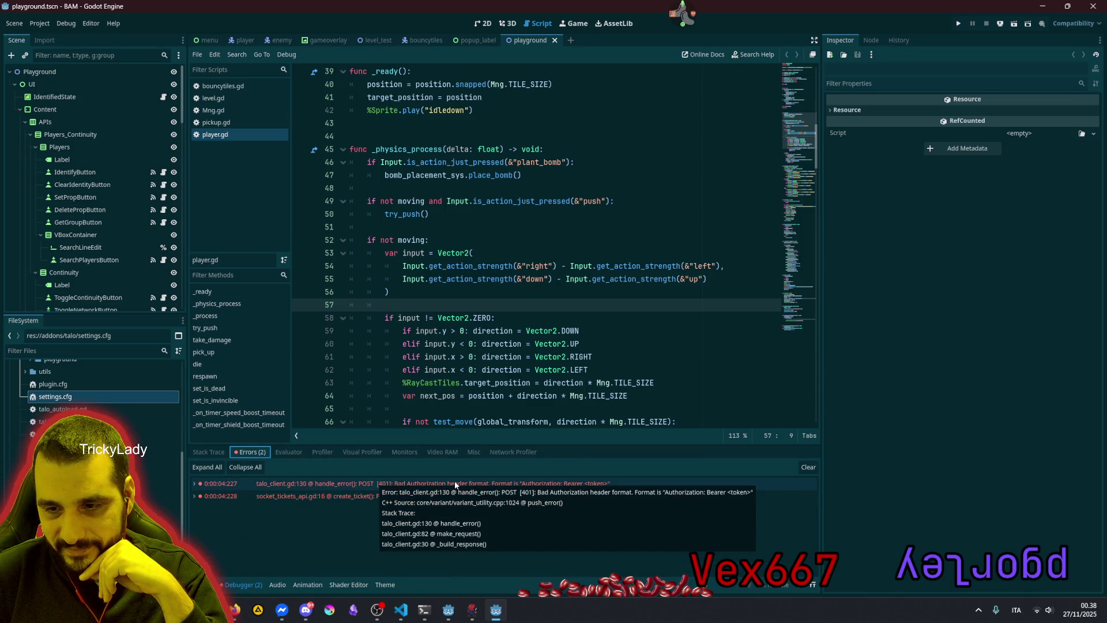
Inspect the two Talo errors, then run BAM to its main menu and stop it
mouse_move(559, 490)
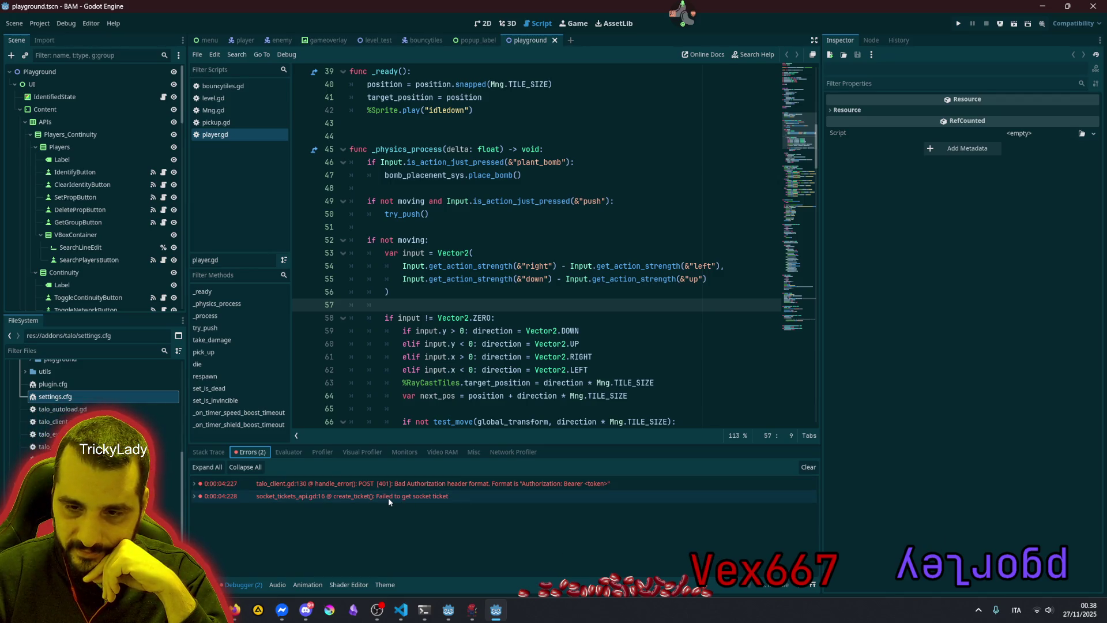
mouse_move(389, 499)
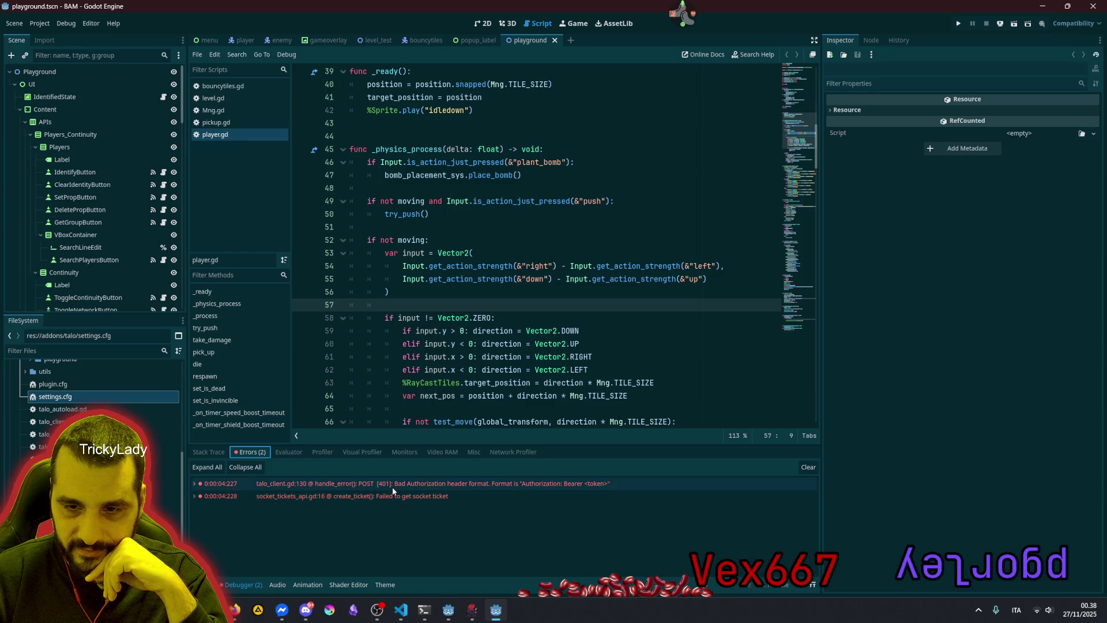
click(475, 279)
key(F5)
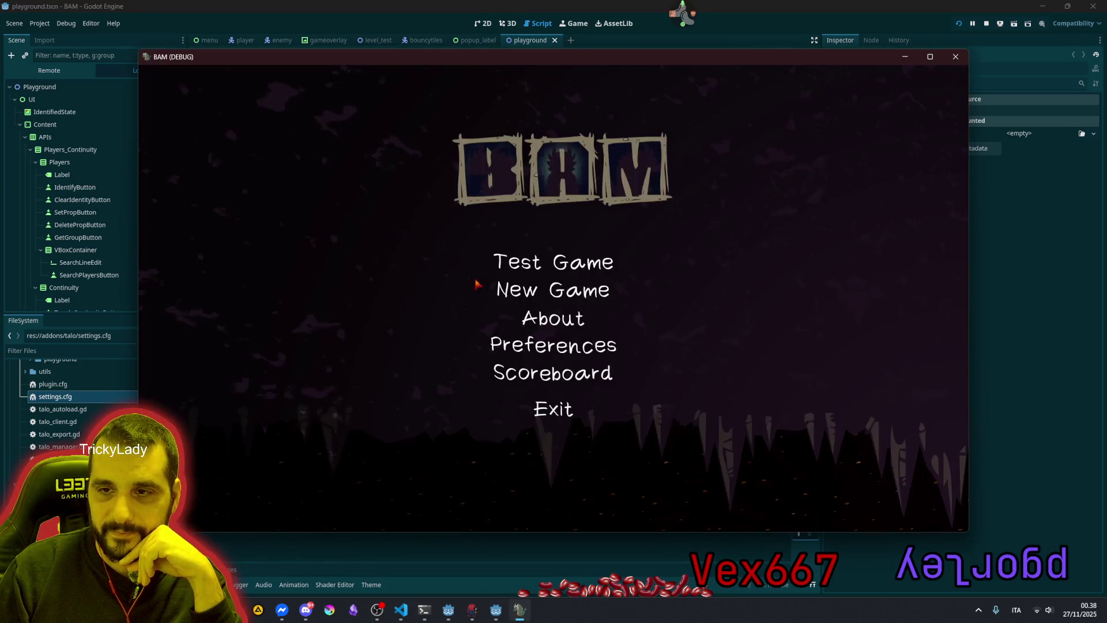
mouse_move(376, 66)
mouse_down()
mouse_move(713, 235)
mouse_move(1023, 355)
mouse_move(601, 179)
mouse_move(411, 51)
mouse_move(377, 45)
mouse_up()
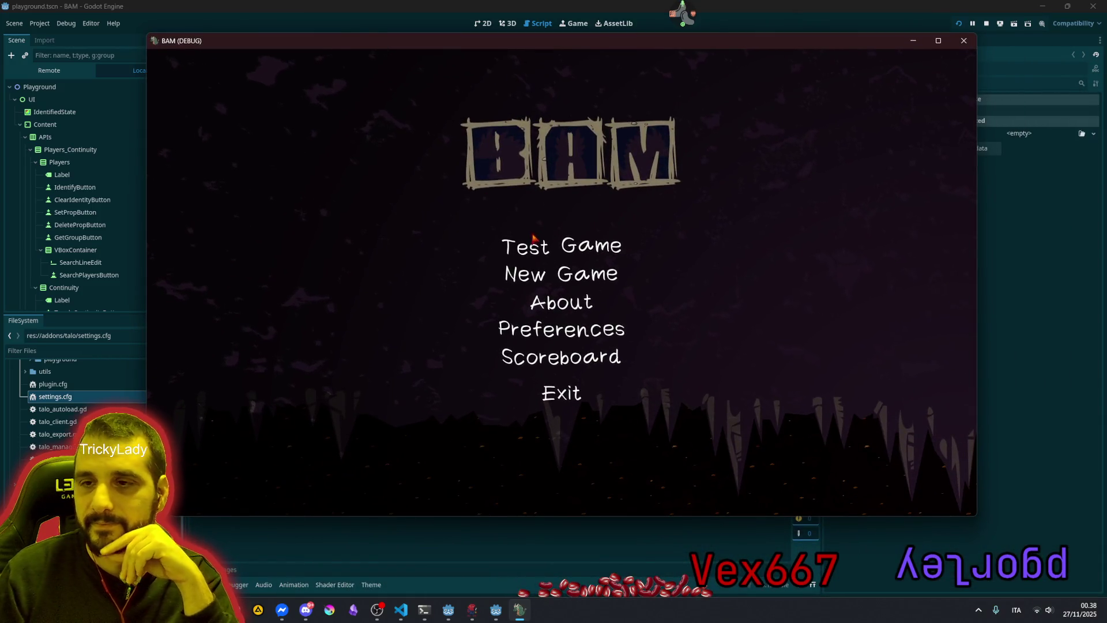
key(F8)
click(579, 244)
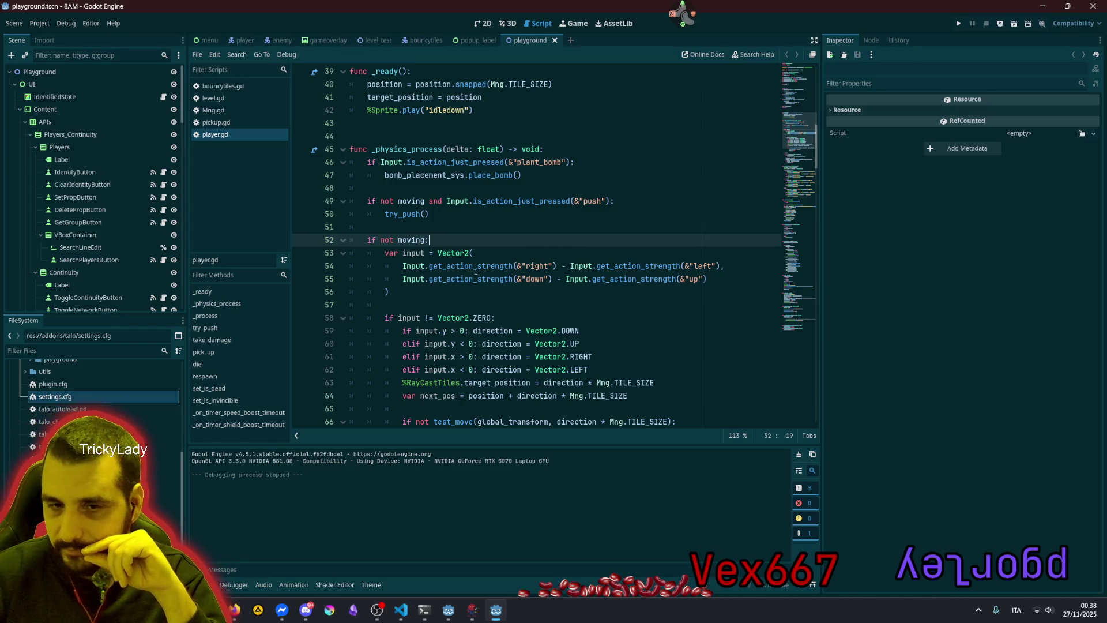
key(alt+Tab)
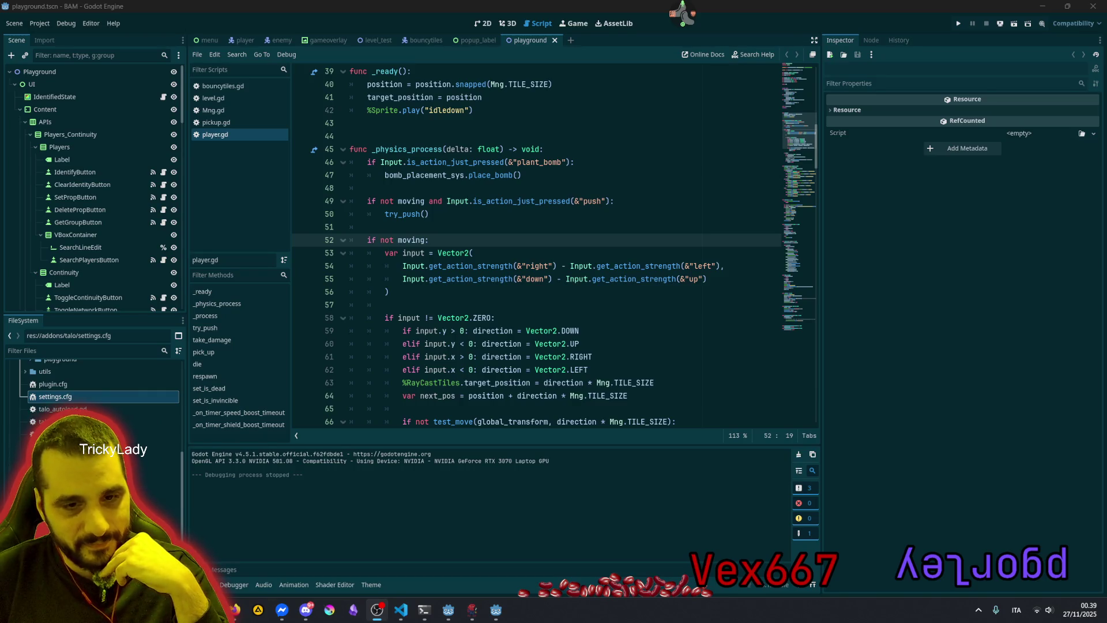
click(301, 201)
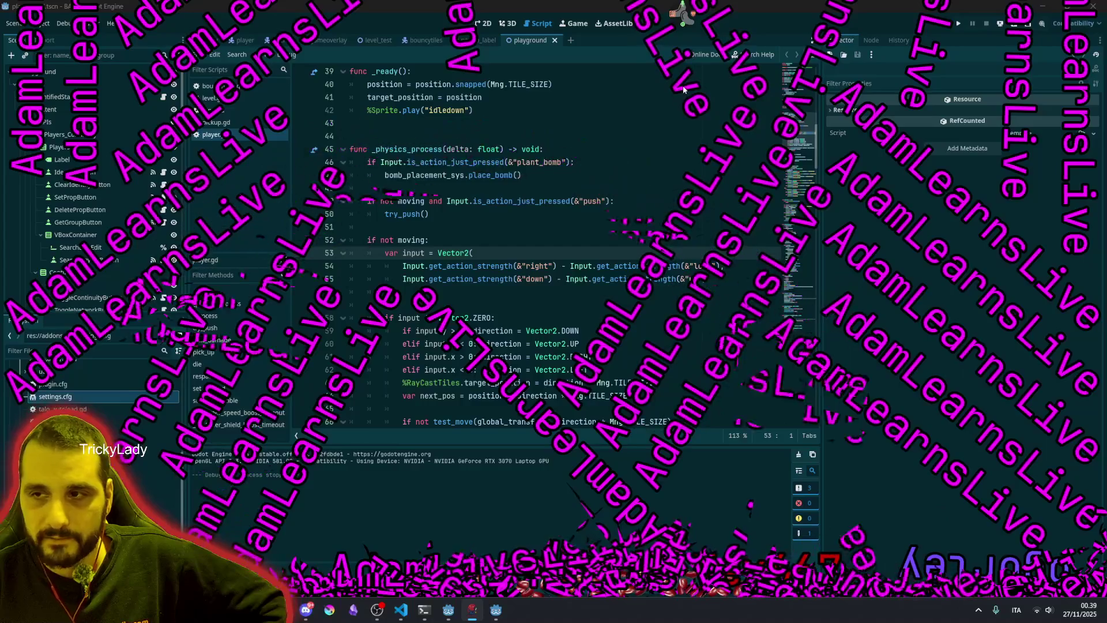
right_click(440, 123)
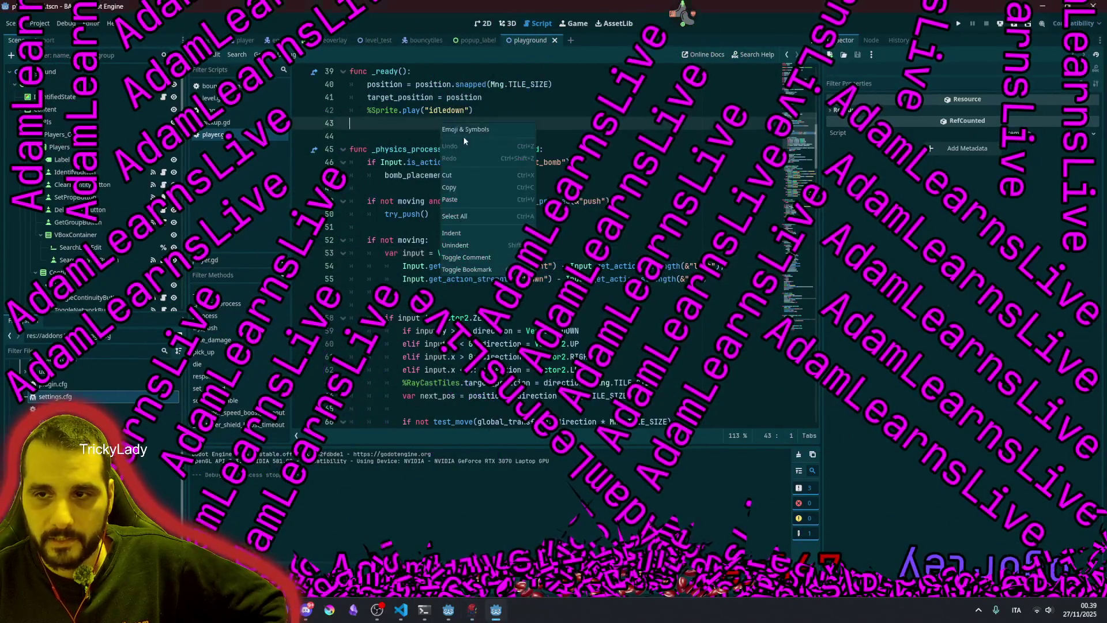
click(239, 26)
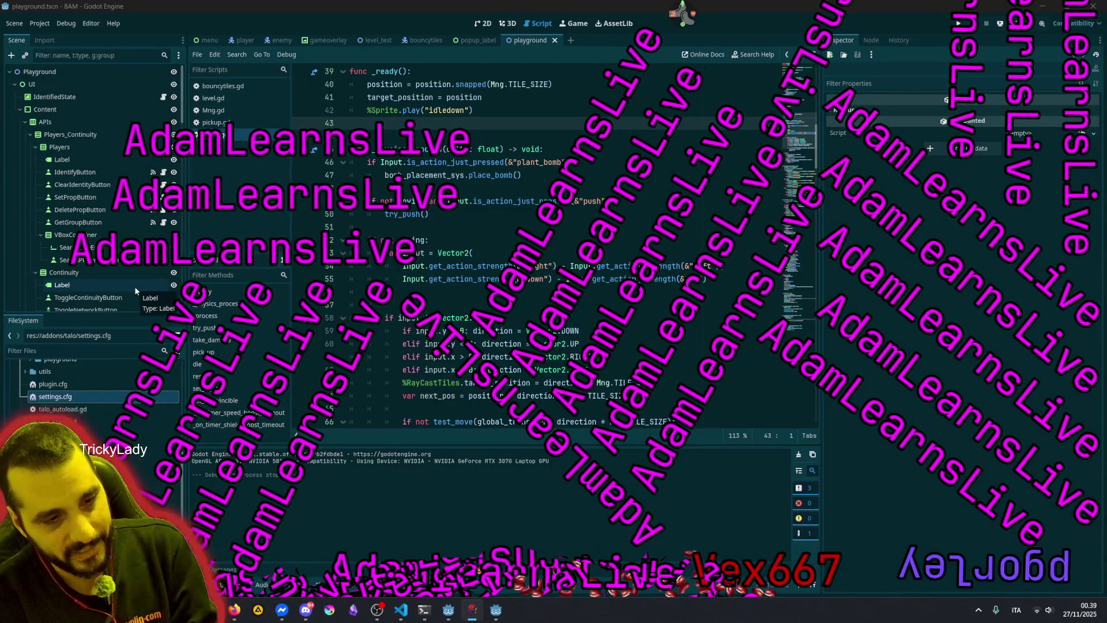
Look up the raiding streamer's username in the user tool and open Skeleseller's Steam page
click(683, 15)
click(673, 43)
click(106, 14)
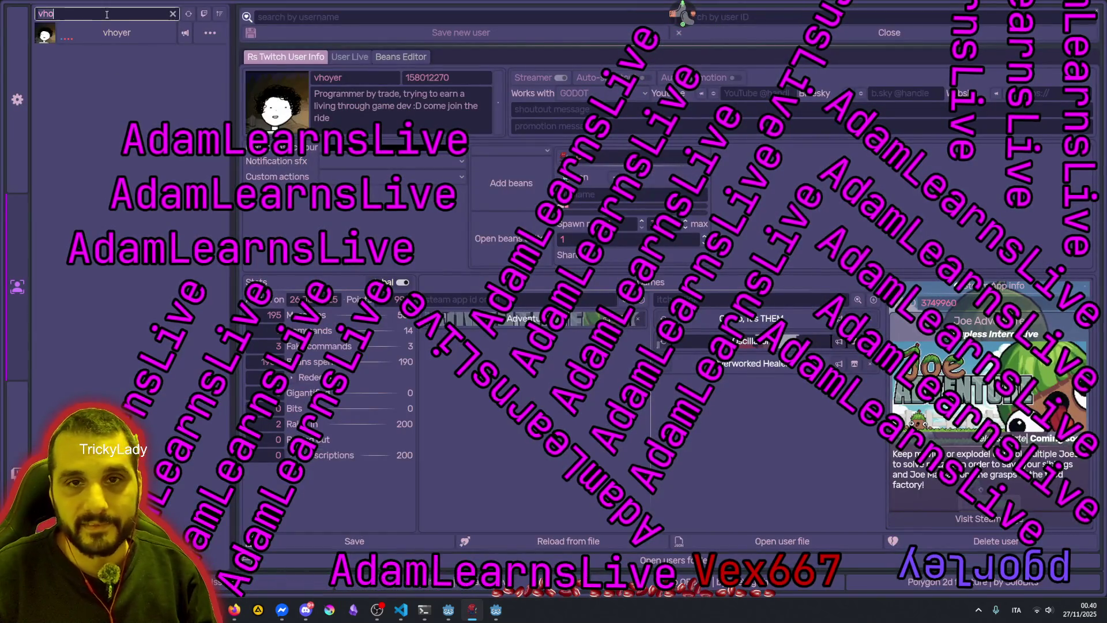
text(vho)
key(BackSpace)
key(BackSpace)
key(BackSpace)
text(ada)
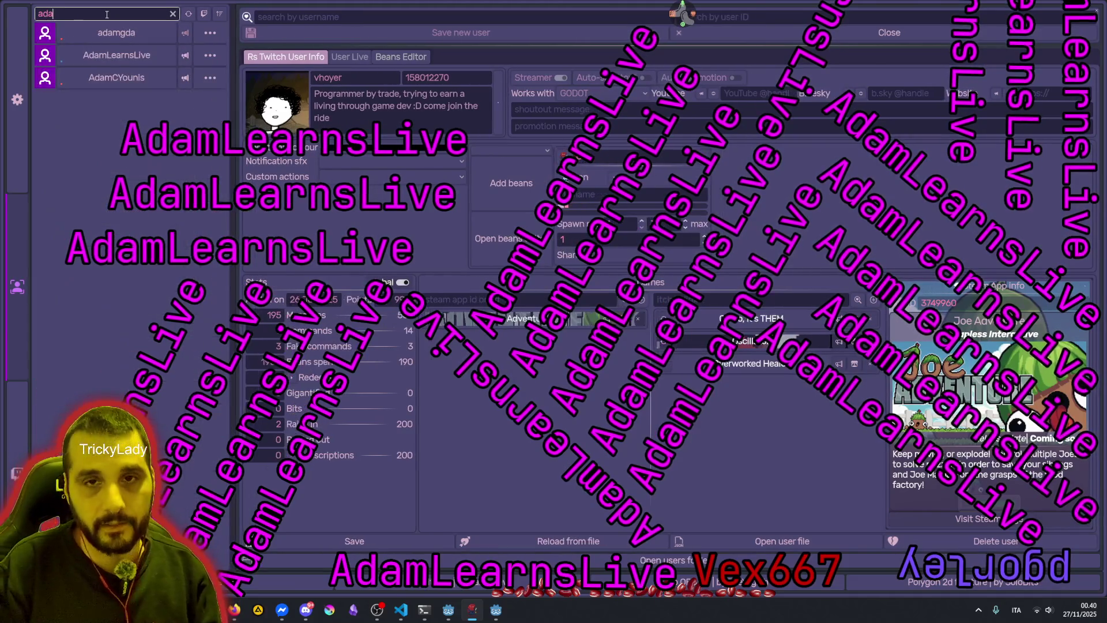
click(115, 55)
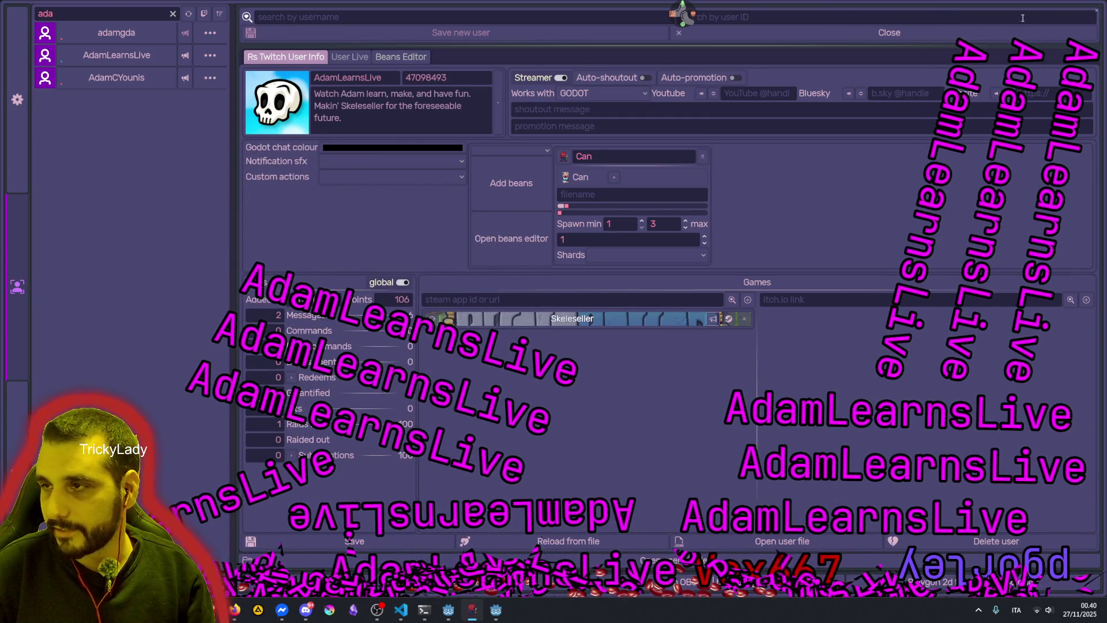
click(730, 317)
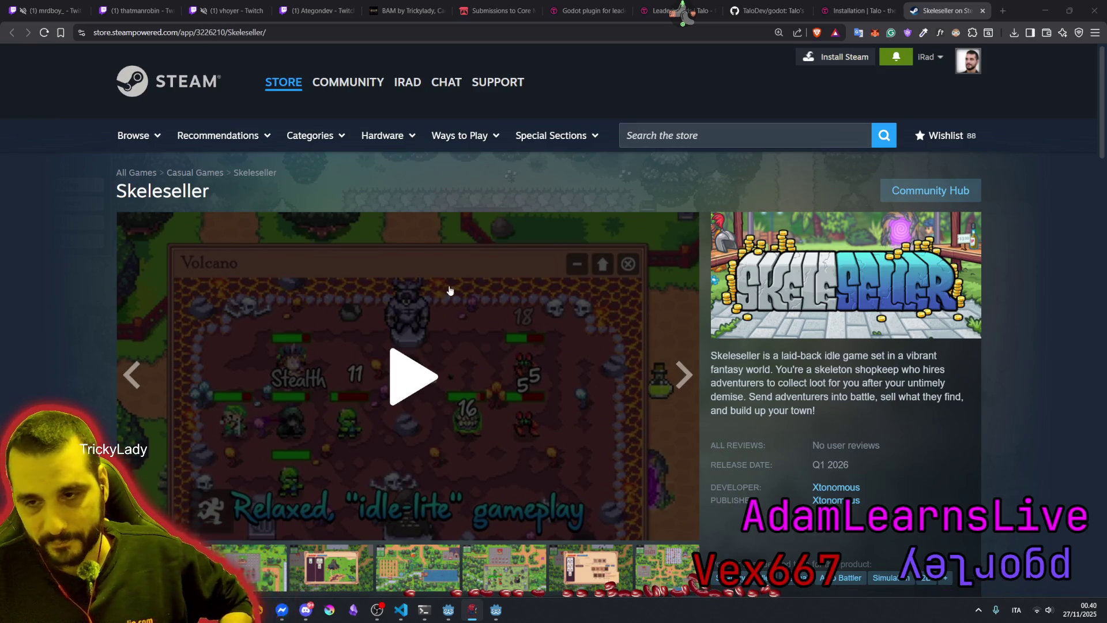
Play the Skeleseller trailer full screen to its 'Try the demo!' card, then exit full screen
scroll(476, 311, down, 2)
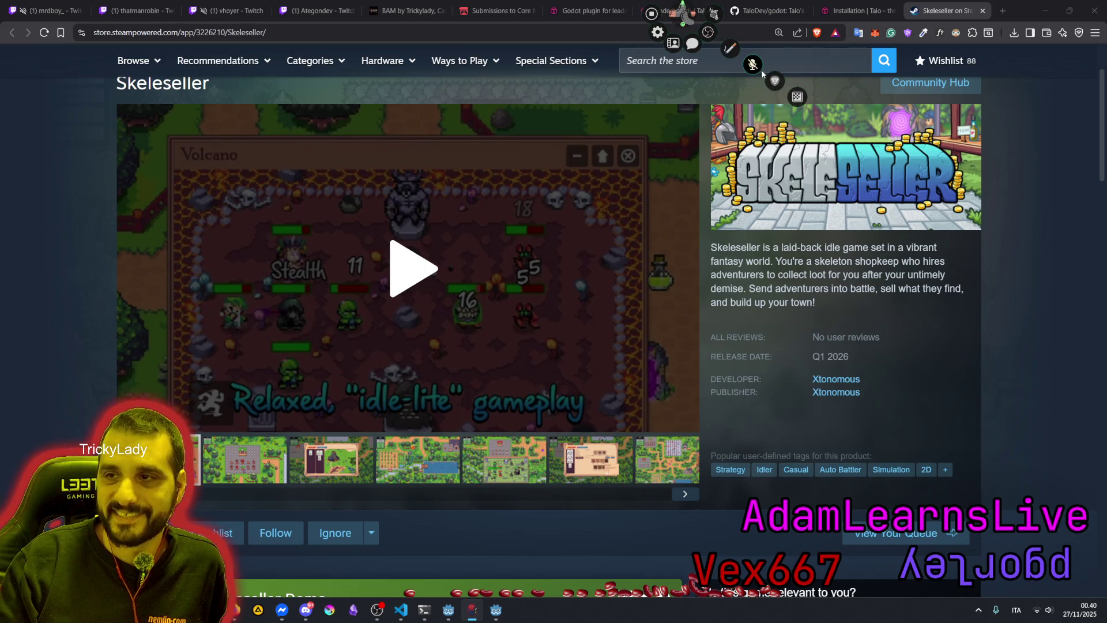
click(486, 321)
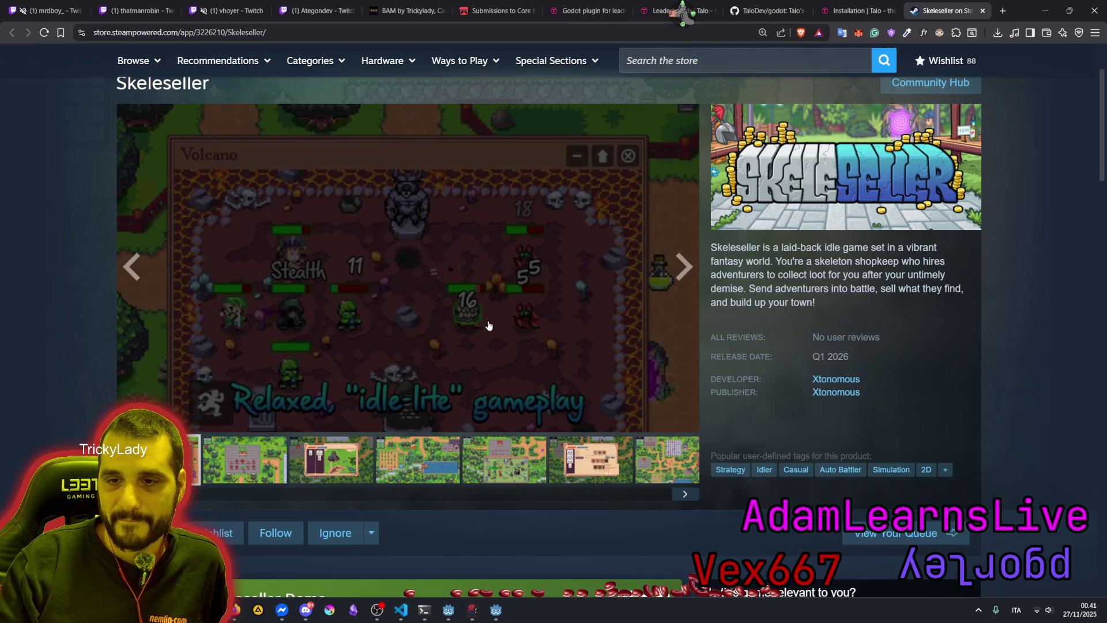
click(682, 418)
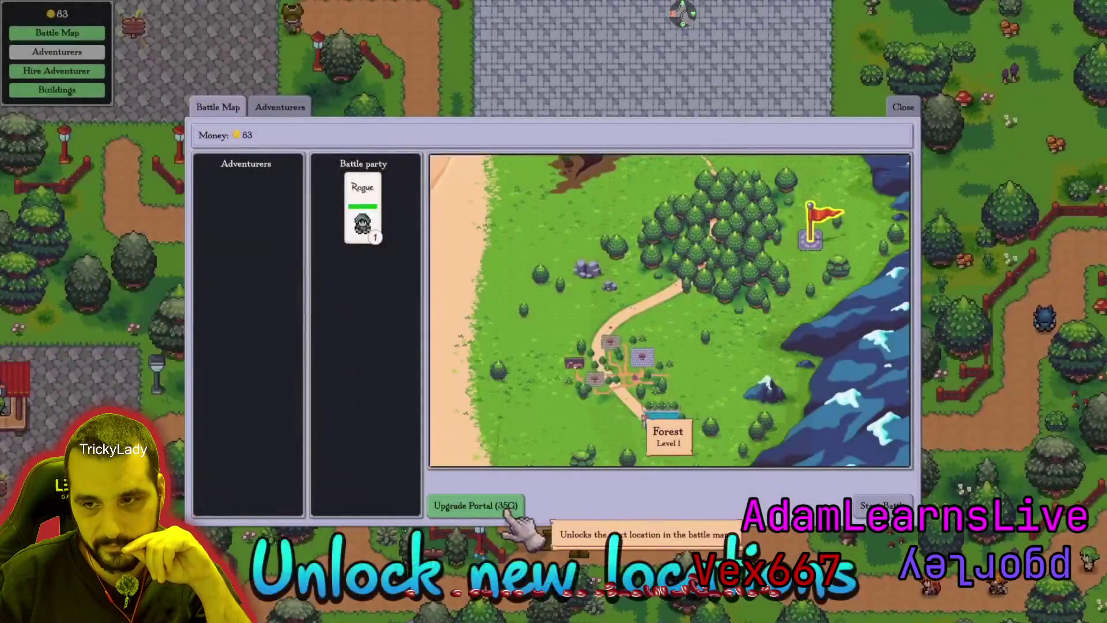
mouse_move(237, 432)
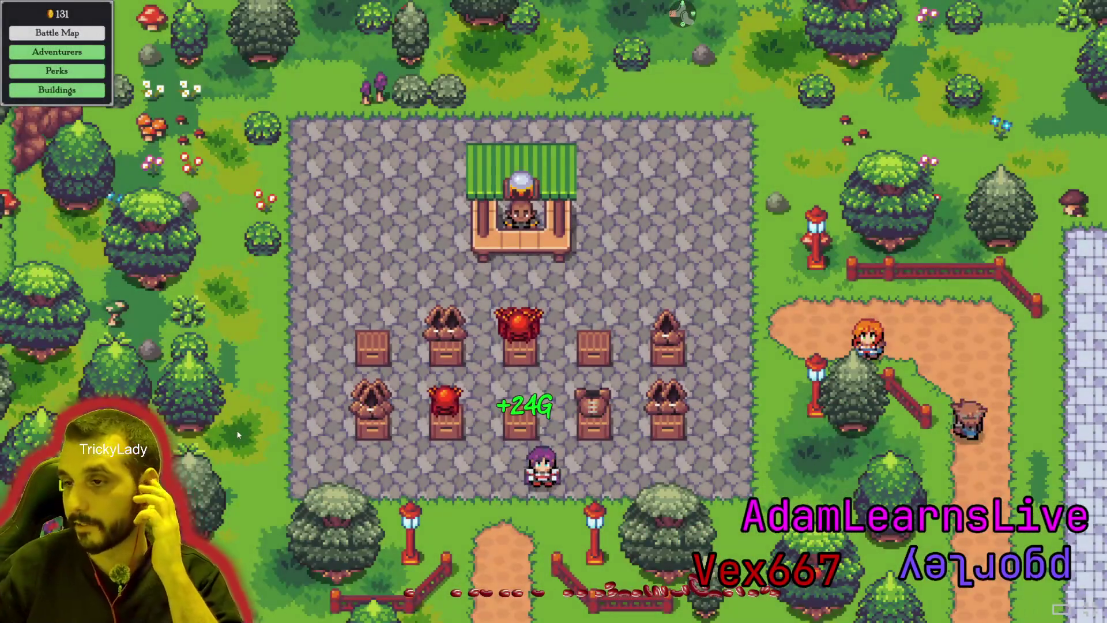
key(Escape)
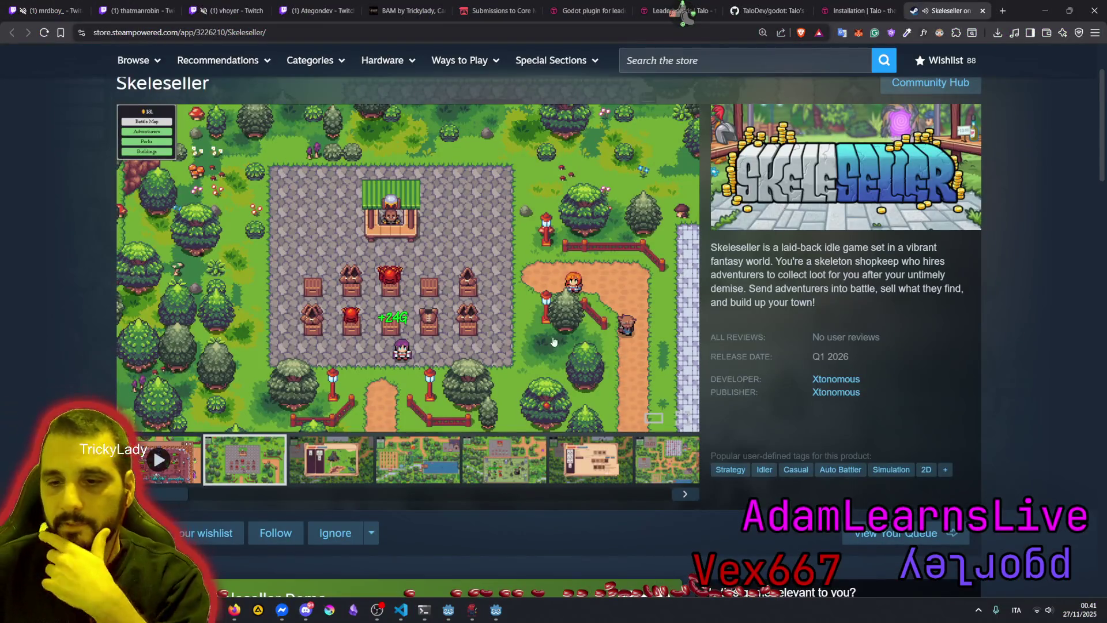
Add Skeleseller to the Steam wishlist
scroll(588, 324, down, 5)
scroll(577, 270, down, 2)
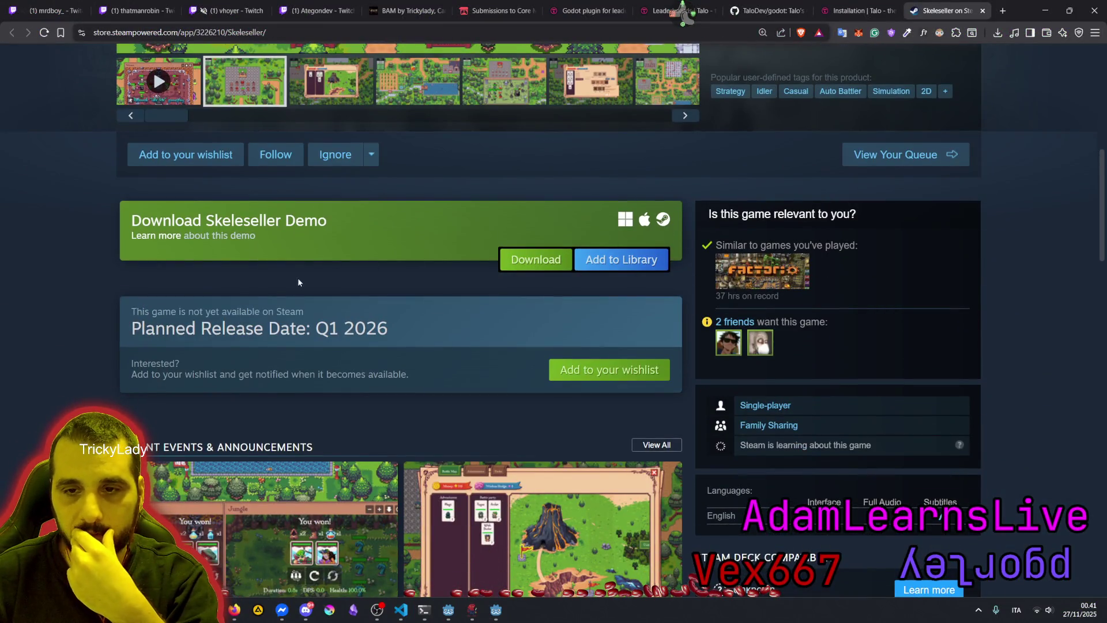
click(180, 154)
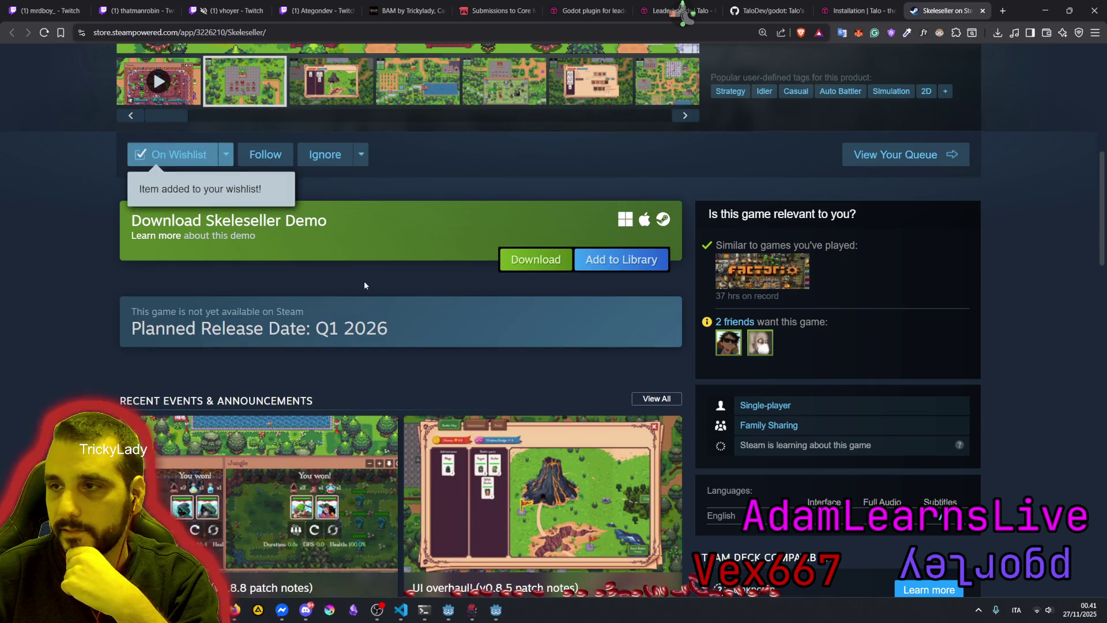
Read through the store description, then close the Skeleseller tab to reveal the Talo docs
scroll(364, 283, up, 9)
scroll(511, 302, down, 10)
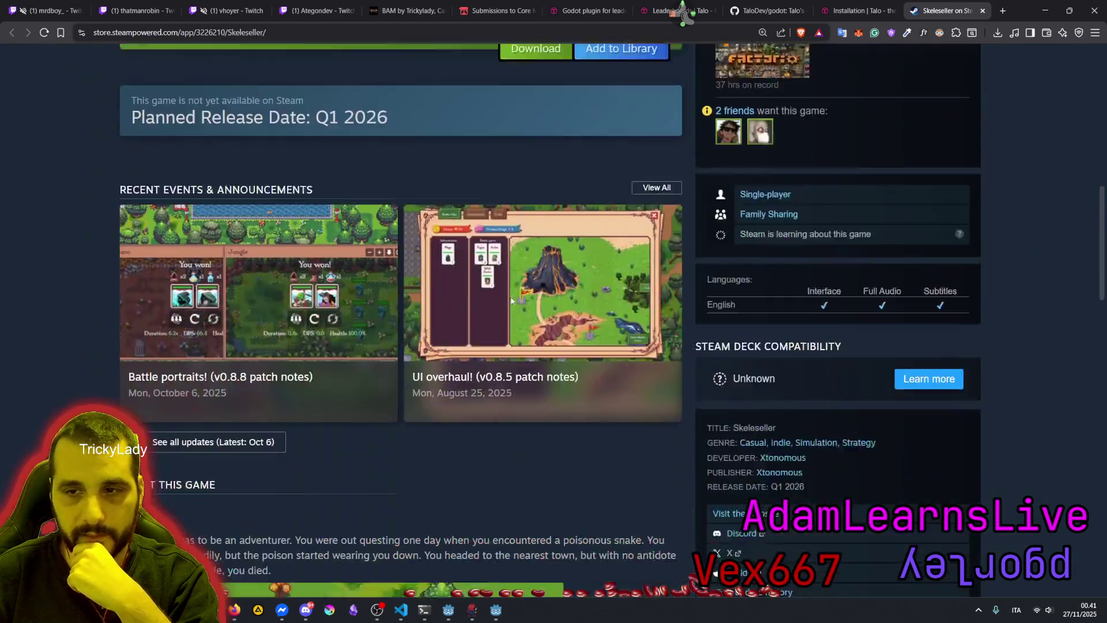
scroll(455, 459, down, 4)
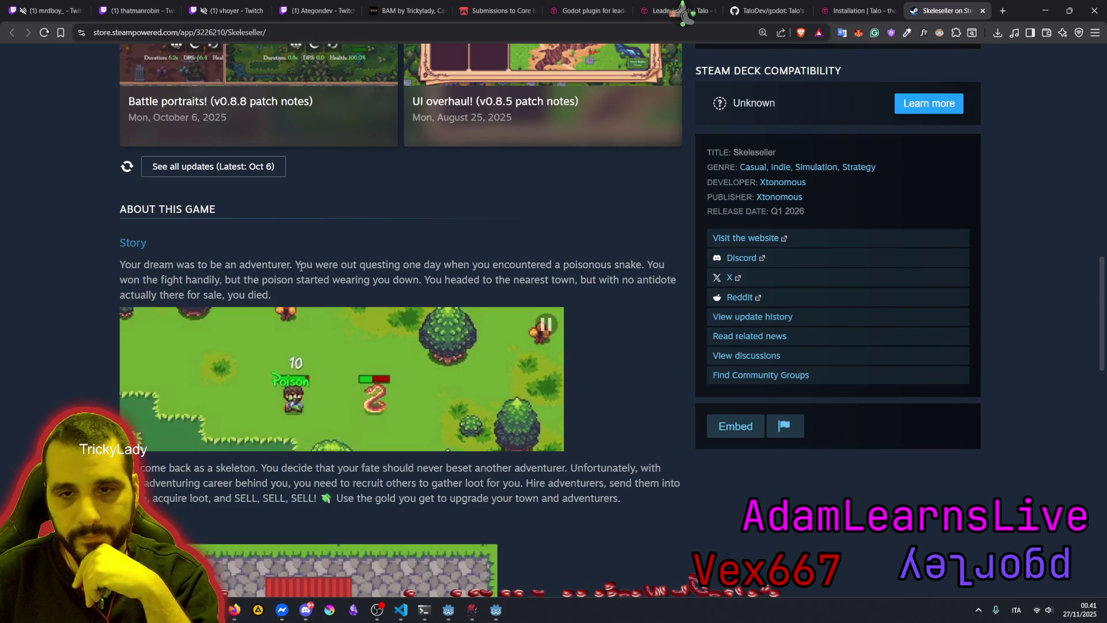
scroll(288, 257, up, 9)
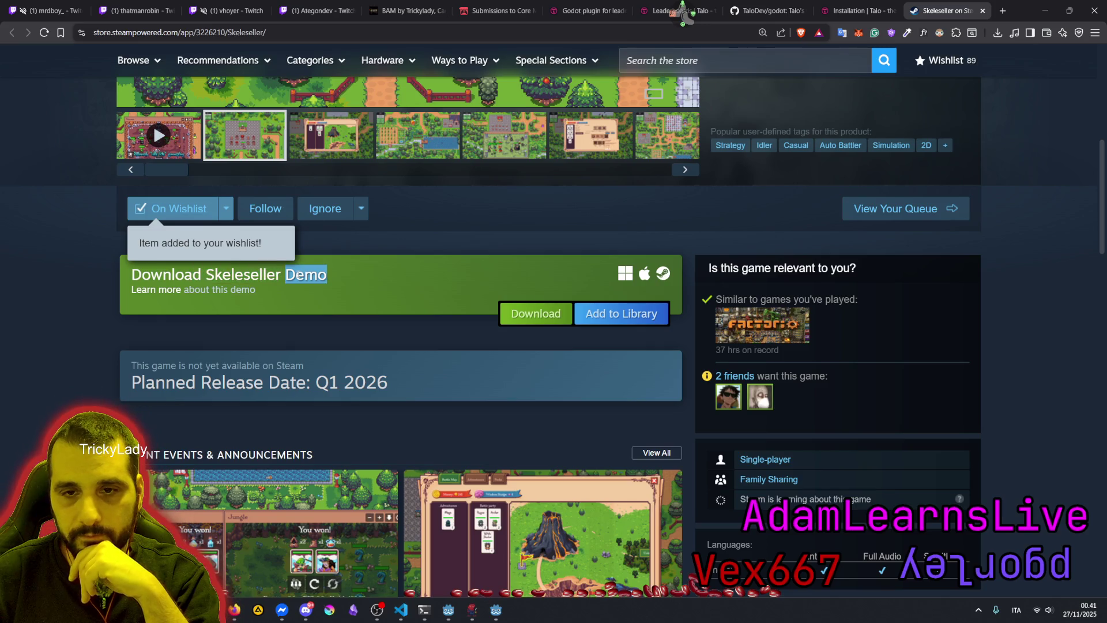
scroll(283, 346, up, 3)
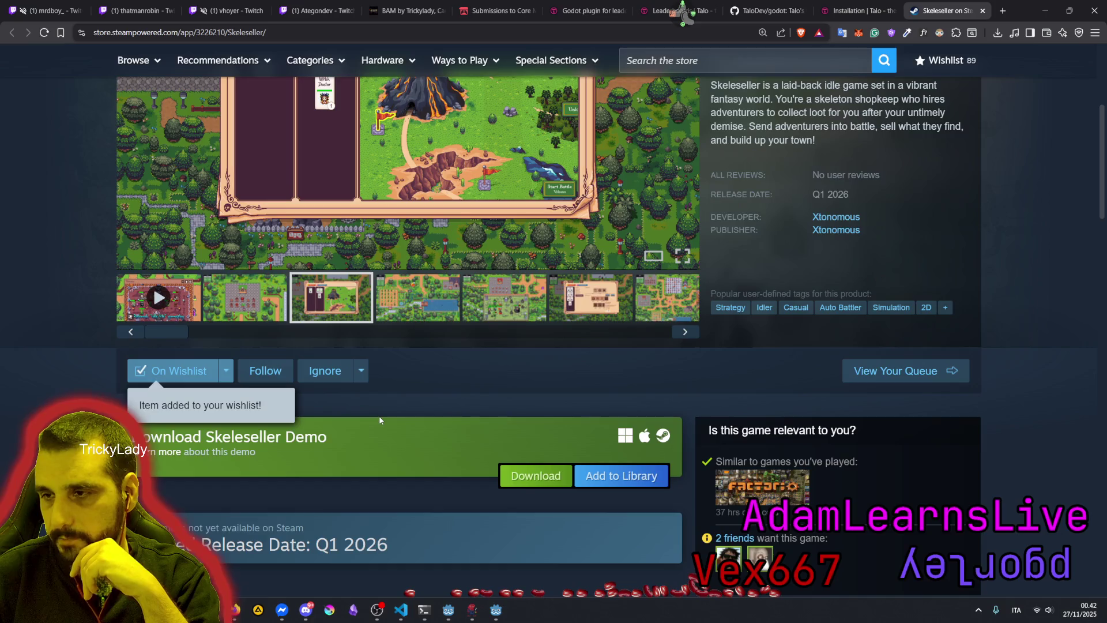
scroll(492, 406, up, 5)
triple_click(801, 352)
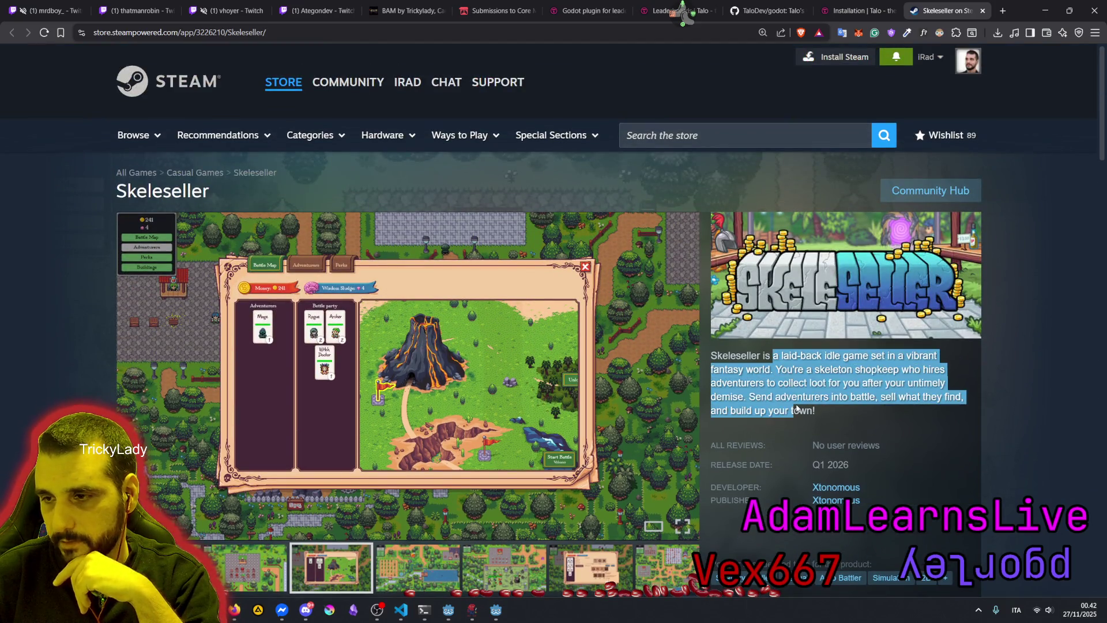
click(798, 408)
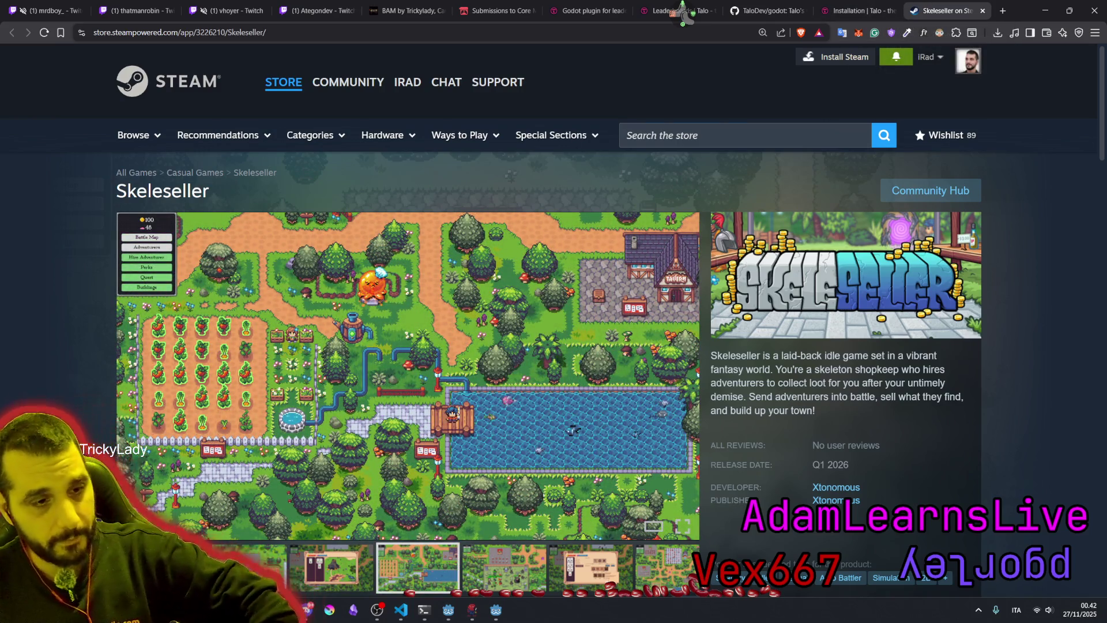
middle_click(935, 4)
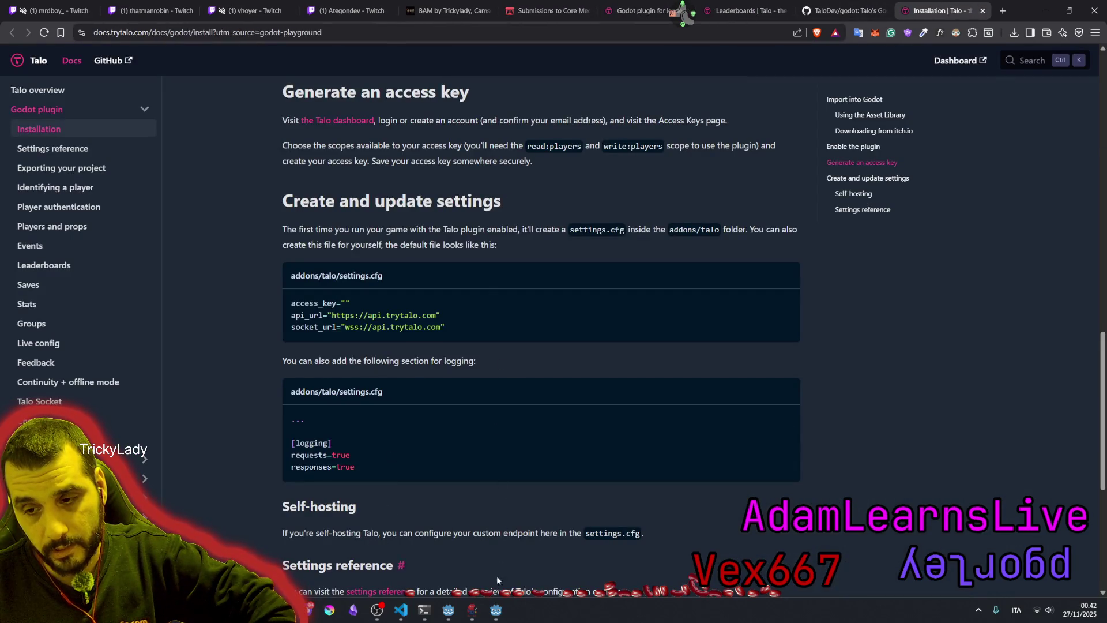
Back in Godot, run the BAM project with F5 from player.gd
click(491, 616)
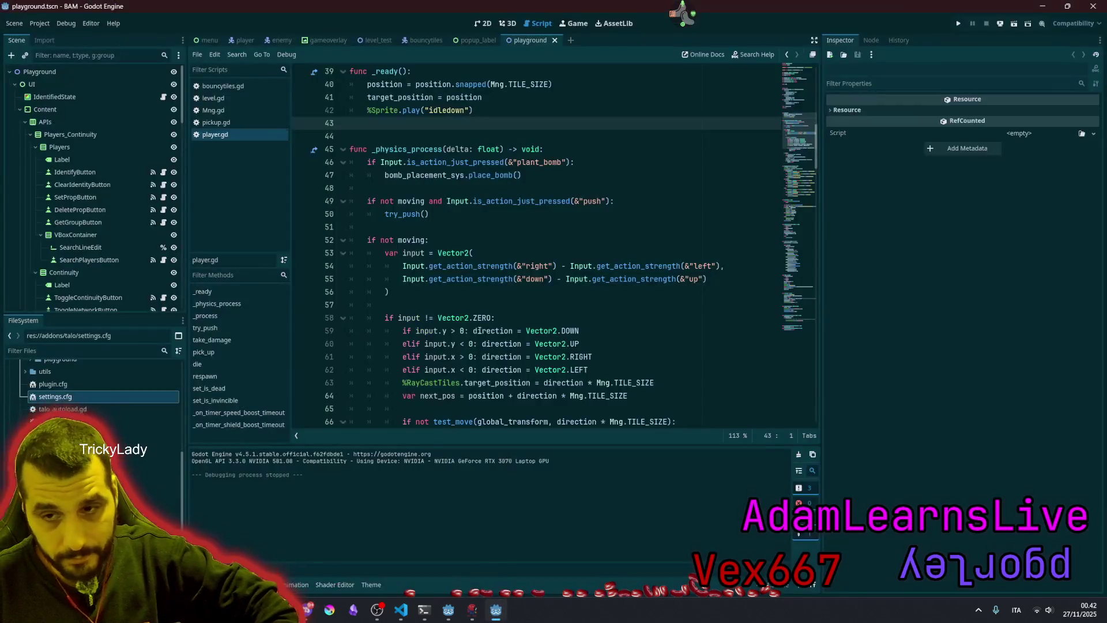
click(466, 265)
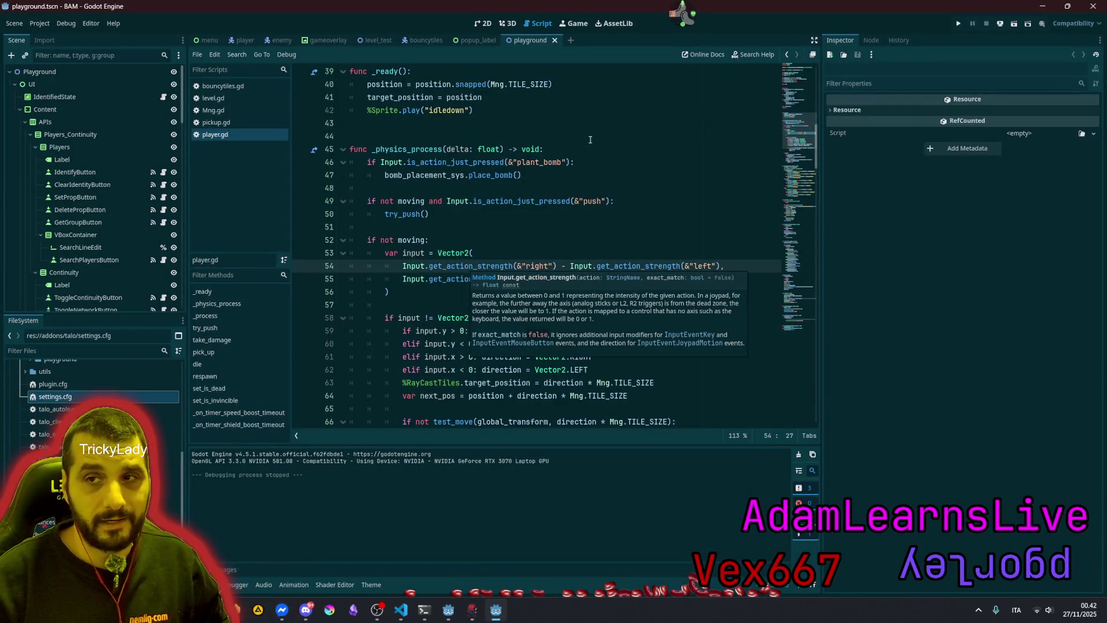
click(586, 163)
key(F5)
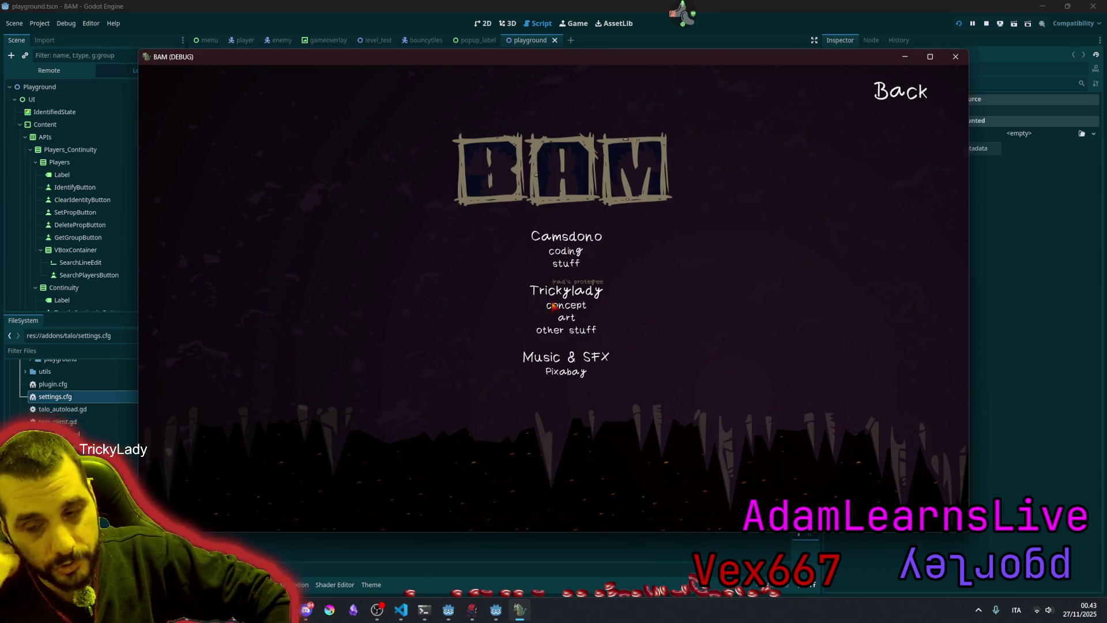
Leave the credits, start a New Game on Level 1/5, and pause it
click(901, 93)
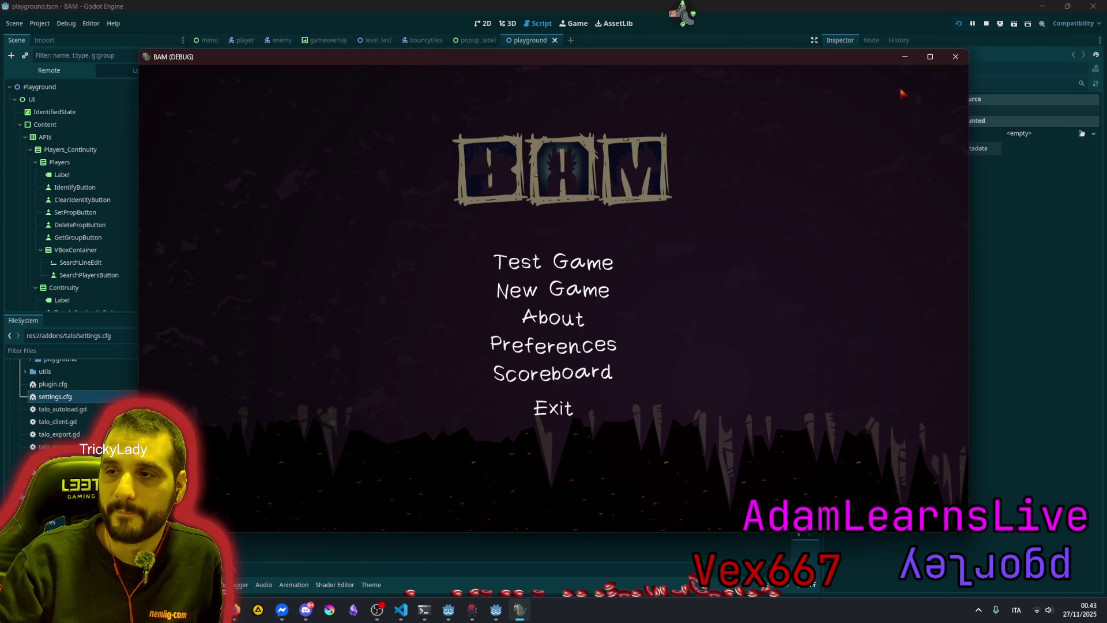
click(552, 296)
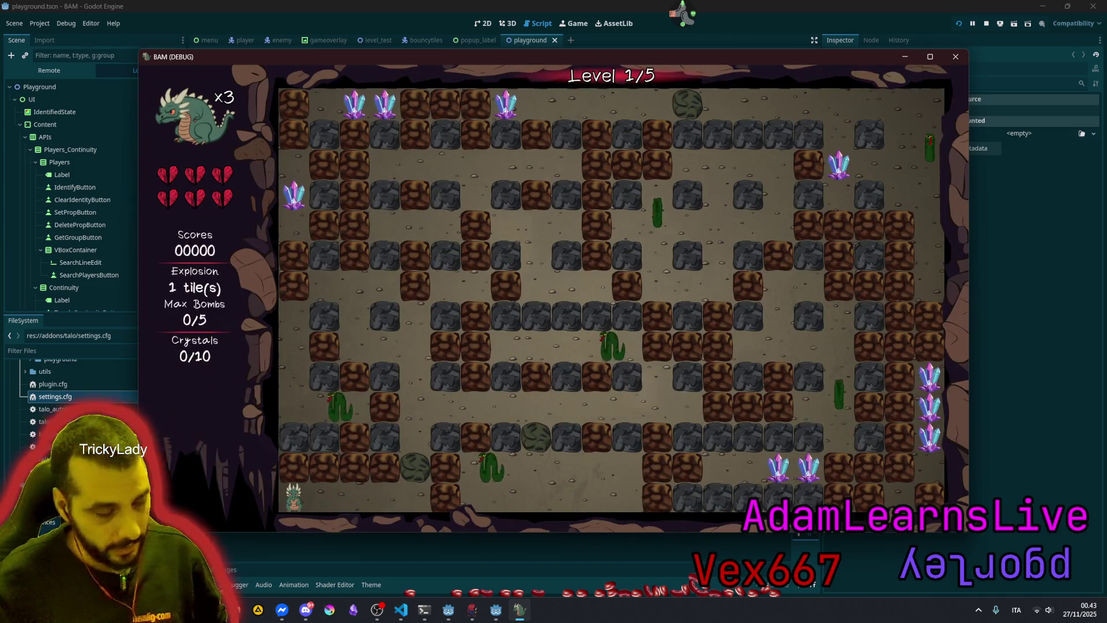
key(Escape)
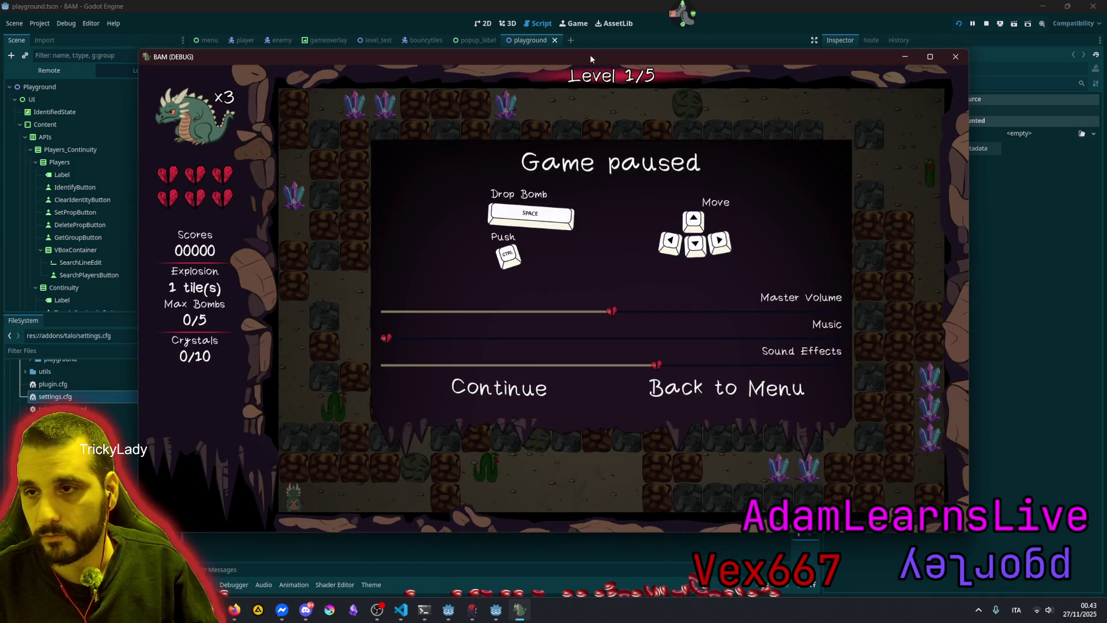
Maximize the BAM window, raise Music and Master Volume, and resume Level 1
double_click(590, 58)
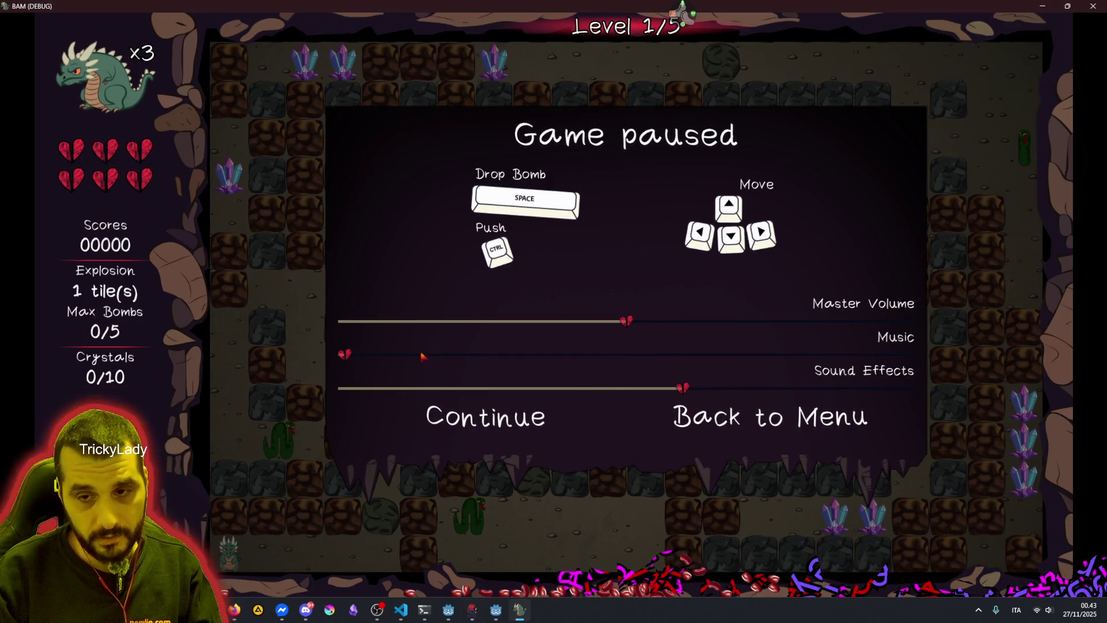
click(458, 355)
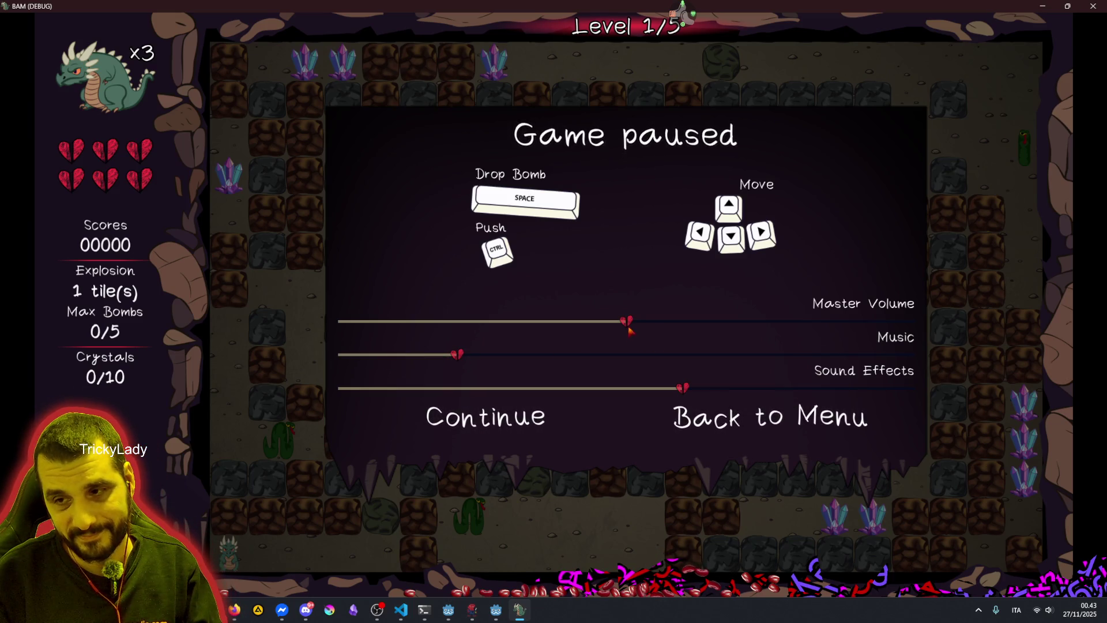
drag(645, 324, 738, 321)
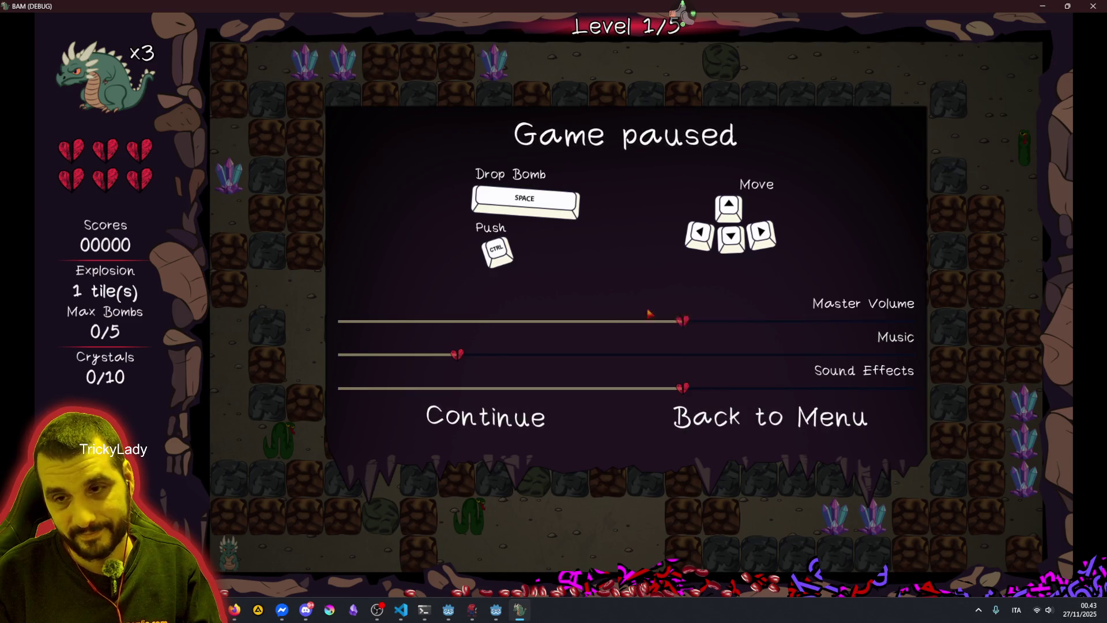
key(Escape)
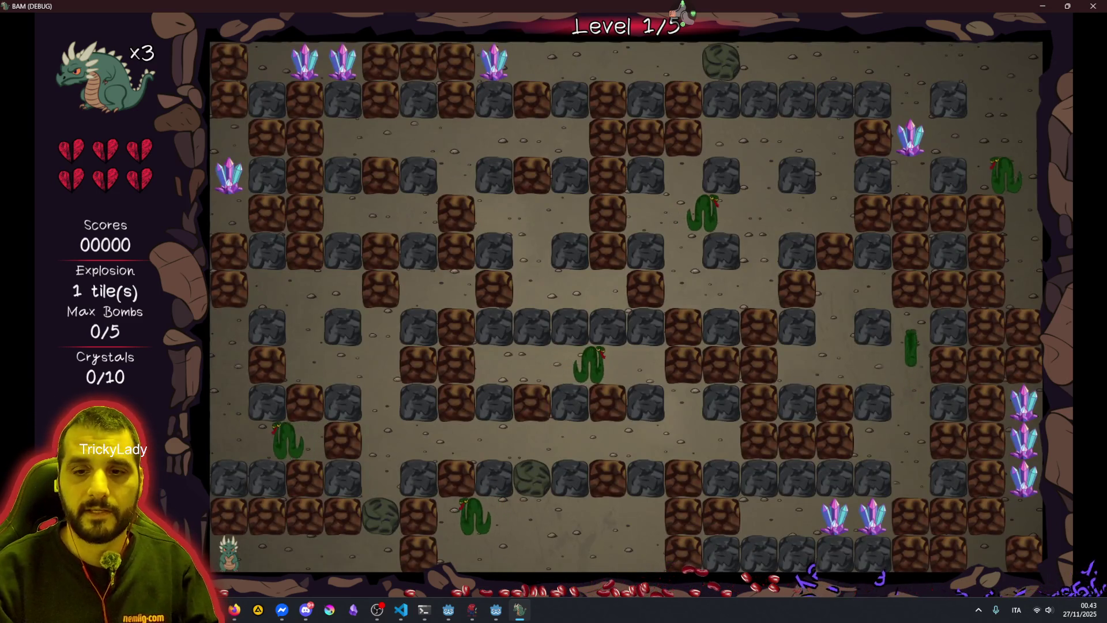
key(Escape)
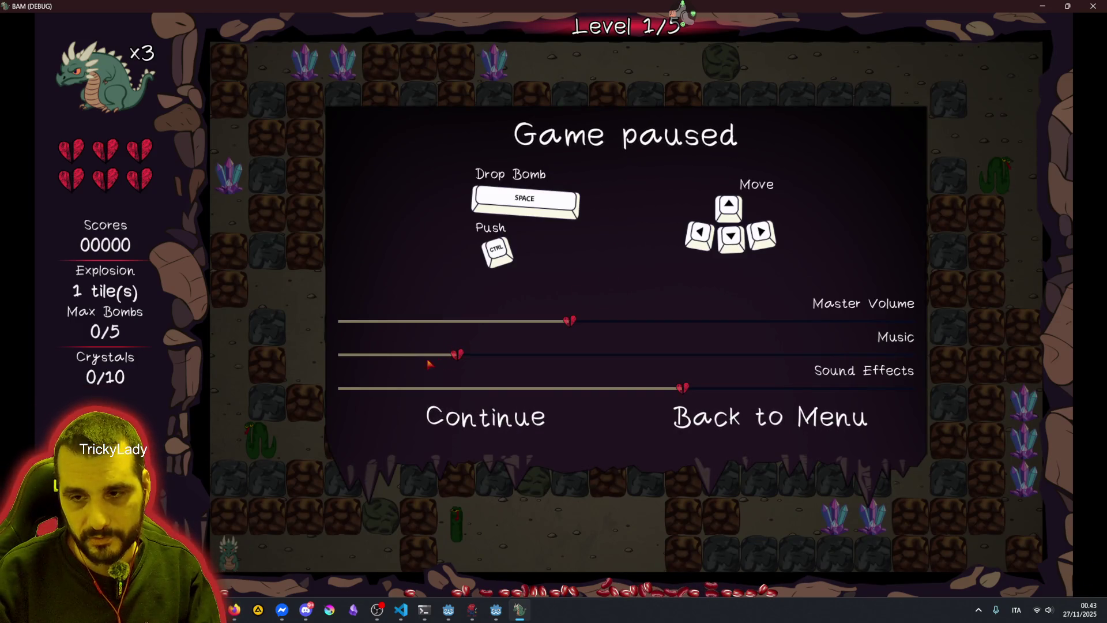
key(Escape)
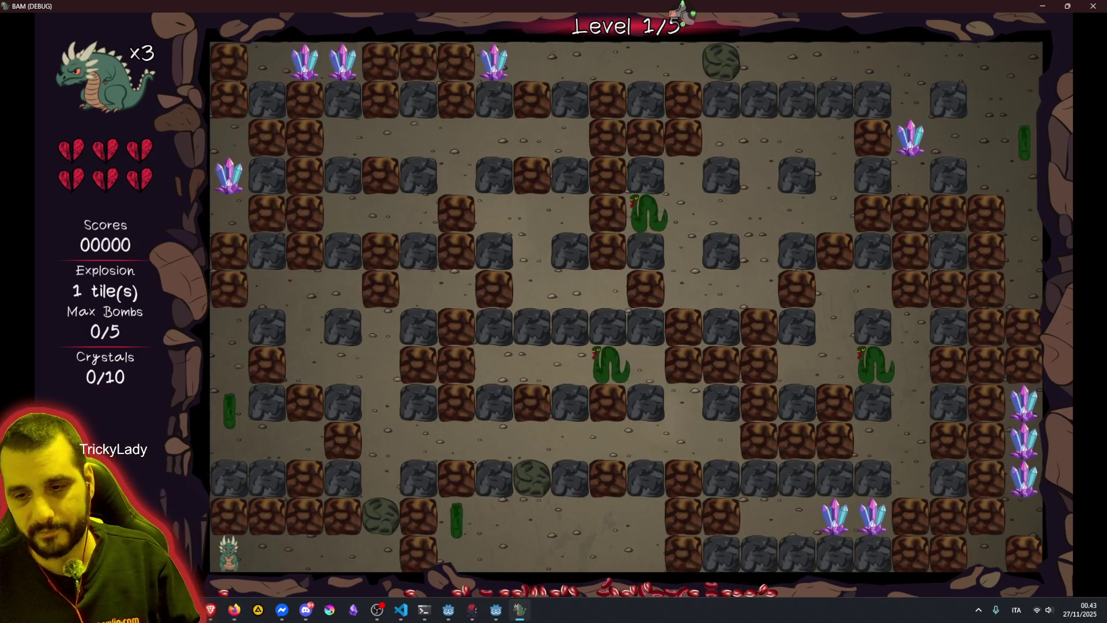
Blast the bricks near the dragon and lay a line of bombs along the bottom row
key(Right)
key(space)
key(Left)
key(space)
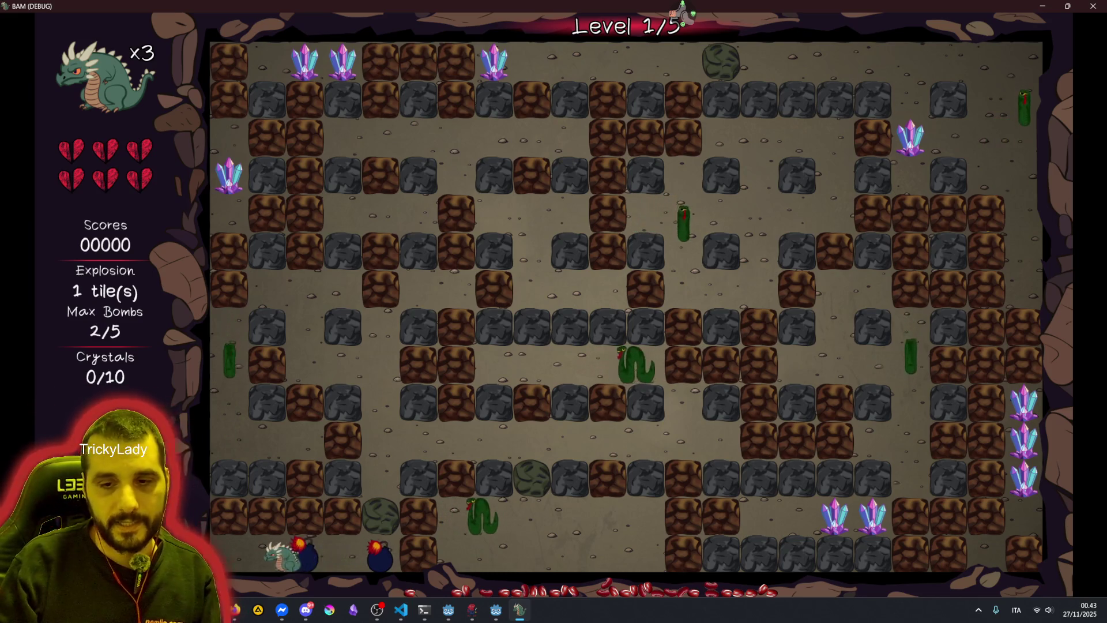
key(Left)
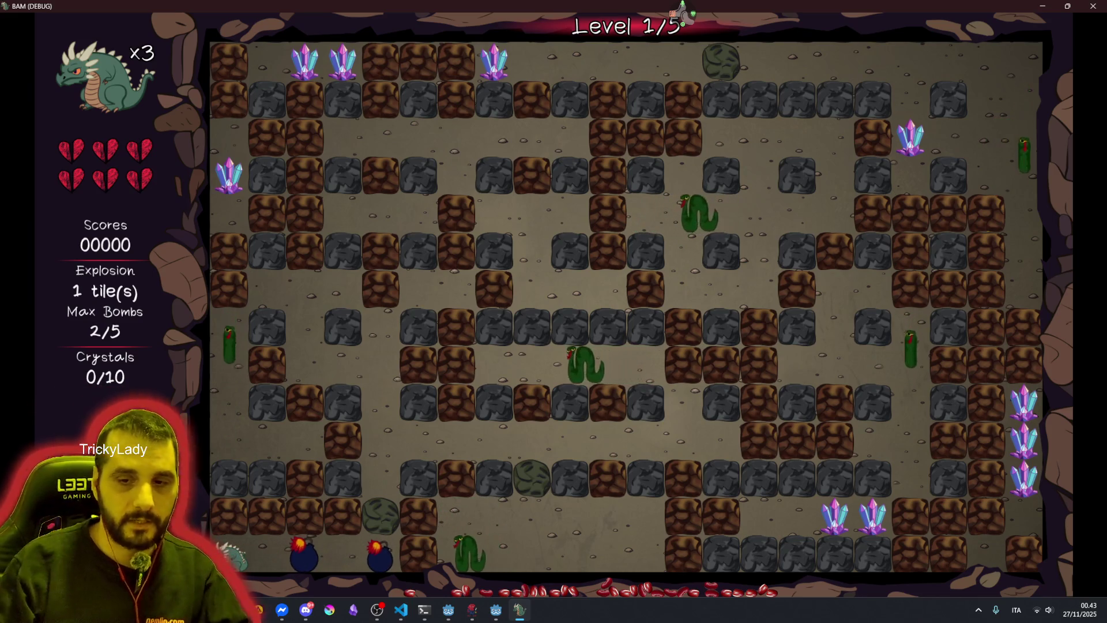
key(Right)
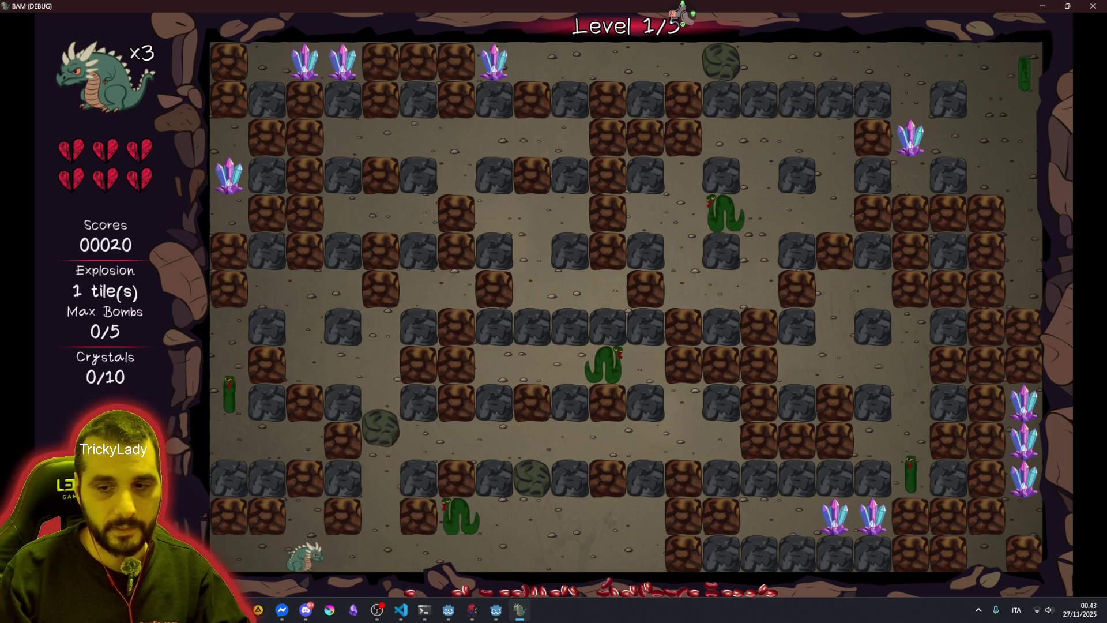
key(Right)
key(space)
key(Right)
key(space)
key(Right)
key(space)
key(Up)
key(space)
key(Right)
key(space)
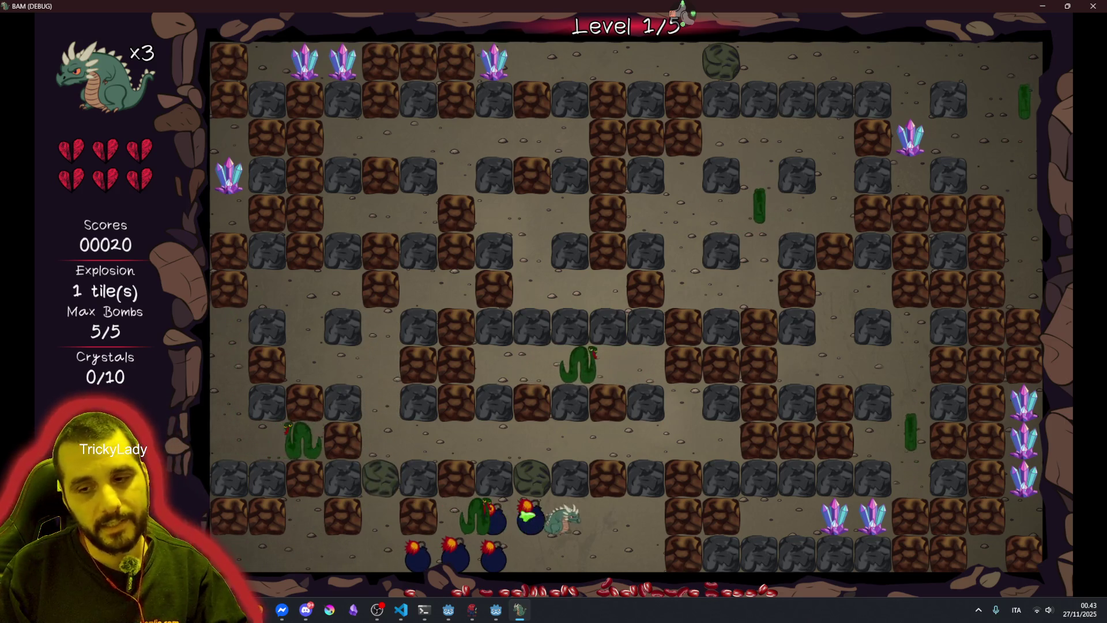
key(Right)
key(Right)
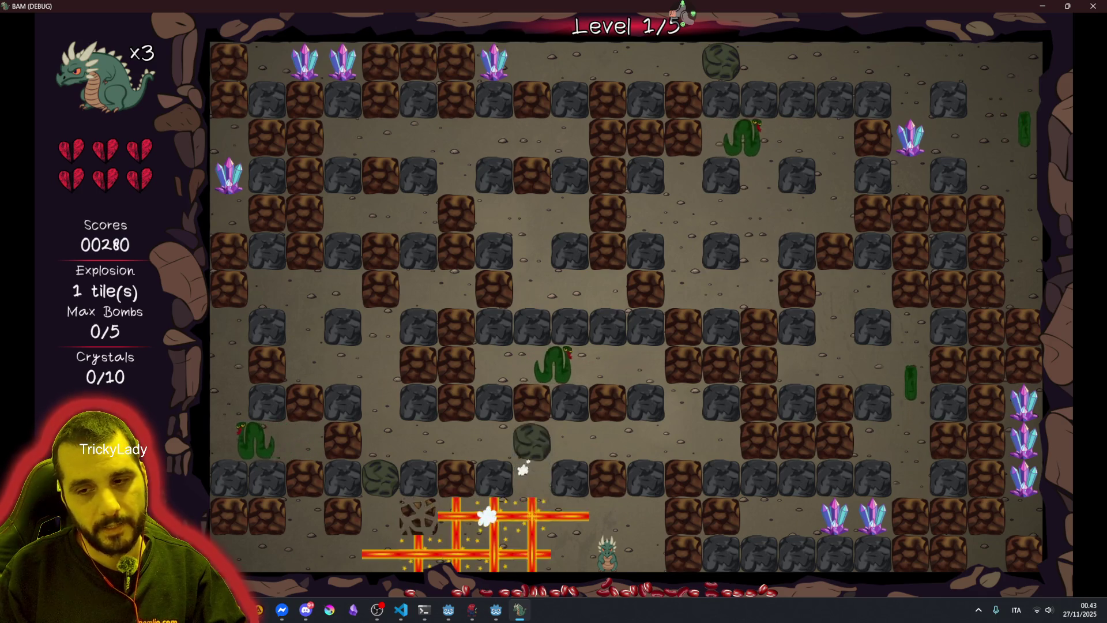
Bomb the bricks to the left, then retreat left out of the explosion
key(Left)
key(Left)
key(Left)
key(Up)
key(Left)
key(space)
key(Left)
key(Left)
key(Left)
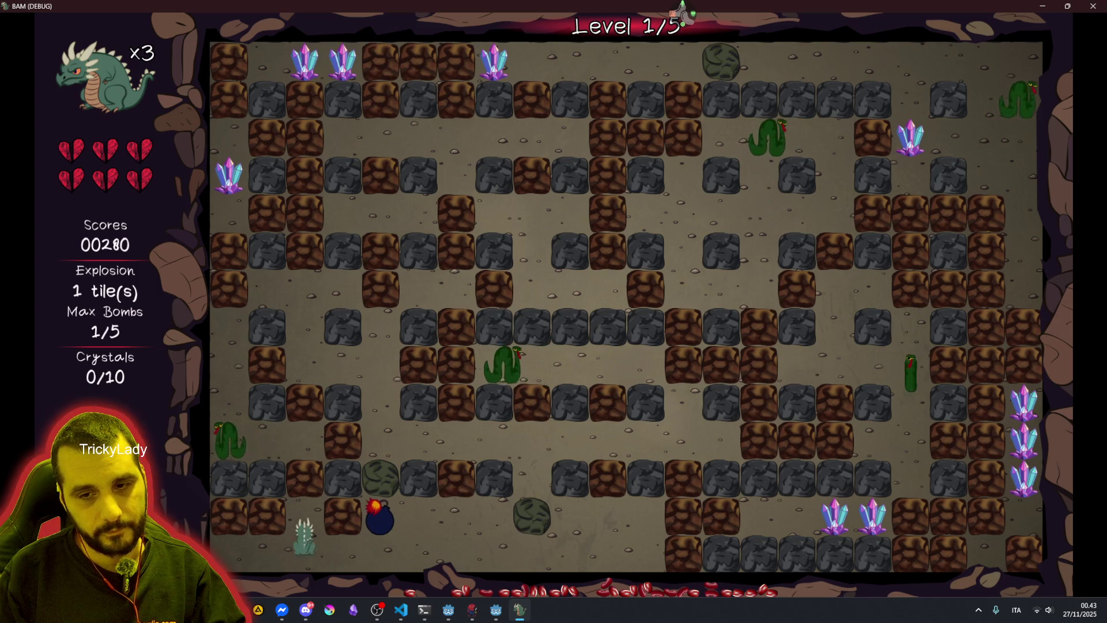
key(space)
key(Down)
key(Left)
key(Left)
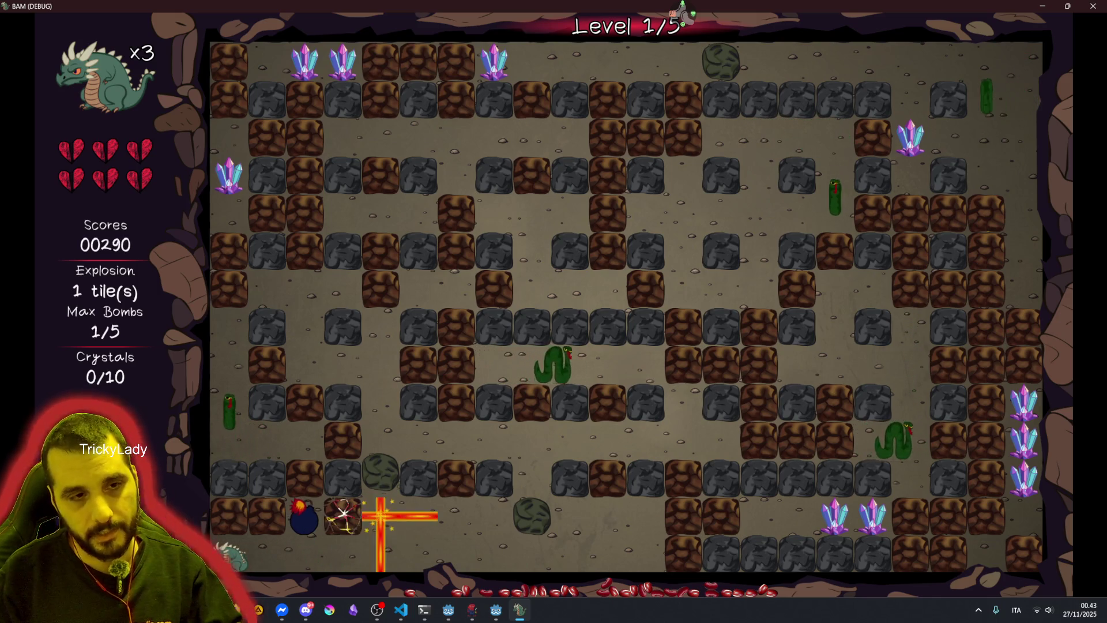
Collect the medkit and shield pickups and bomb the nearby brown blocks
key(Right)
key(Right)
key(Right)
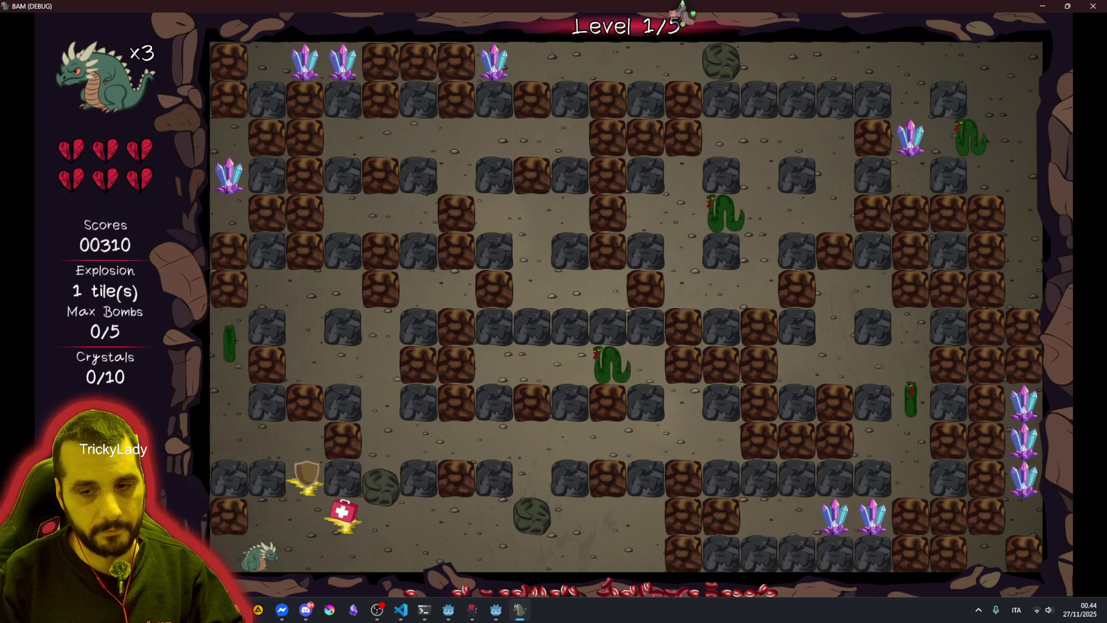
key(Up)
key(Left)
key(Up)
key(Up)
key(Left)
key(space)
key(space)
key(Up)
key(Up)
key(space)
key(Up)
key(space)
Stack bombs in the lower row and up the left column, escaping up and right
key(Down)
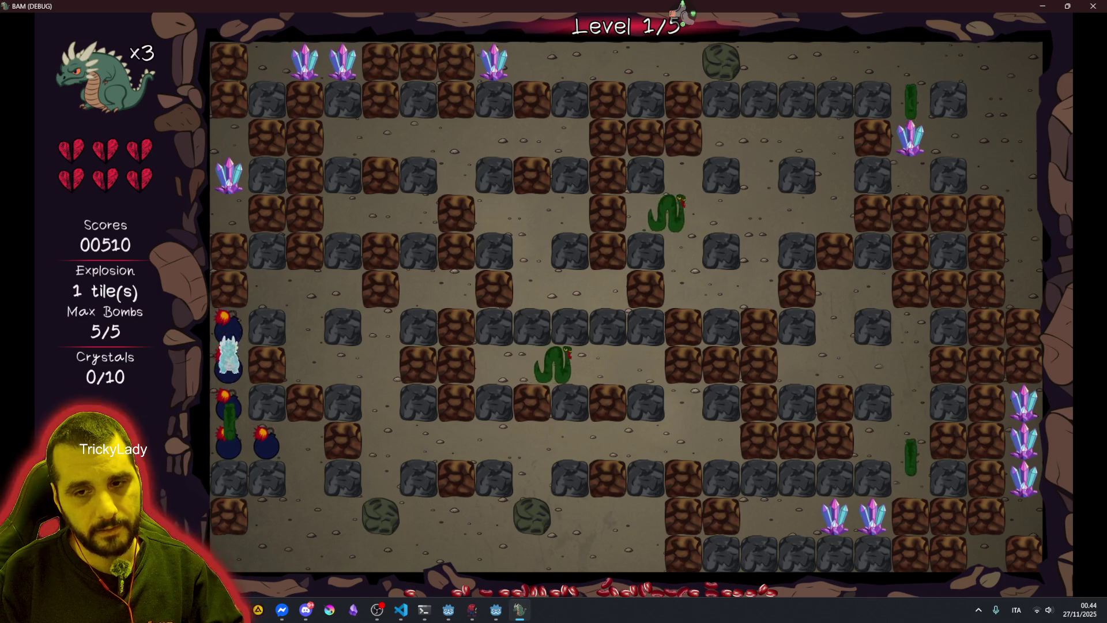
key(Down)
key(Down)
key(Right)
key(Right)
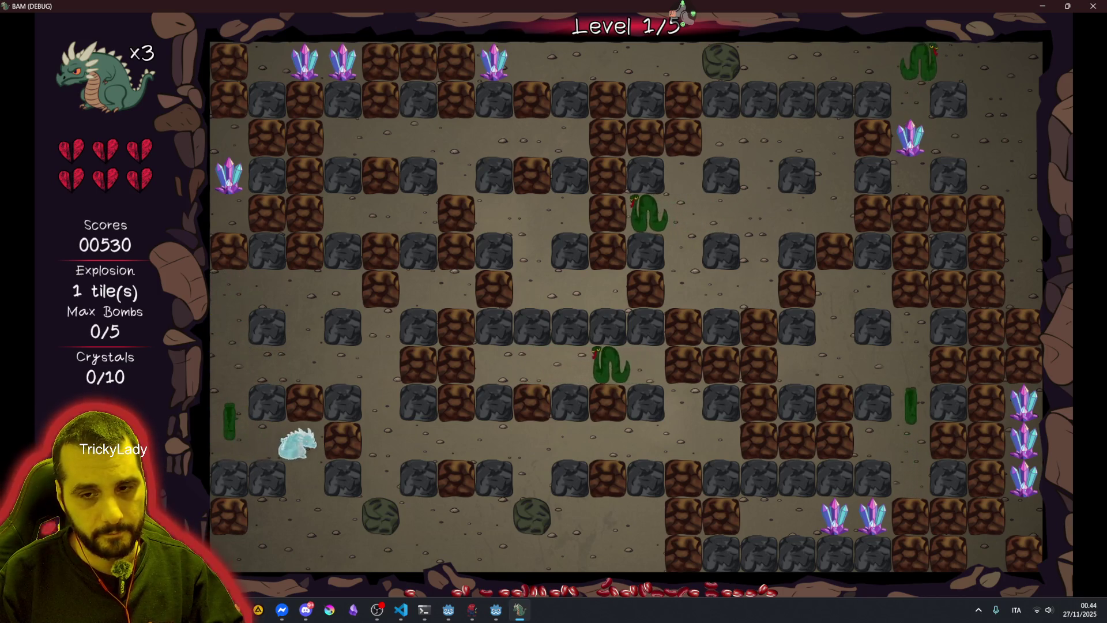
key(space)
key(Left)
key(space)
key(Left)
key(space)
key(Up)
key(space)
key(Up)
key(space)
key(Up)
key(Up)
key(Right)
key(Right)
key(Left)
key(Down)
Bomb along the bottom row and blast the rock above it, then walk right
key(space)
key(Down)
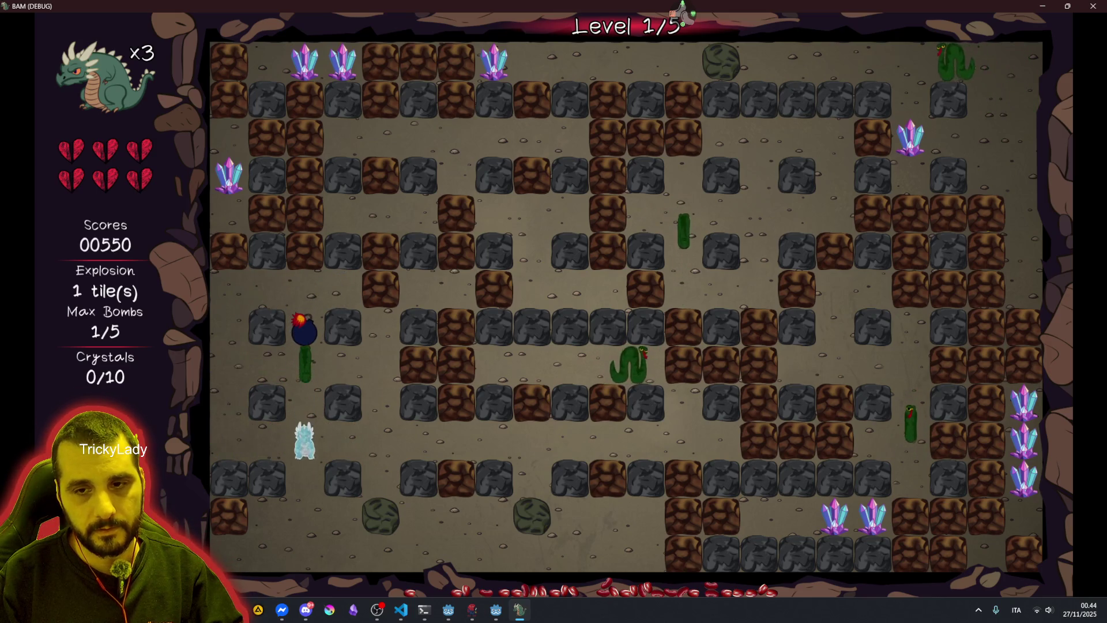
key(Left)
key(space)
key(Right)
key(Right)
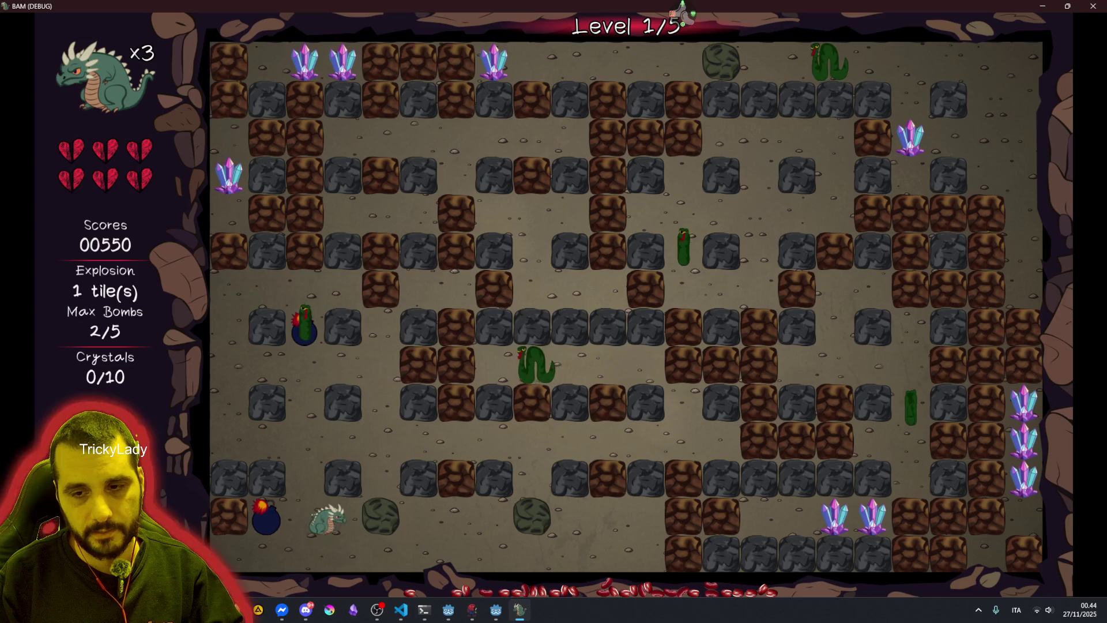
key(space)
key(Down)
key(Right)
key(Up)
key(space)
key(Down)
key(Left)
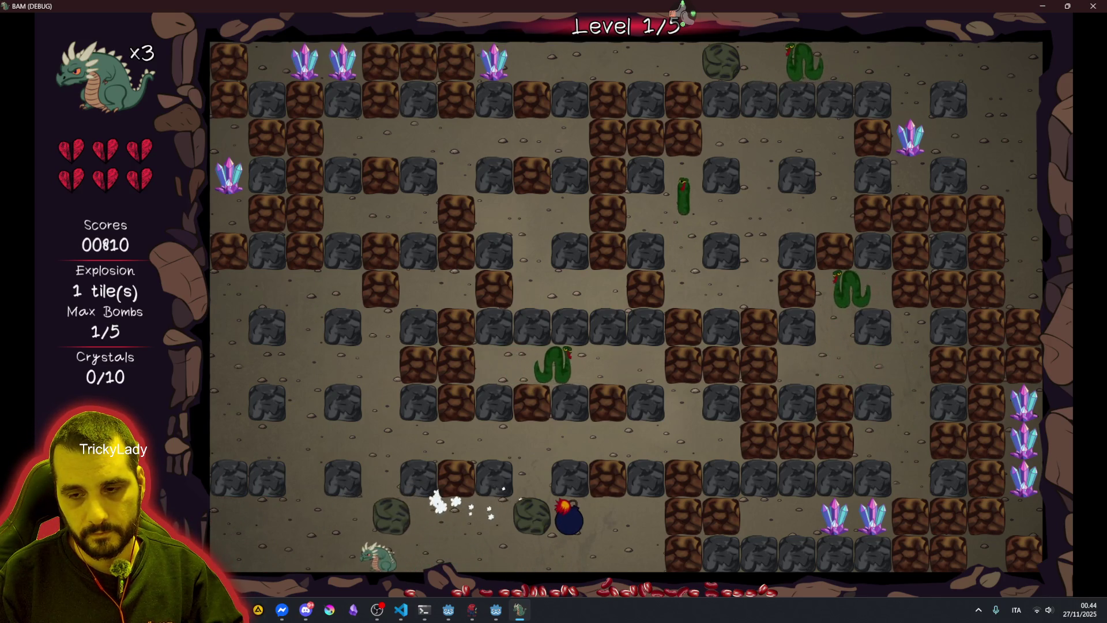
key(Left)
key(Right)
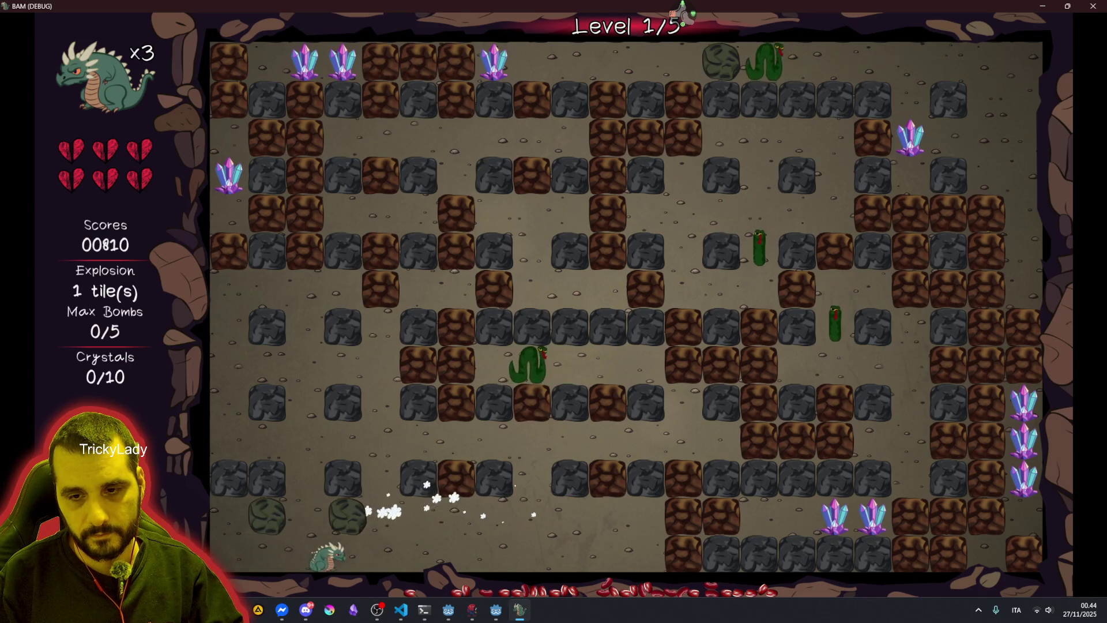
key(Right)
Climb three rows and drop a row of bombs in the middle row, dodging the blast
key(Up)
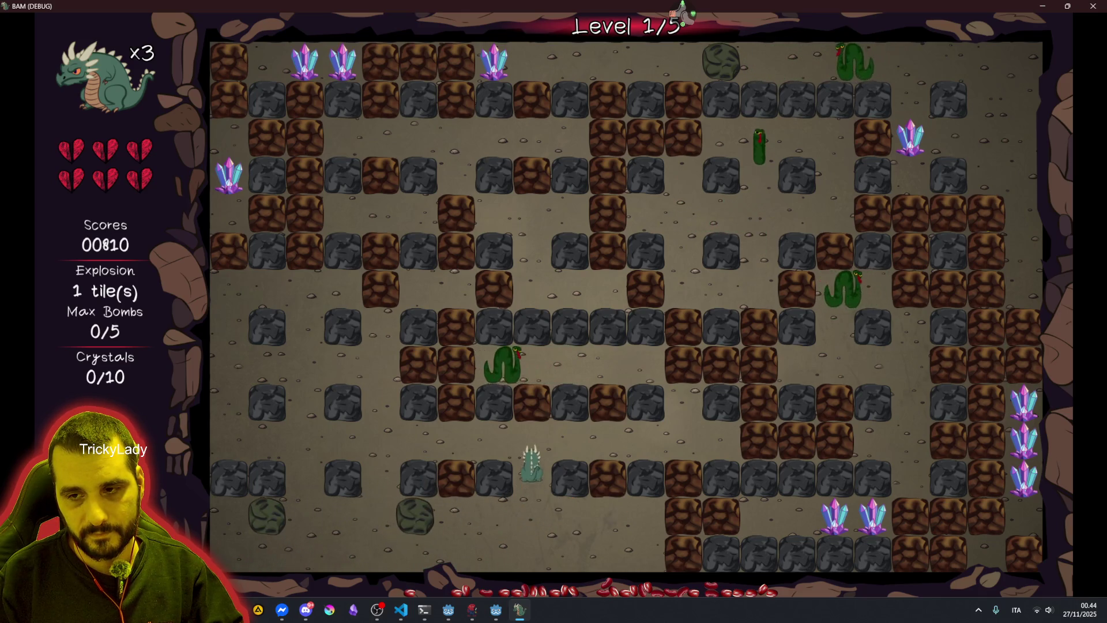
key(space)
key(Right)
key(space)
key(Right)
key(space)
key(Left)
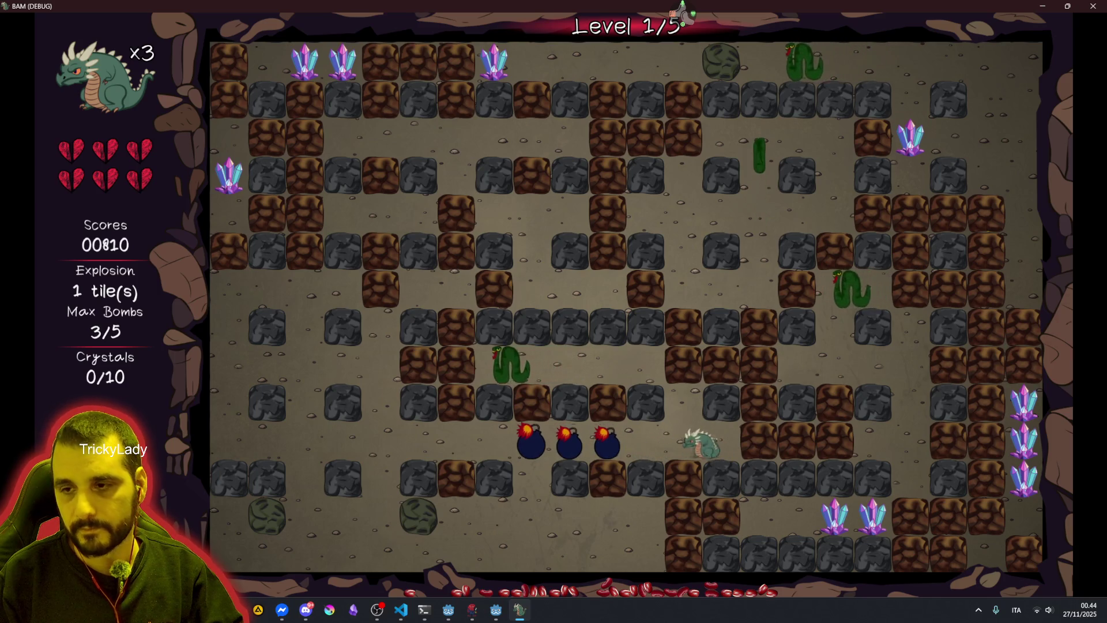
key(Up)
key(space)
key(Down)
key(Left)
Bomb the upper blocks and wait on a safe tile until the snake dies
key(Up)
key(Right)
key(space)
key(Left)
key(Down)
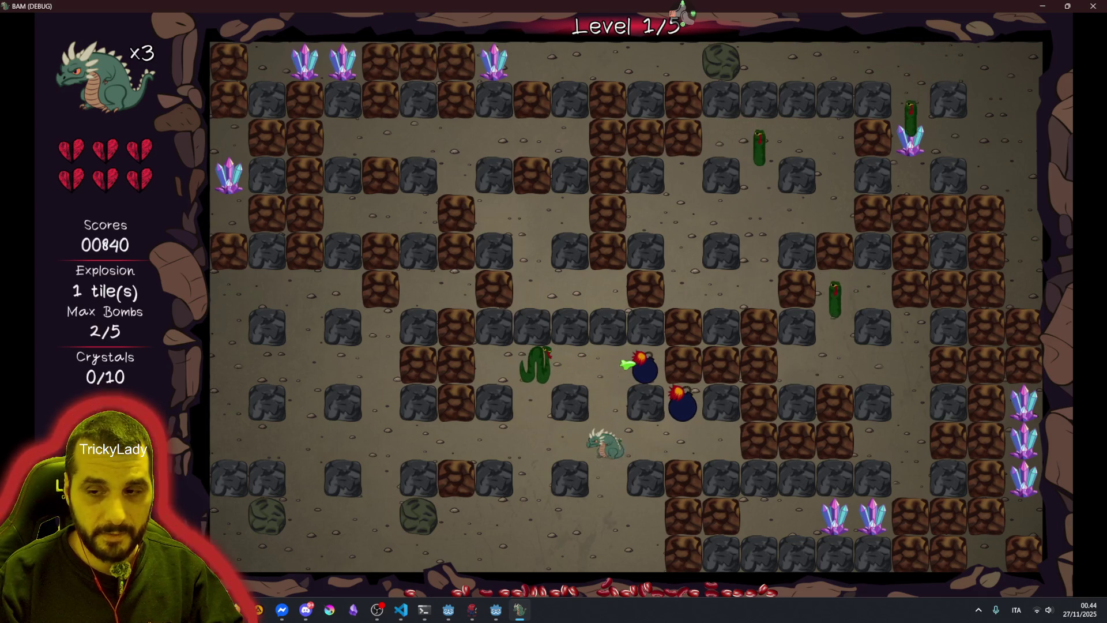
key(Left)
key(Up)
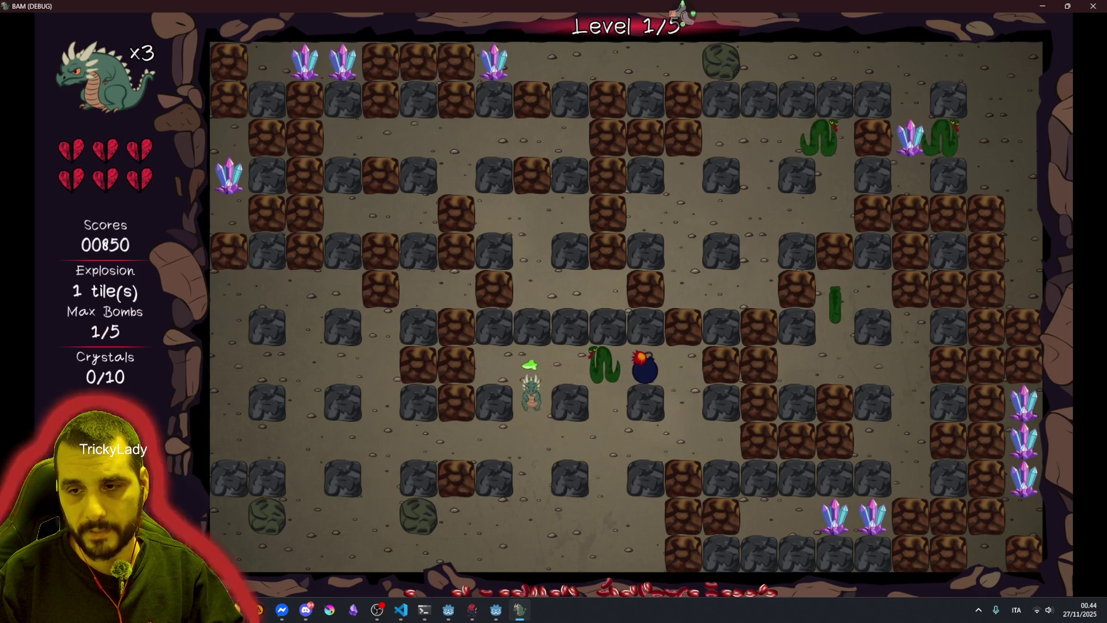
key(Down)
Bomb the next block two rows up, then drop two bombs in the lower column
key(Right)
key(Up)
key(Right)
key(space)
key(Down)
key(Left)
key(Down)
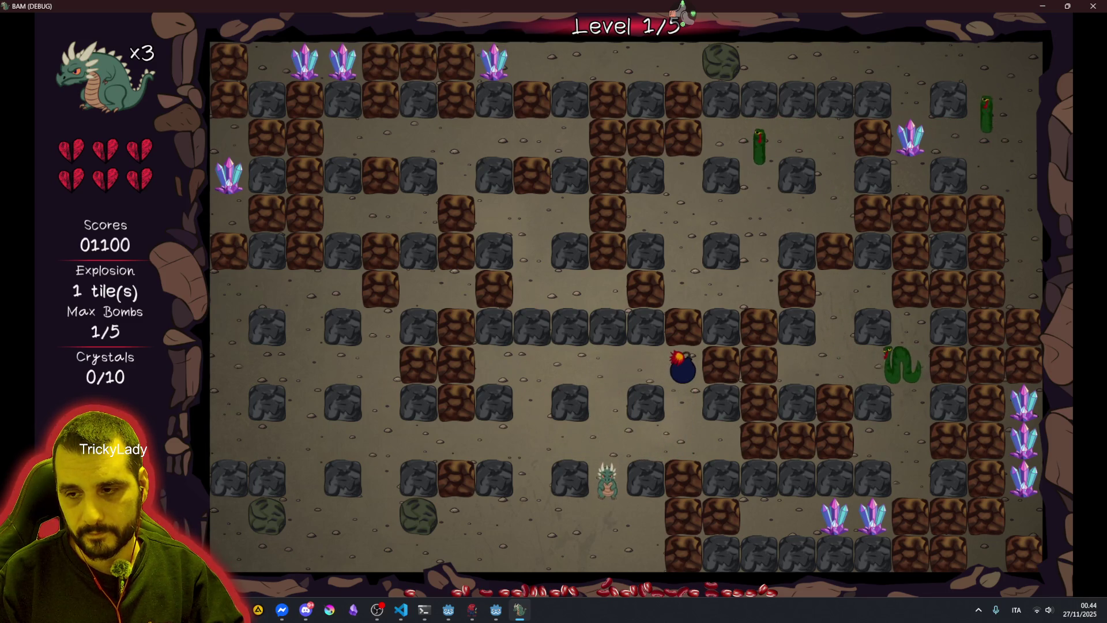
key(Right)
key(space)
key(Down)
key(space)
key(Left)
key(Up)
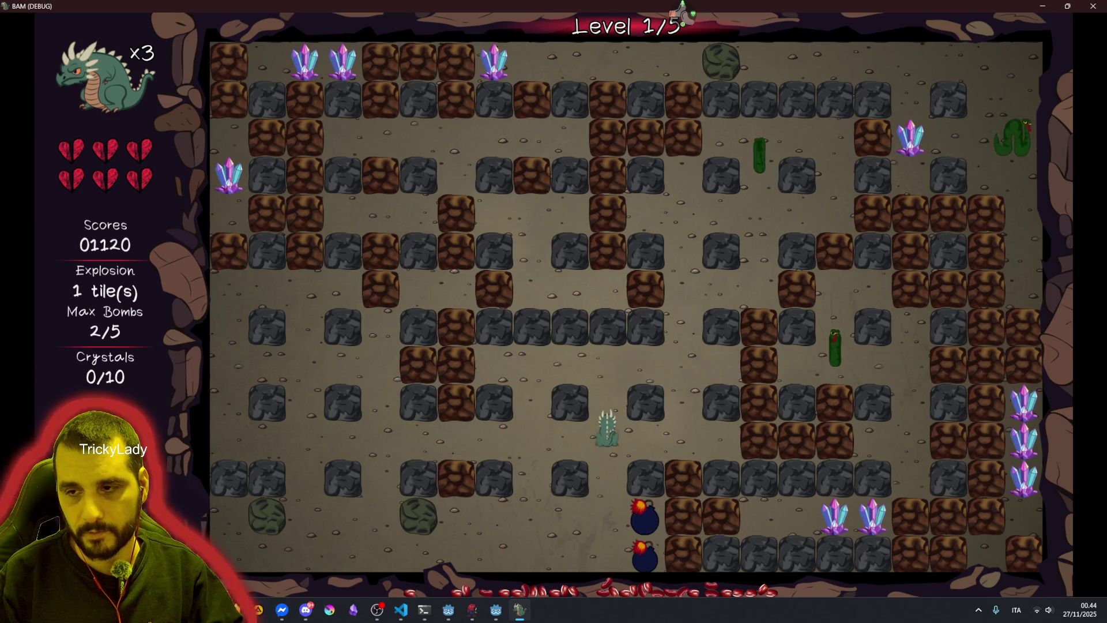
Lay a row of bombs rightward by the upper blocks and retreat up-left out of range
key(Up)
key(Right)
key(Up)
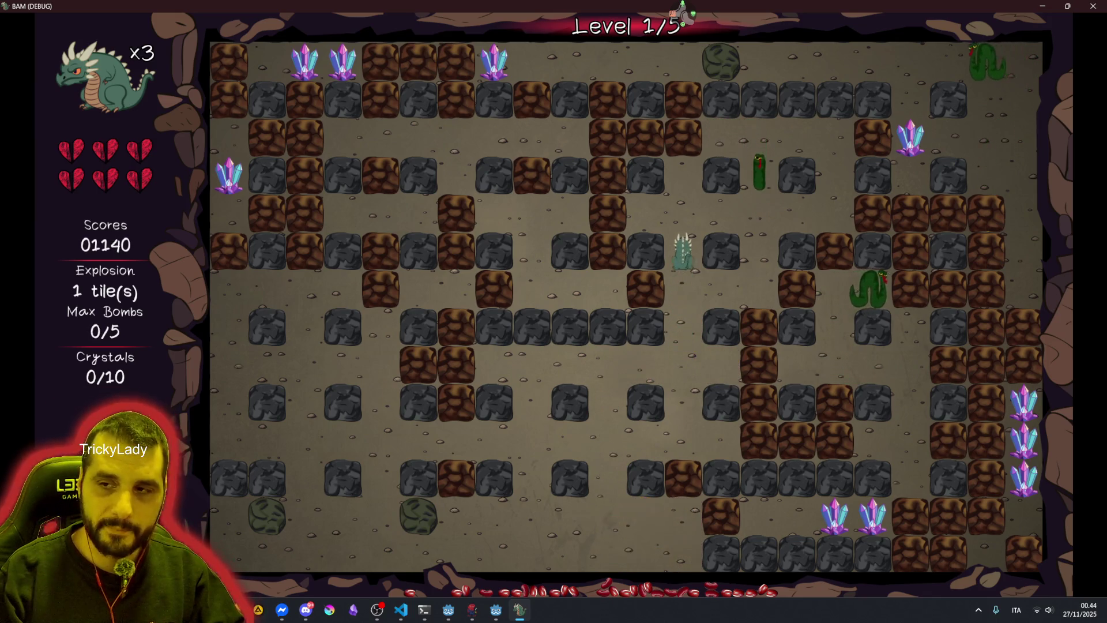
key(space)
key(Right)
key(space)
key(Right)
key(space)
key(Right)
key(space)
key(Right)
key(Up)
key(Left)
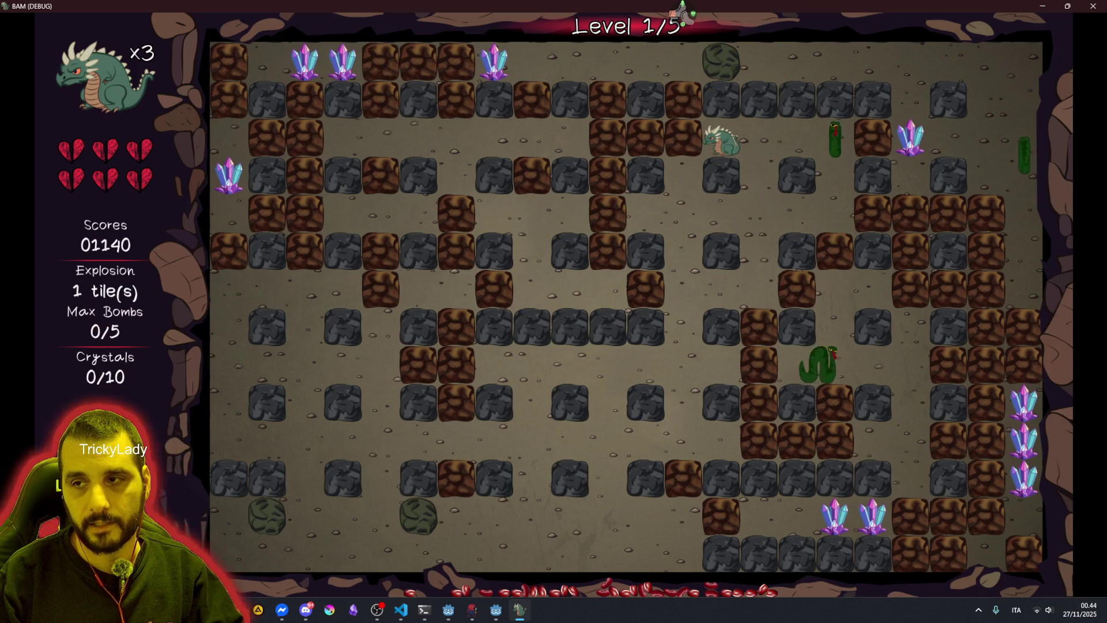
Bomb across the top row and grab the first crystal on the right
key(Right)
key(space)
key(Right)
key(Right)
key(space)
key(Right)
key(space)
key(Down)
key(space)
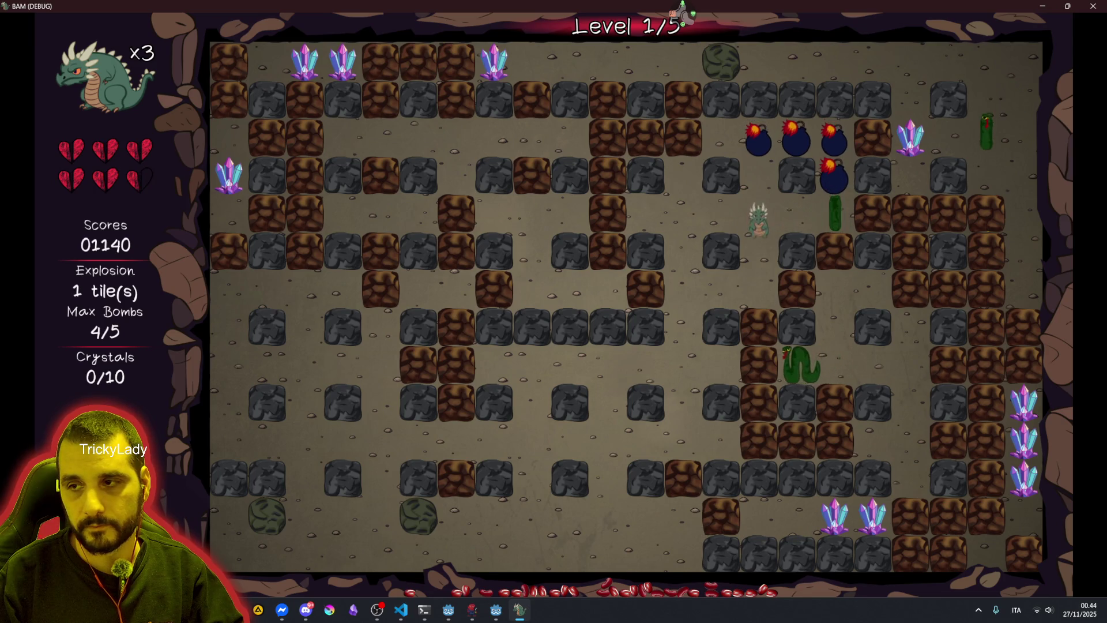
key(Down)
key(Up)
key(Up)
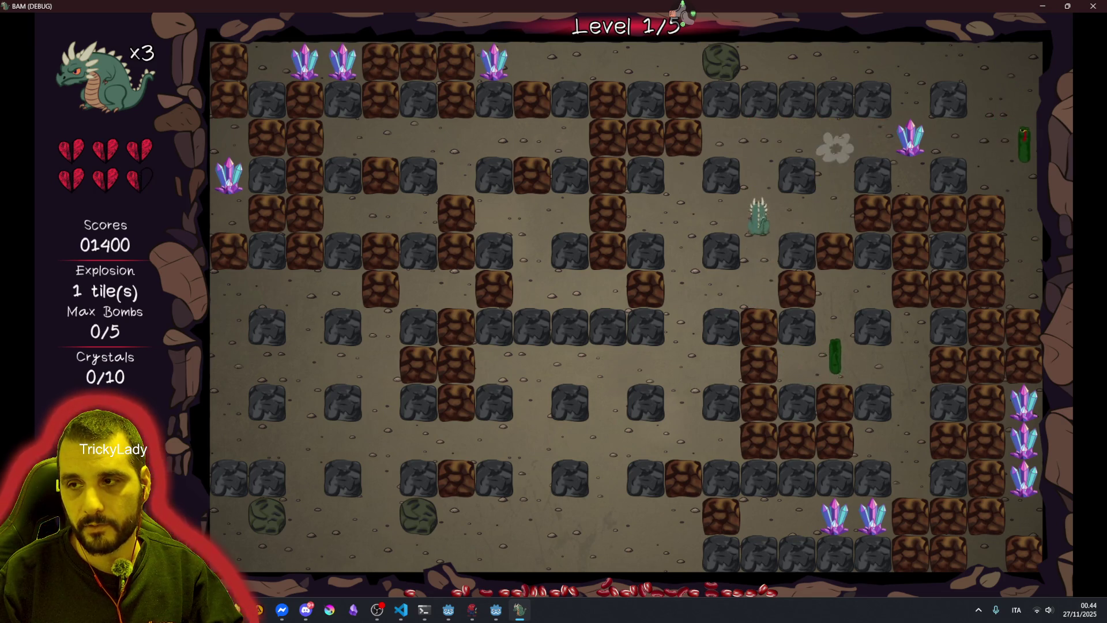
key(Right)
key(Right)
key(Right)
Drop bombs down the right column, back away, and step onto the Earthquake pickup
key(space)
key(Down)
key(space)
key(Down)
key(space)
key(Down)
key(space)
key(Down)
key(space)
key(Up)
key(Up)
key(Up)
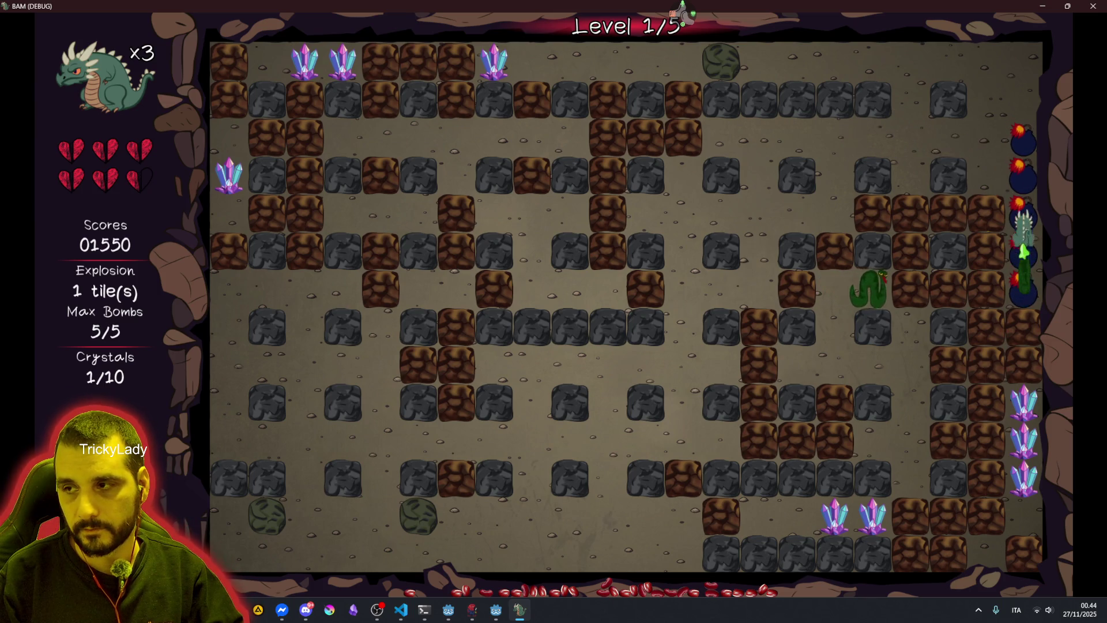
key(Left)
key(Left)
key(Left)
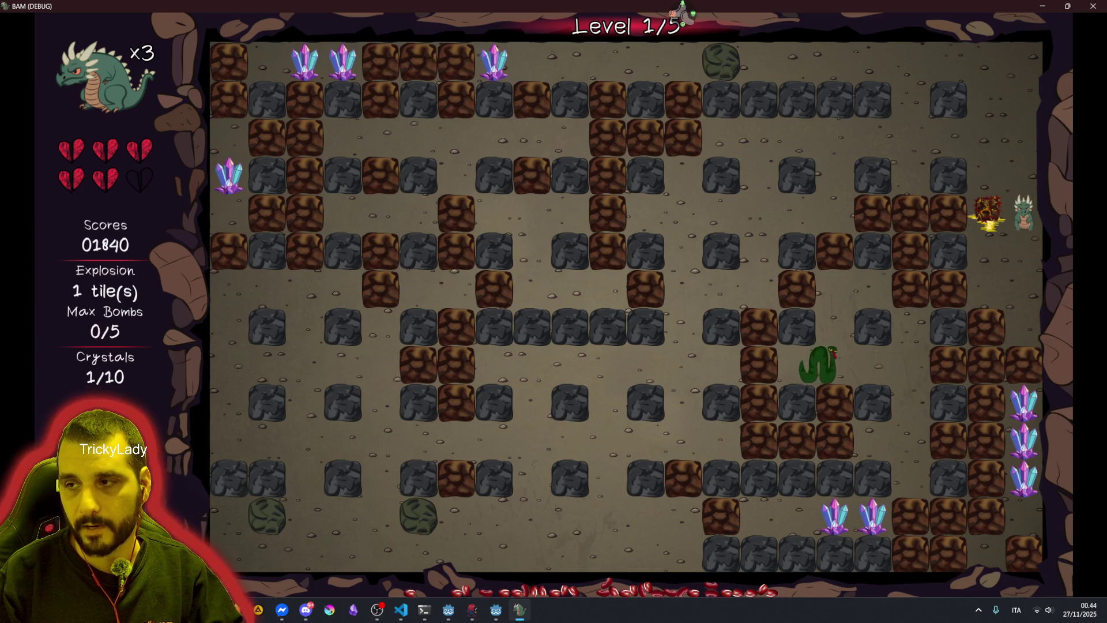
key(Left)
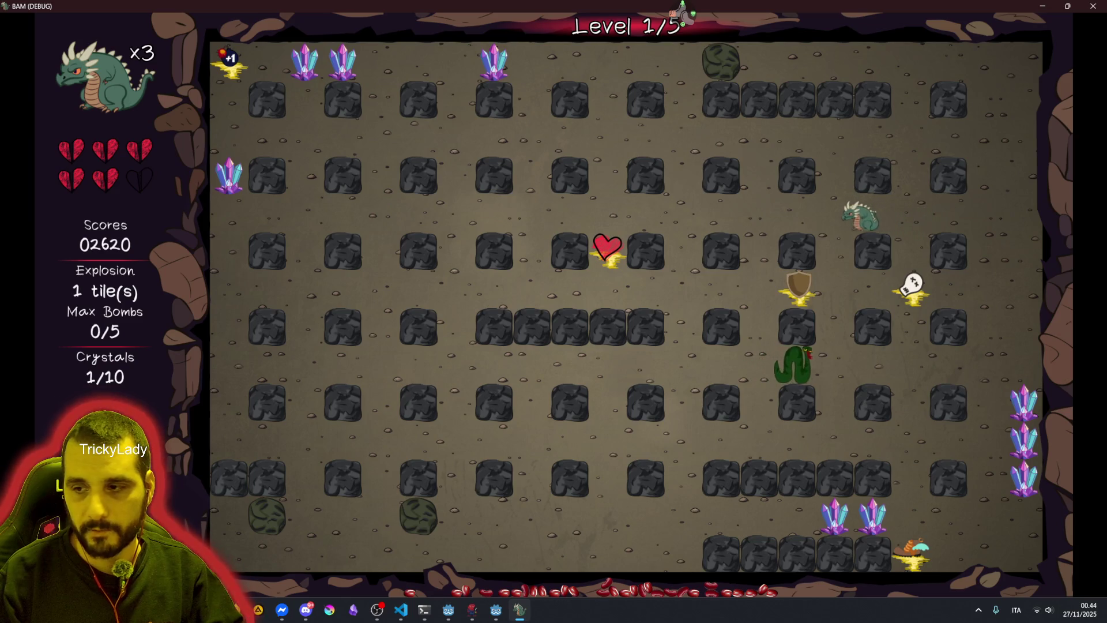
Collect the right-column and two bottom crystals and pick up the Speed up item
key(Right)
key(Down)
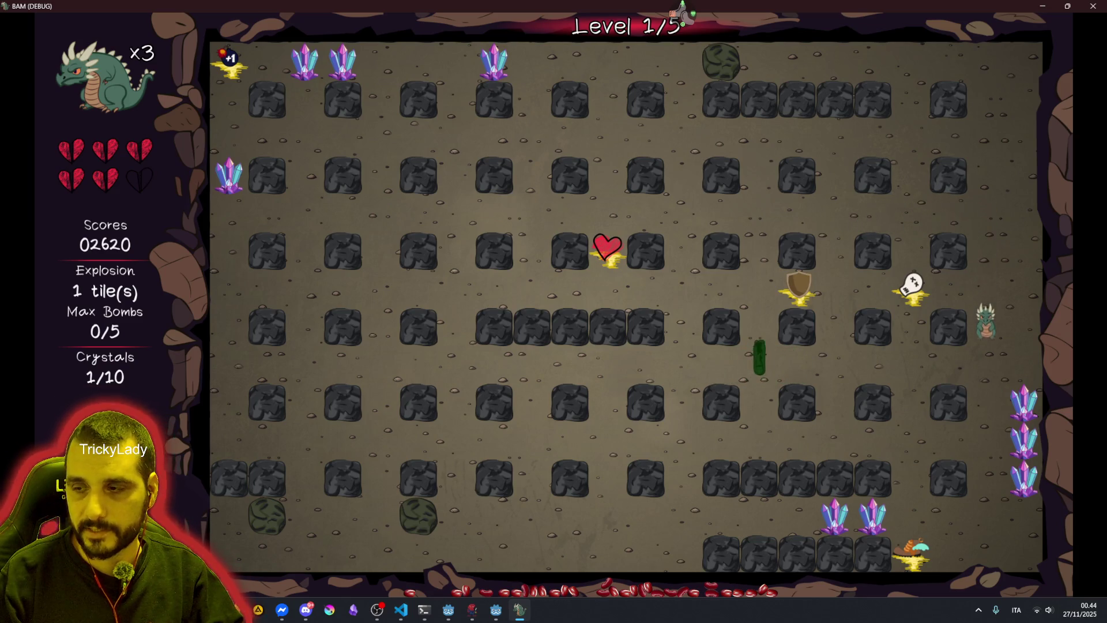
key(Right)
key(Up)
key(Down)
key(Left)
key(Right)
key(Down)
Grab the extra-life heart, Extra Bomb, top-row crystals, Invincible and Kill Enemy pickups
key(Up)
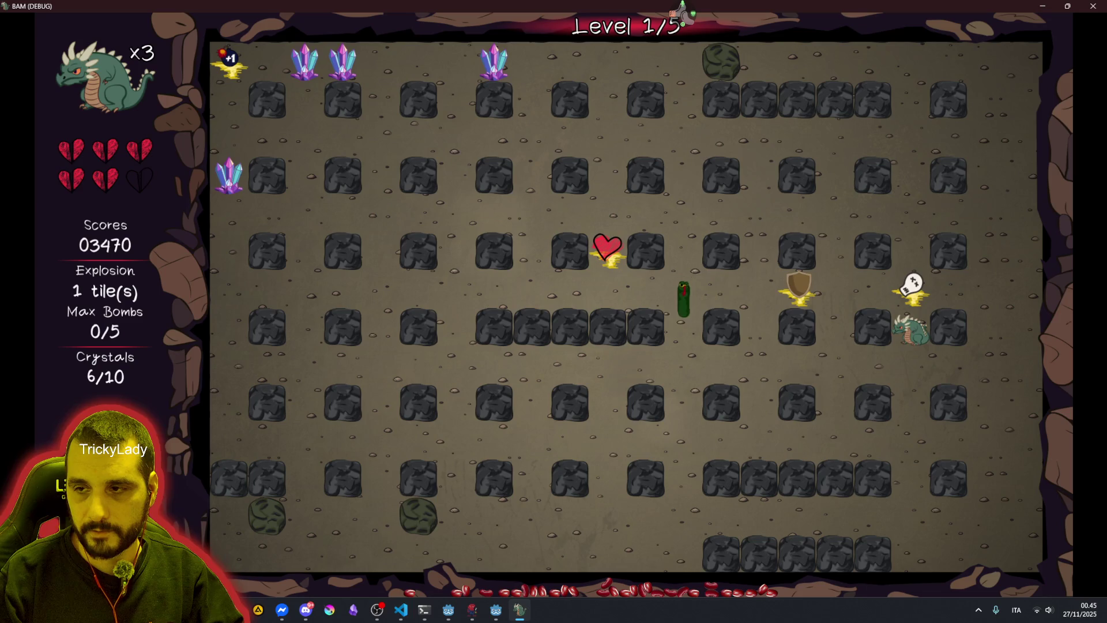
key(Left)
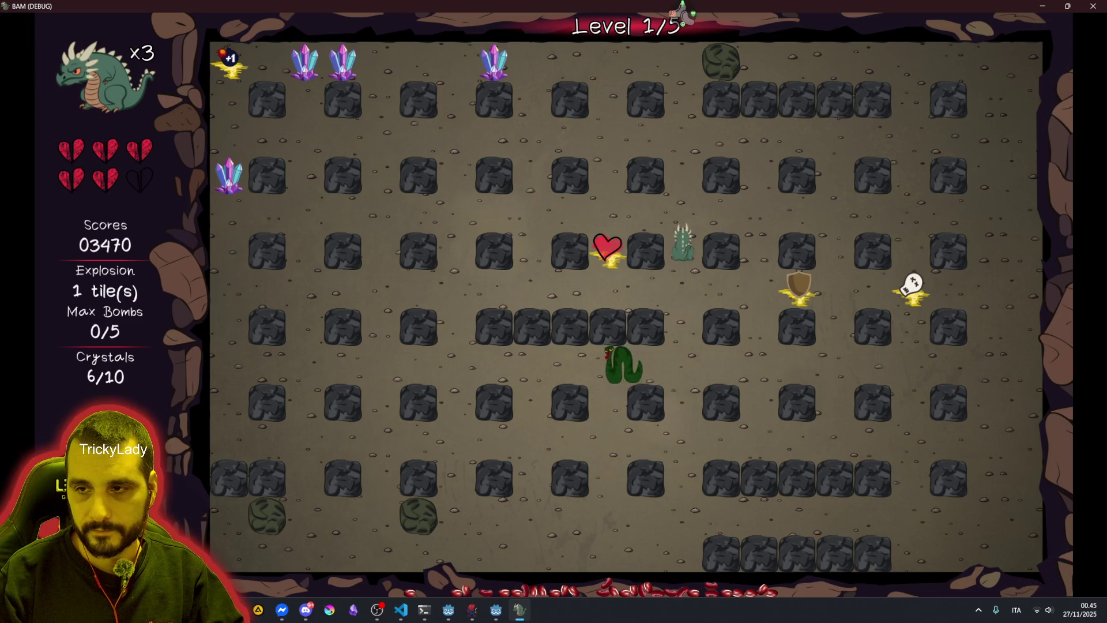
key(Down)
key(Left)
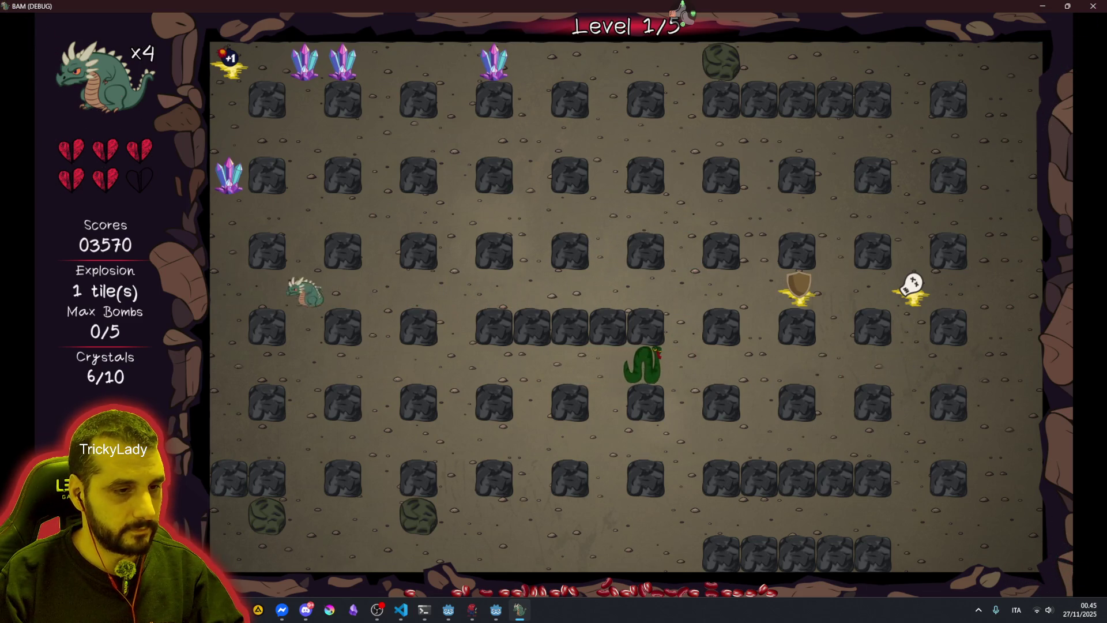
key(Up)
key(Right)
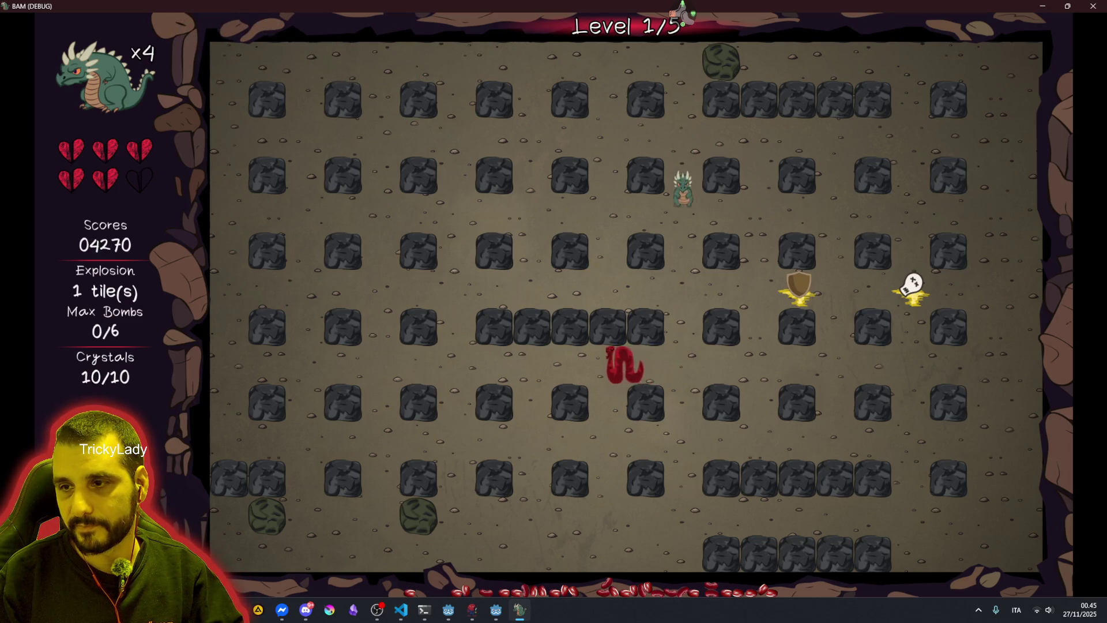
key(Right)
key(Down)
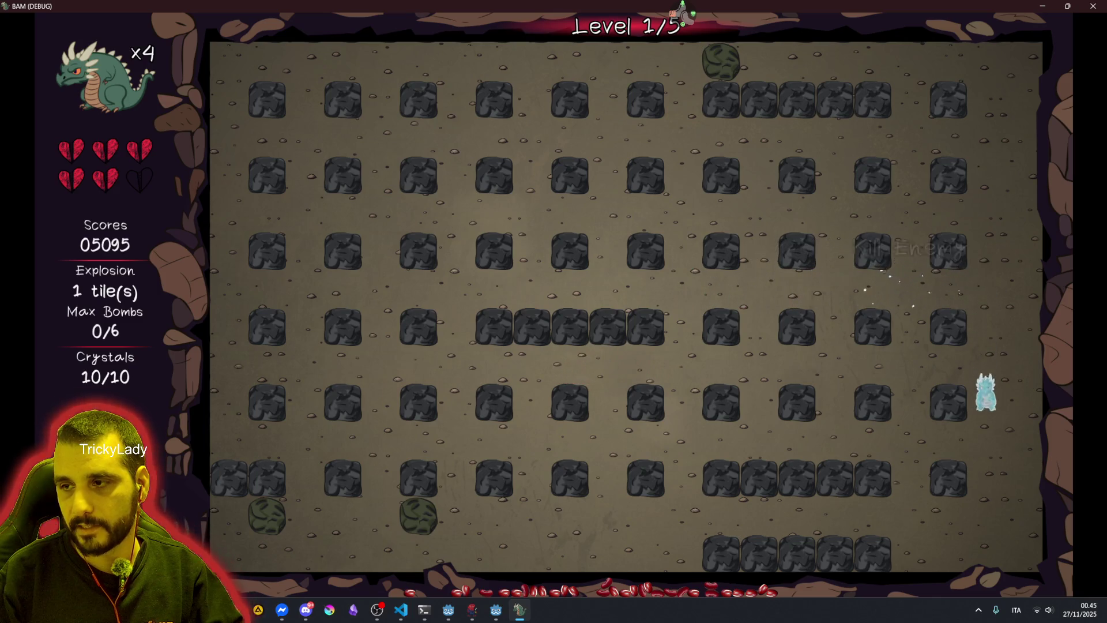
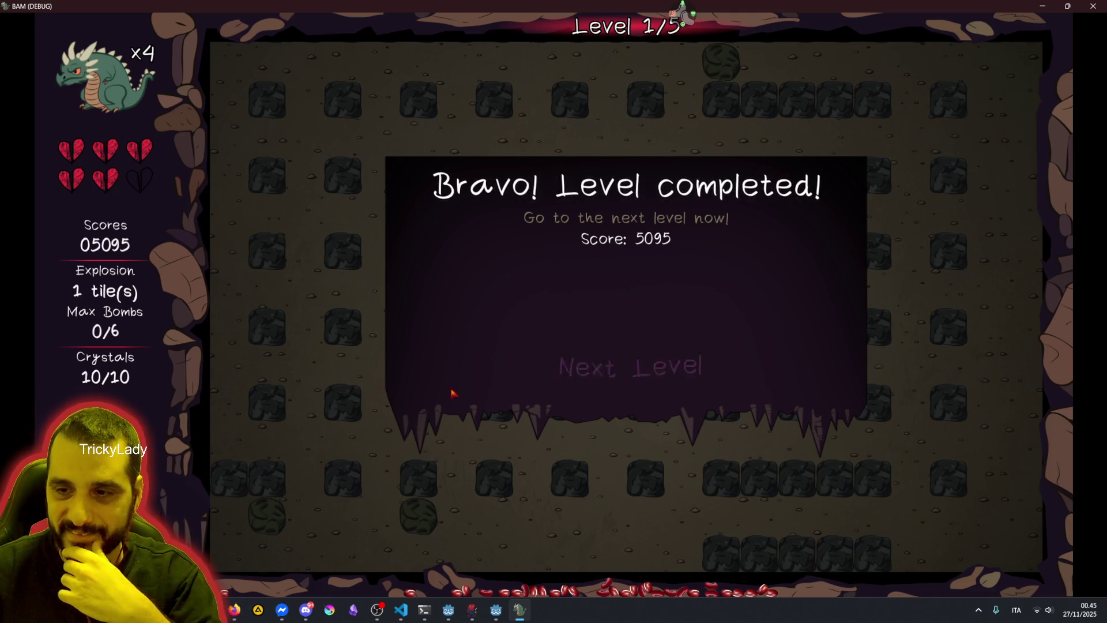
Advance past BAM's level 1, then quit the running game back to the editor
click(647, 381)
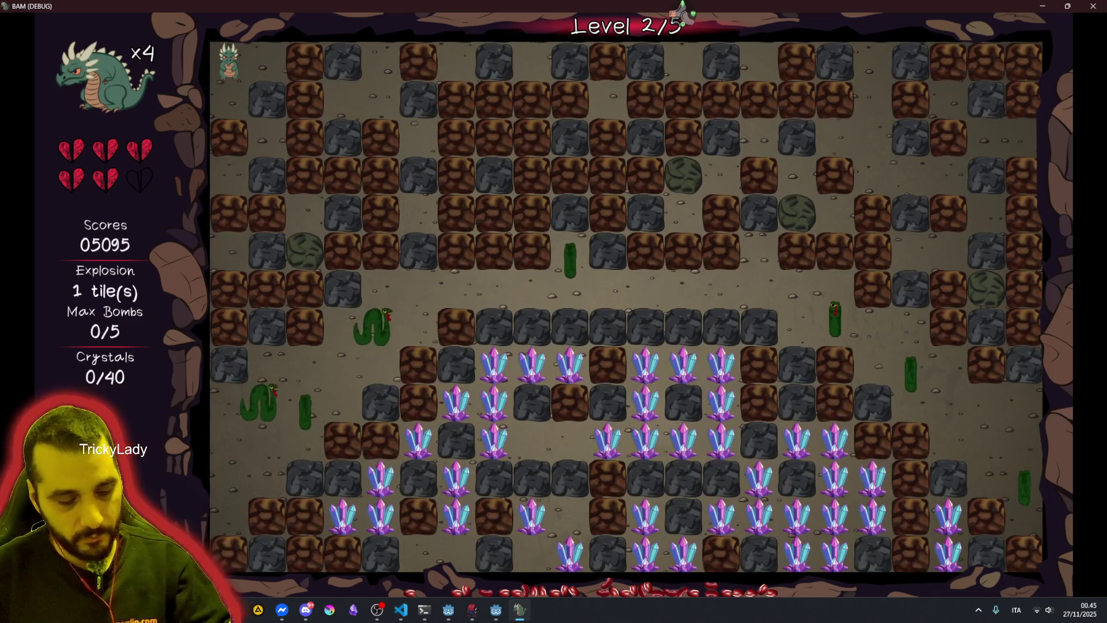
key(Escape)
key(F8)
Place the caret on line 47 of player.gd, then bring up the Twitch stream in the browser
click(529, 180)
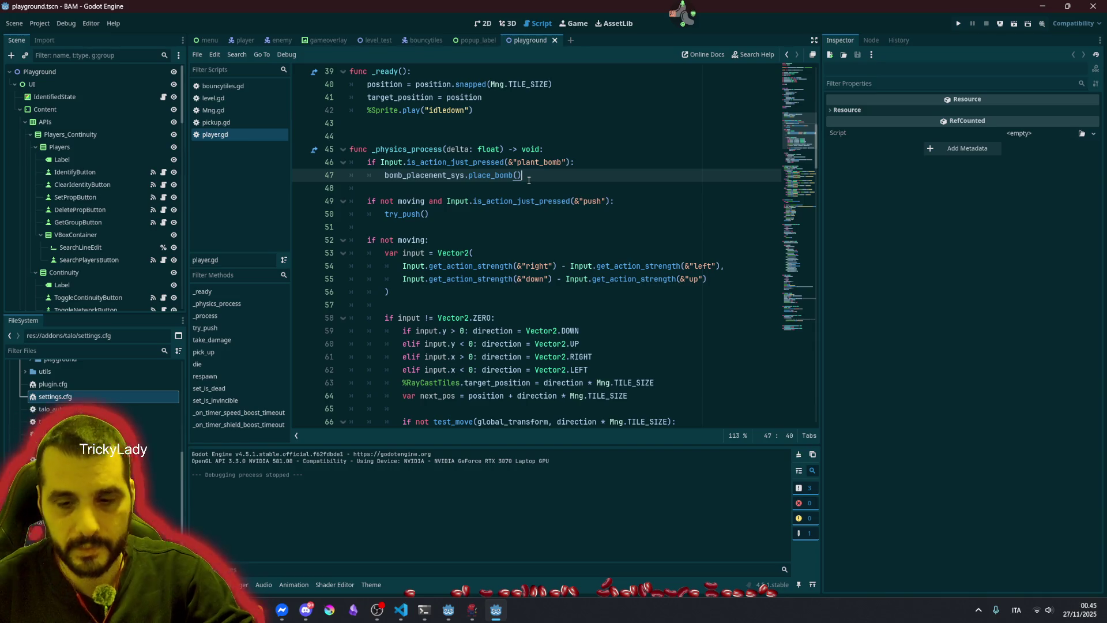
key(alt+Tab)
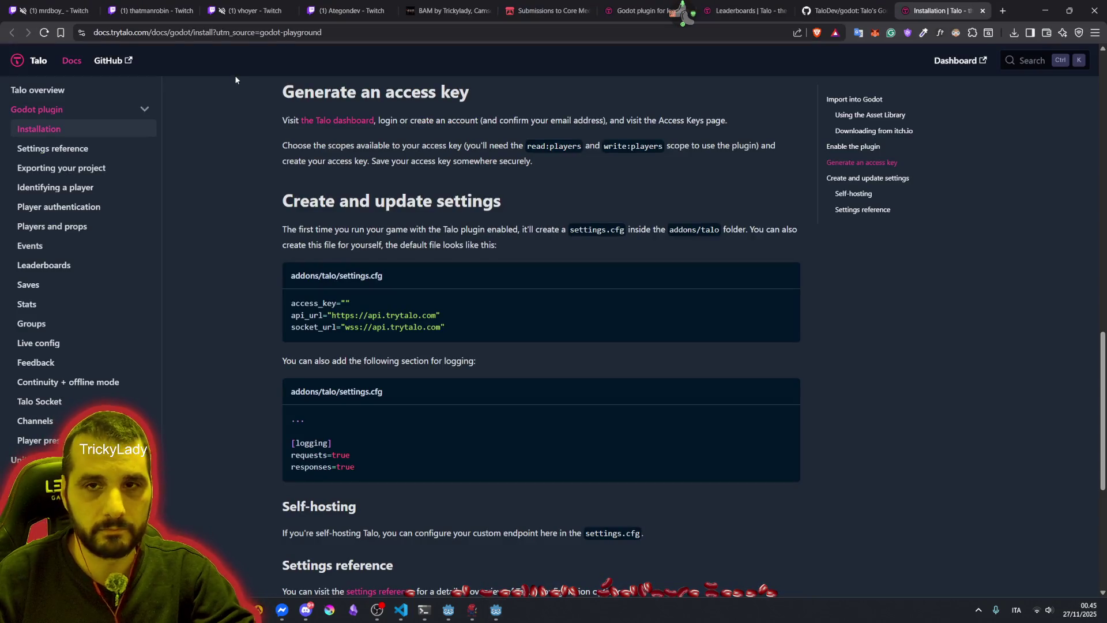
click(251, 7)
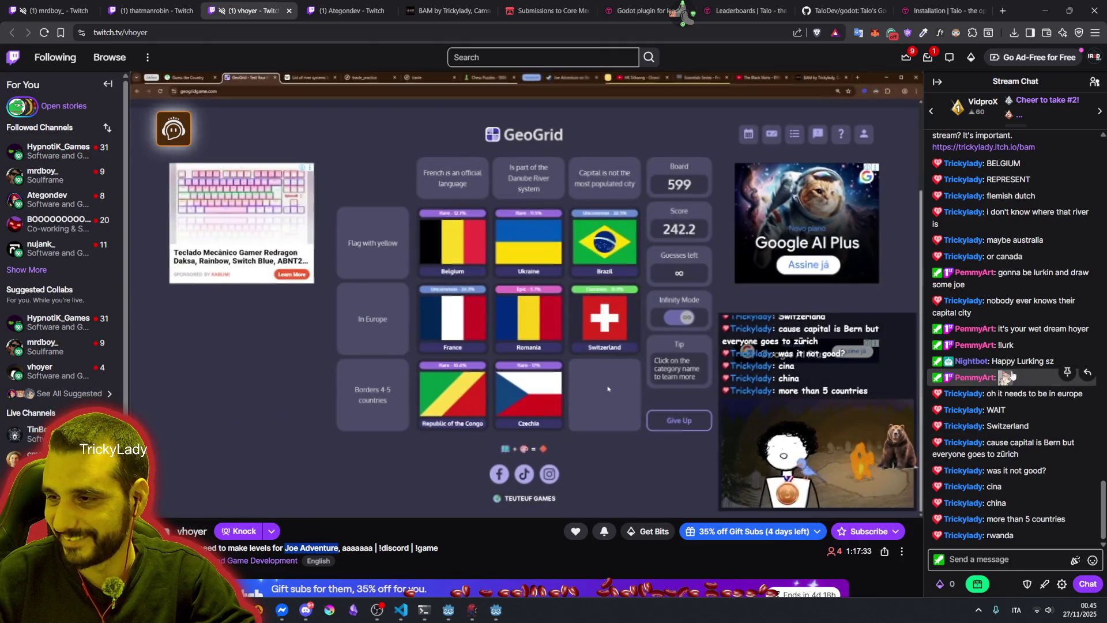
Find the viewer's chat message asking to play BAM on stream, then return to Godot
scroll(1002, 207, up, 3)
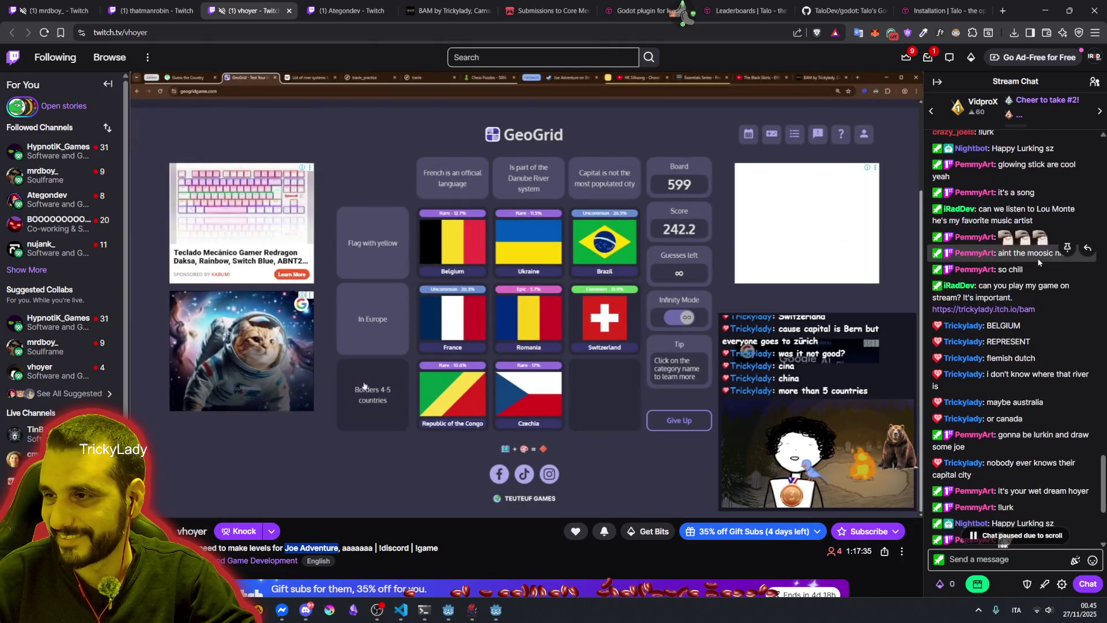
mouse_move(978, 285)
mouse_down()
mouse_move(1026, 294)
mouse_move(1048, 314)
mouse_move(1043, 295)
mouse_move(1056, 302)
mouse_up()
click(1027, 285)
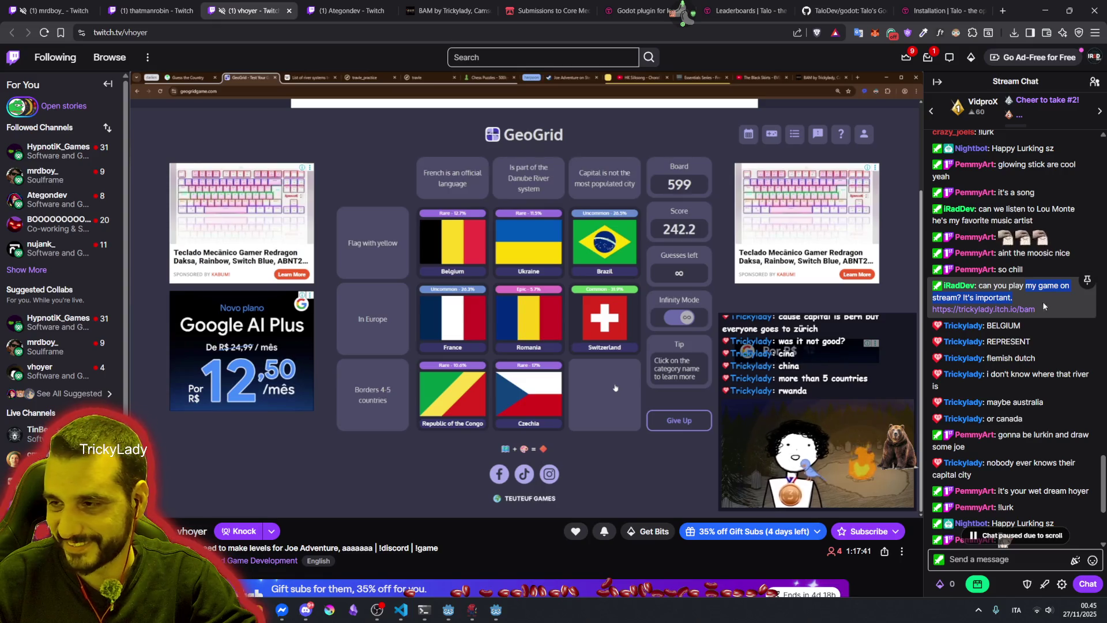
scroll(1015, 322, down, 4)
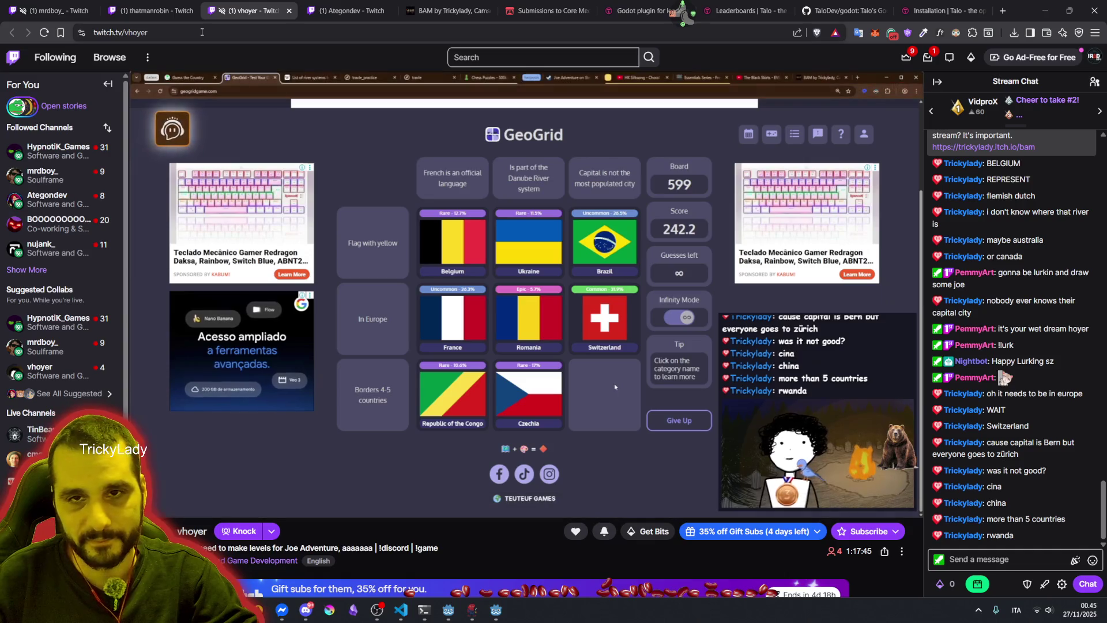
click(496, 610)
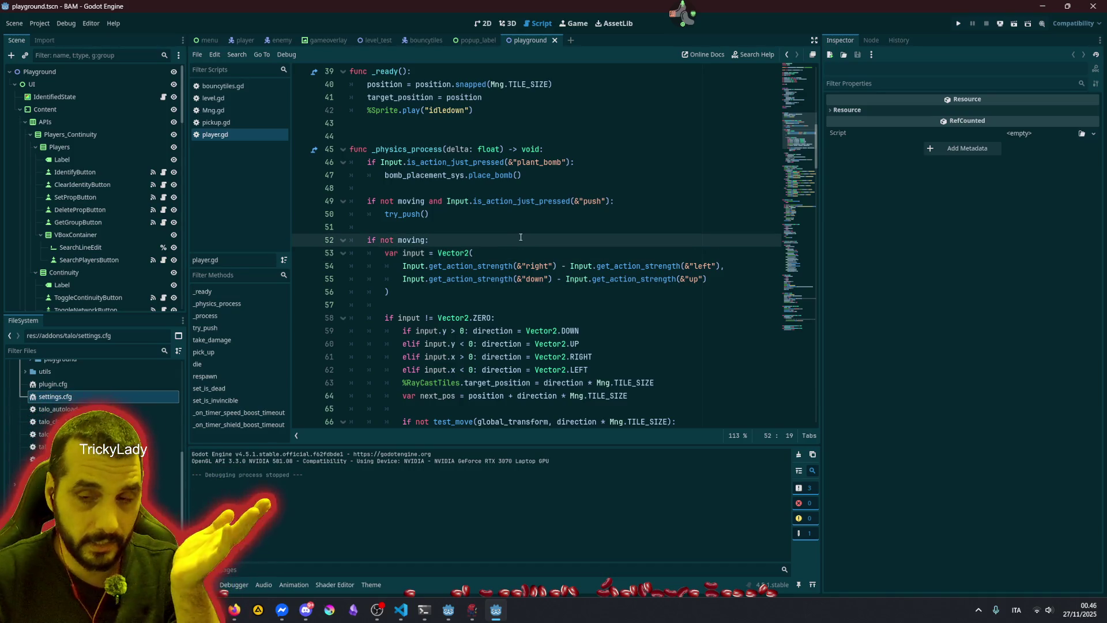
Look over player.gd lines 50–62, then bring up the 'Leaderboards | Talo' docs tab
click(502, 218)
click(502, 227)
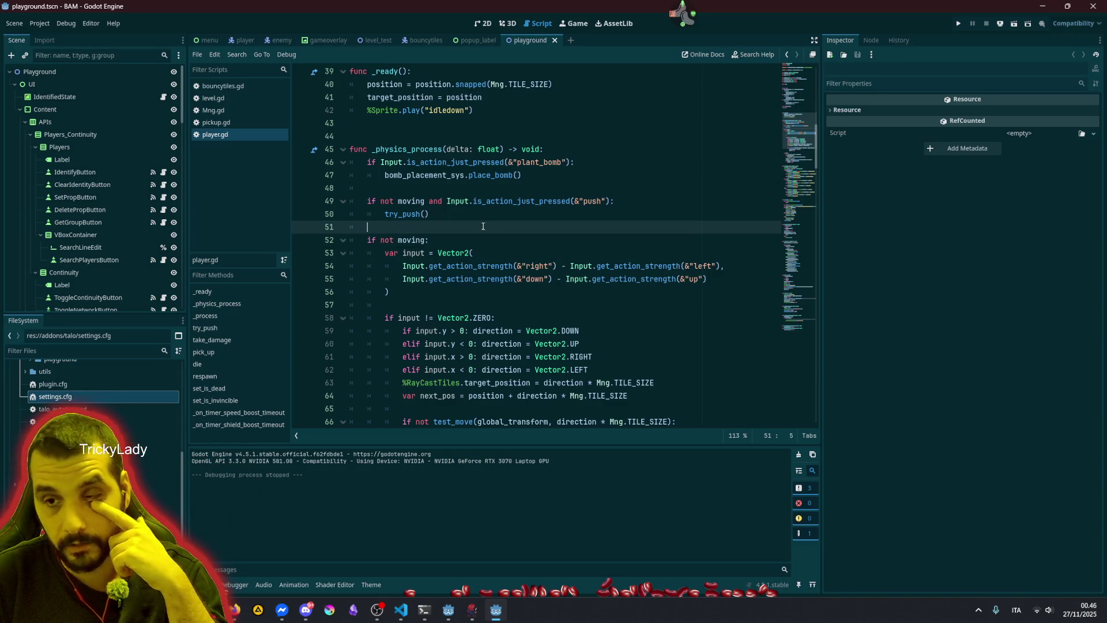
scroll(496, 237, down, 3)
click(477, 252)
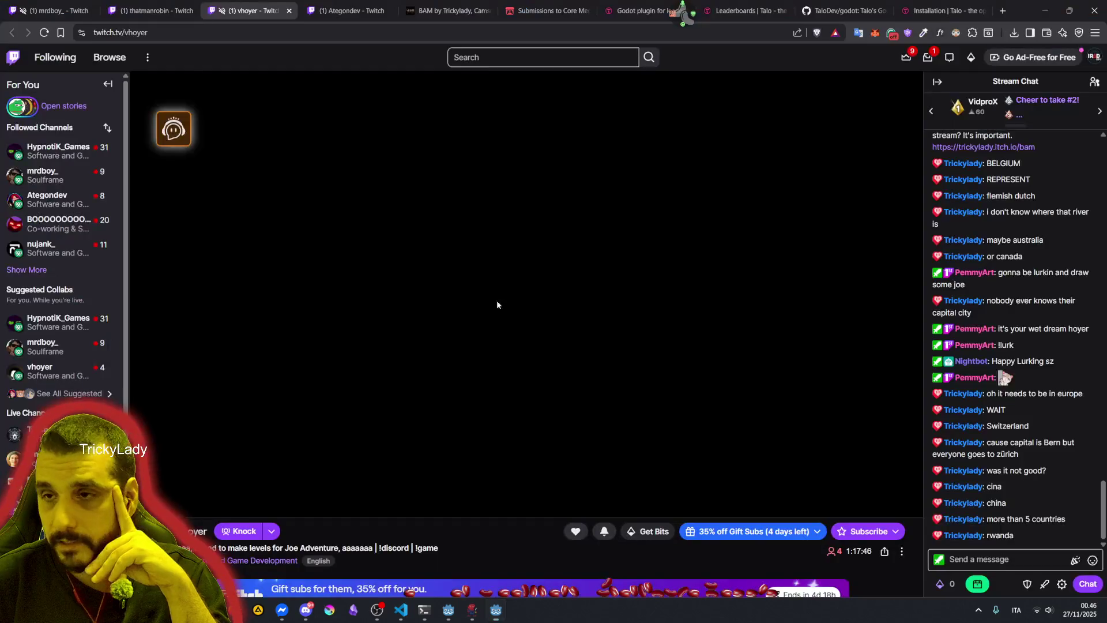
click(235, 609)
click(730, 11)
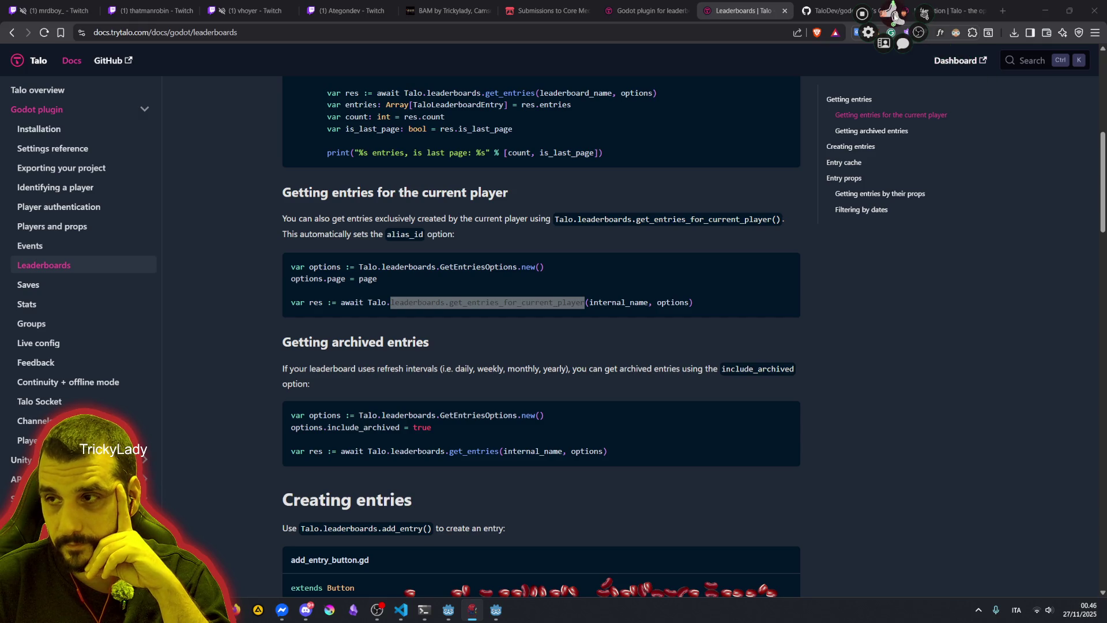
On the Talo Godot plugin page, read about multi-service login and Talo's authentication system
click(650, 7)
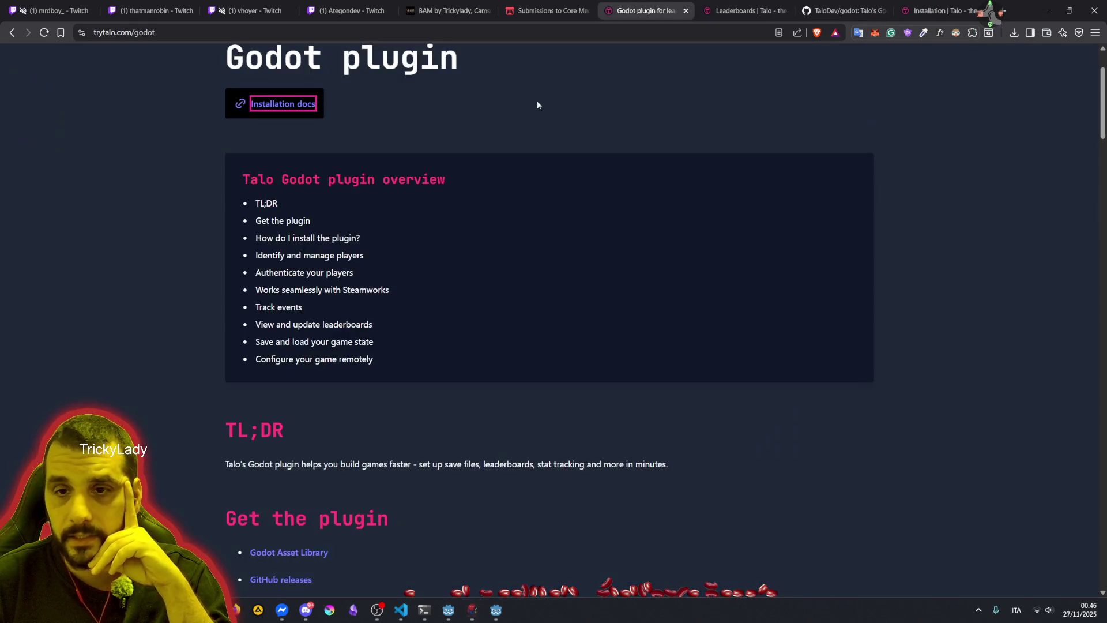
click(312, 182)
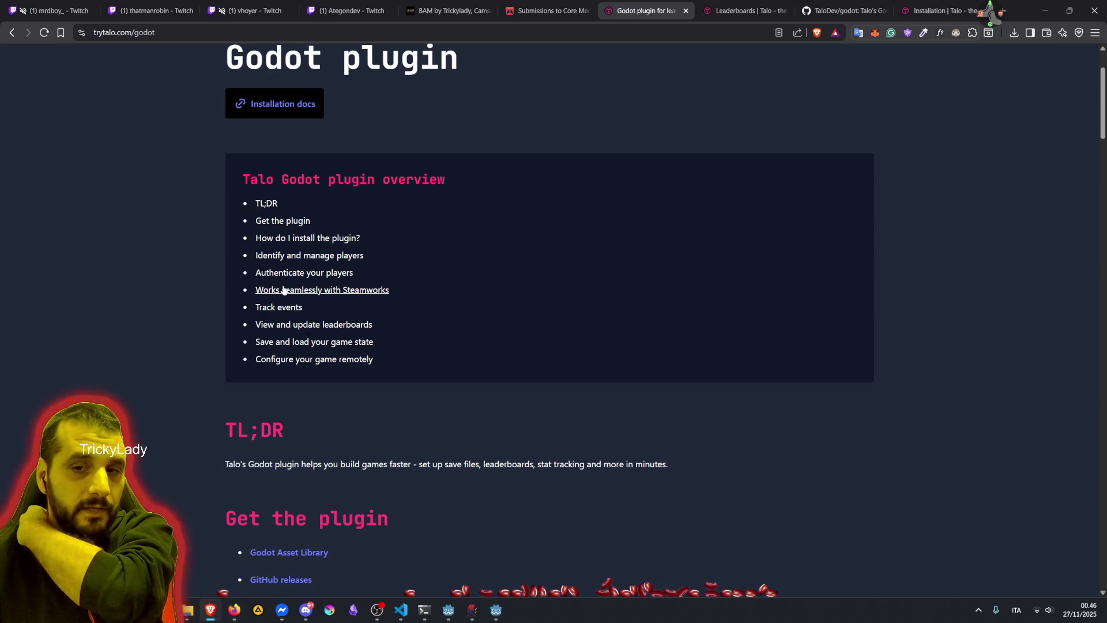
scroll(323, 361, down, 5)
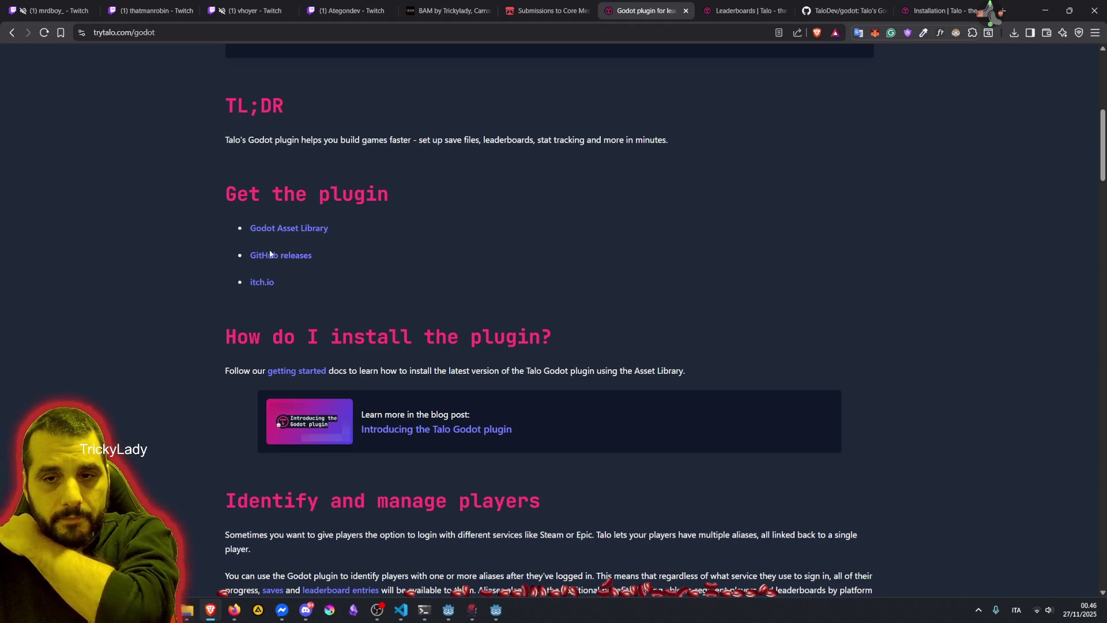
scroll(302, 323, down, 3)
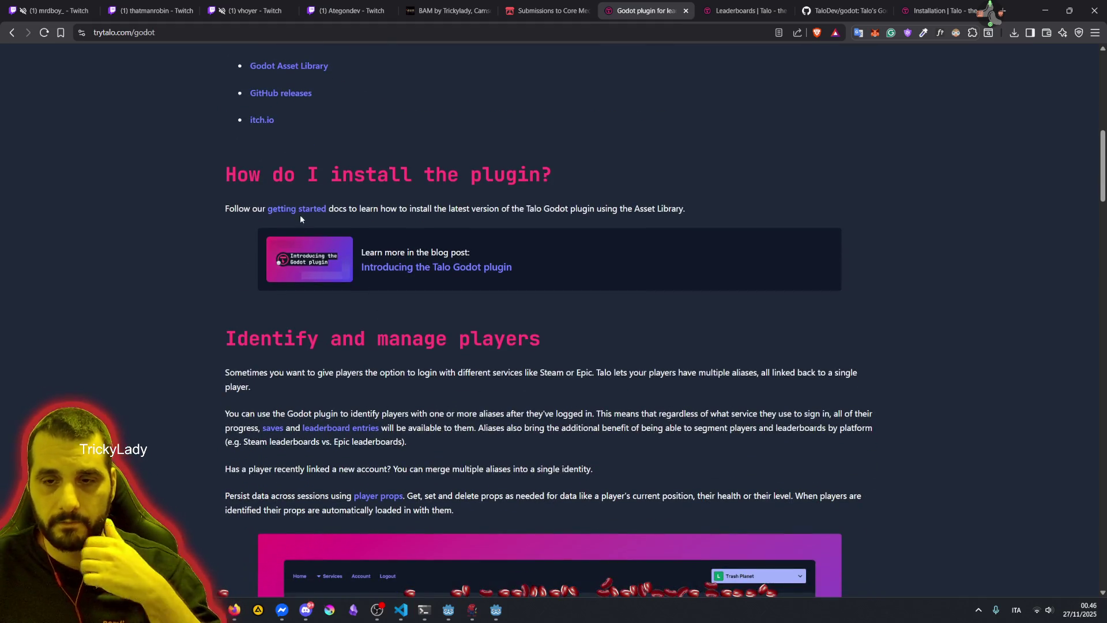
scroll(300, 218, down, 3)
scroll(352, 190, down, 1)
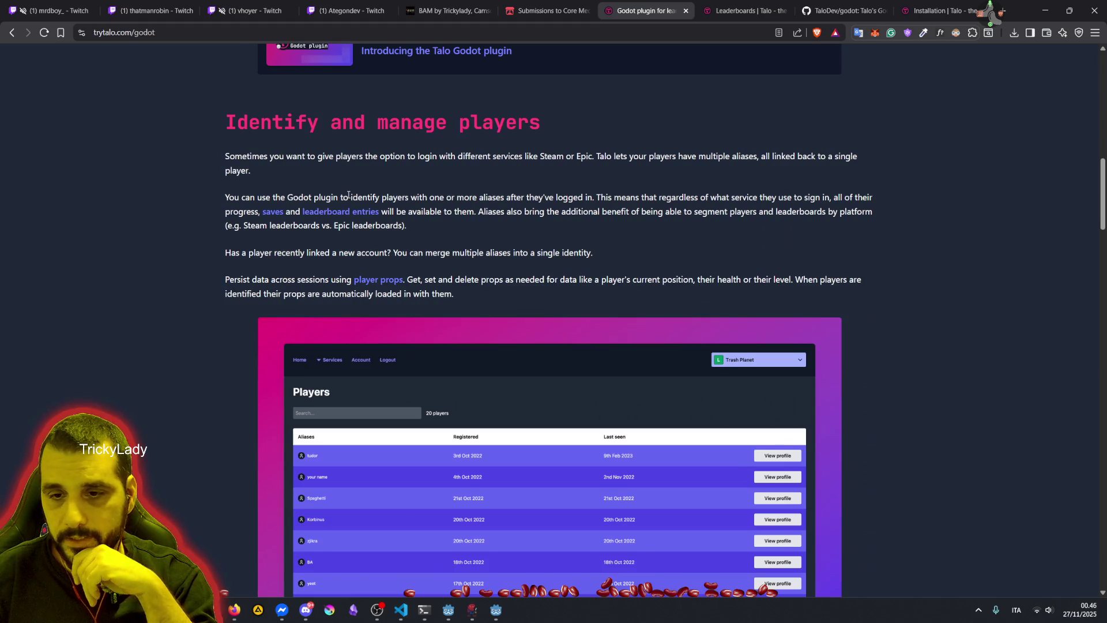
mouse_move(275, 152)
mouse_down()
mouse_move(438, 167)
mouse_move(521, 158)
mouse_up()
scroll(299, 196, down, 10)
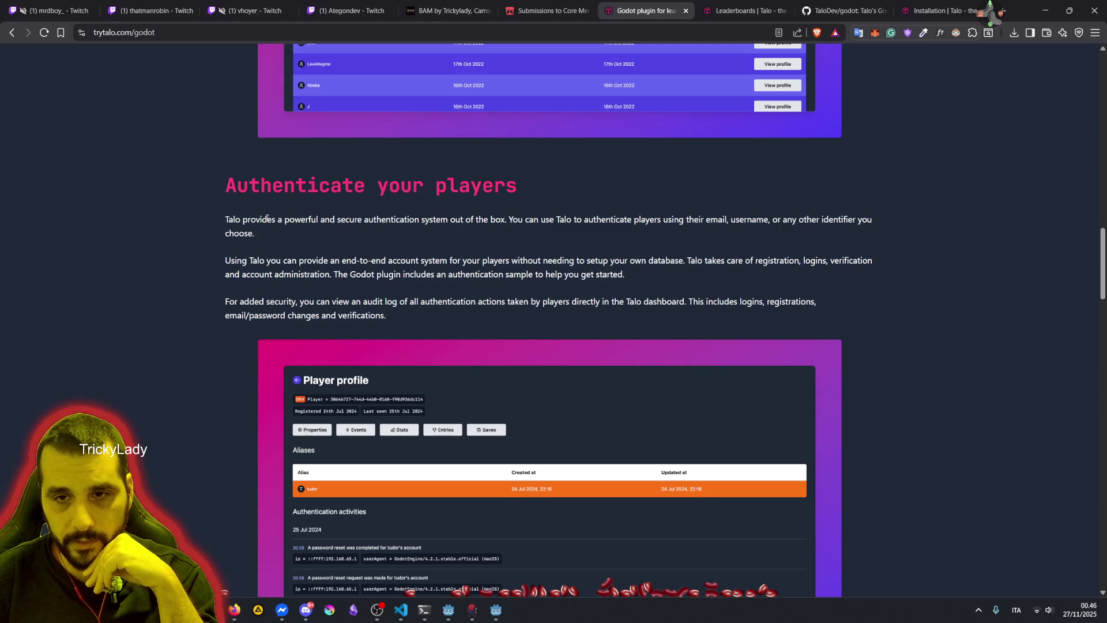
drag(241, 220, 496, 226)
click(365, 254)
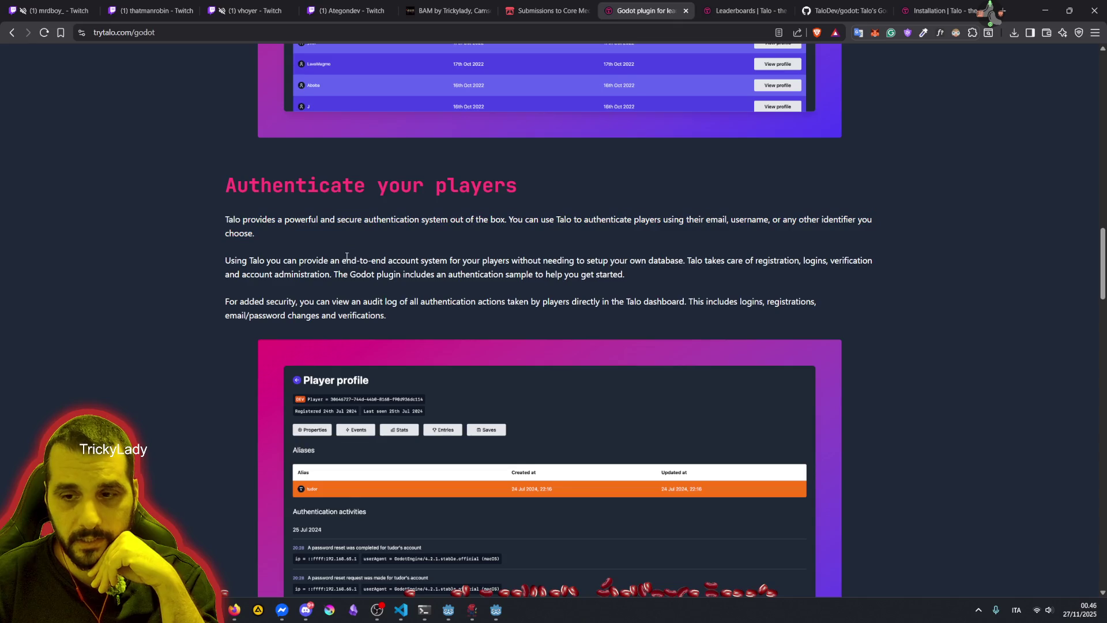
Read the end-to-end account system and authentication audit log passages
scroll(346, 256, down, 3)
scroll(335, 252, up, 3)
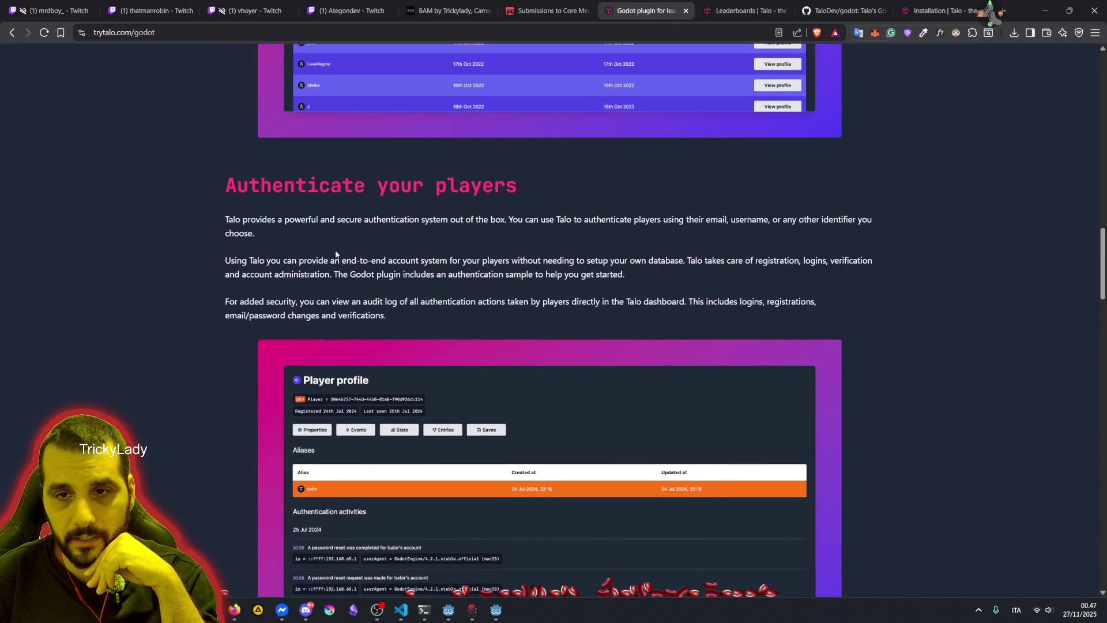
drag(242, 260, 434, 271)
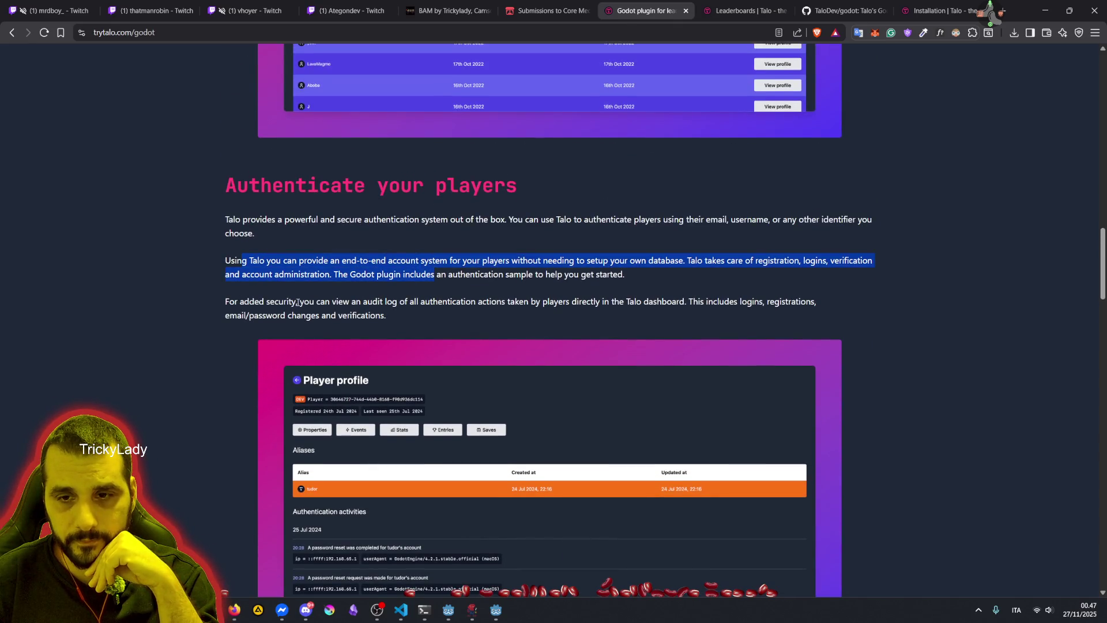
drag(297, 301, 402, 315)
scroll(413, 310, down, 10)
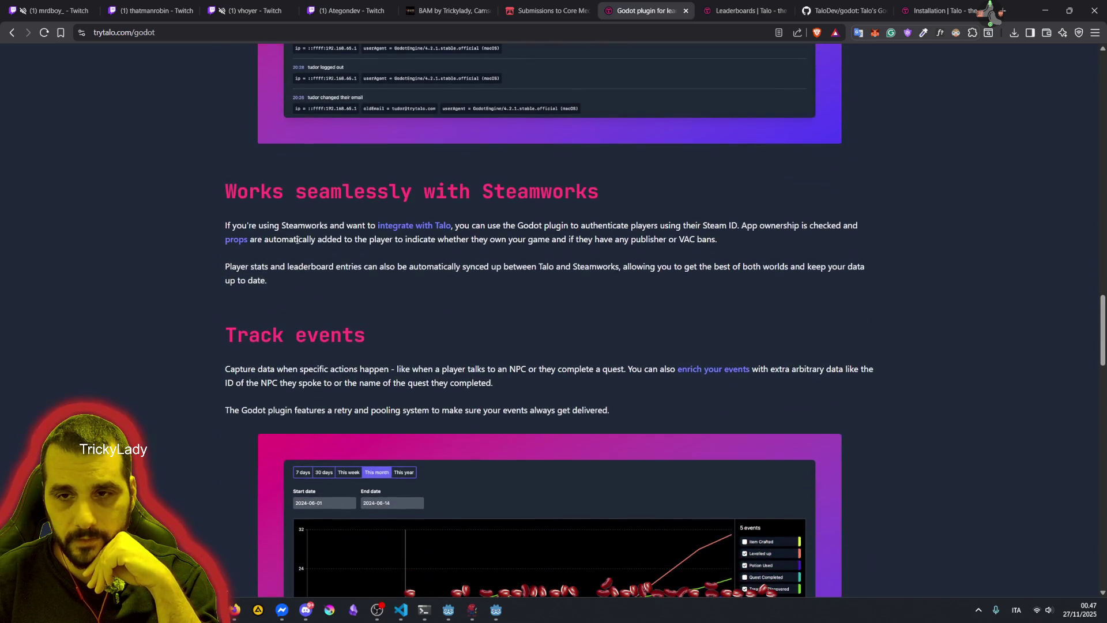
scroll(216, 257, down, 5)
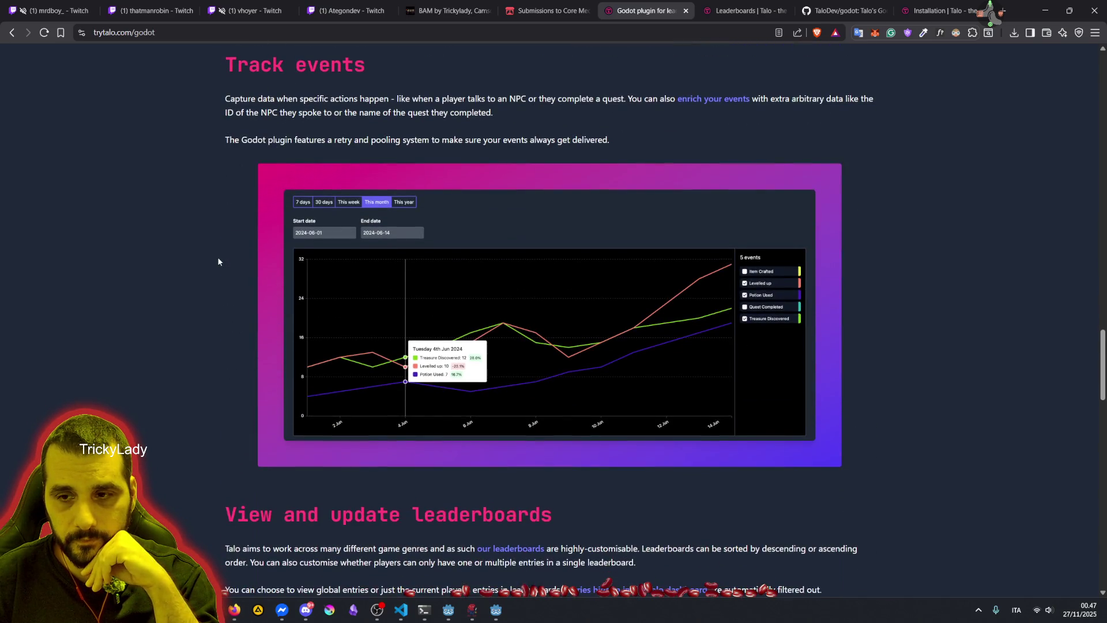
scroll(315, 339, down, 7)
Read the leaderboards section, including viewing leaderboards and global versus player entries
drag(366, 136, 568, 155)
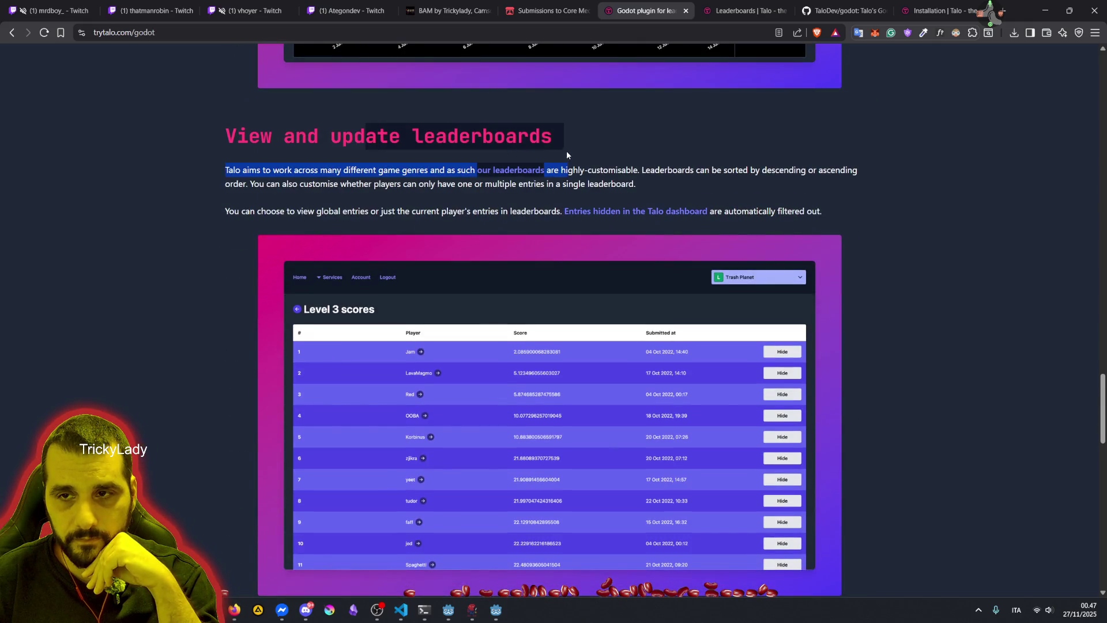
click(380, 129)
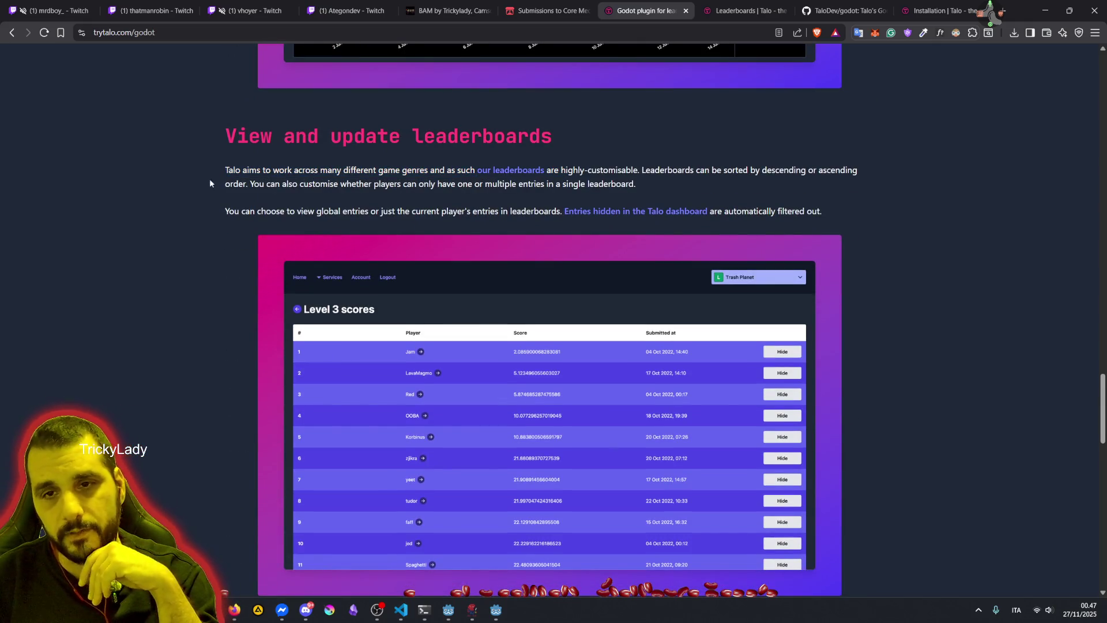
drag(226, 172, 294, 170)
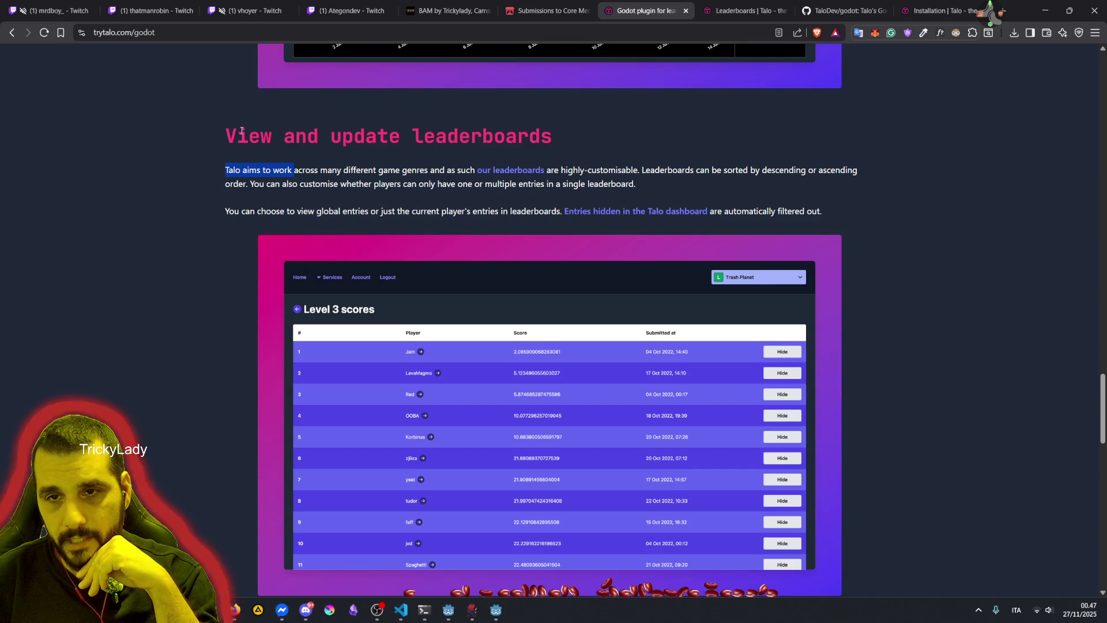
mouse_move(221, 135)
mouse_down()
mouse_move(652, 150)
mouse_move(801, 174)
mouse_move(242, 185)
mouse_move(658, 188)
mouse_up()
click(626, 166)
drag(257, 211, 348, 212)
scroll(473, 213, down, 5)
scroll(426, 190, up, 4)
click(539, 157)
Follow the 'our leaderboards' link to the Talo leaderboards feature page
key(Tab)
key(shift+Tab)
key(Return)
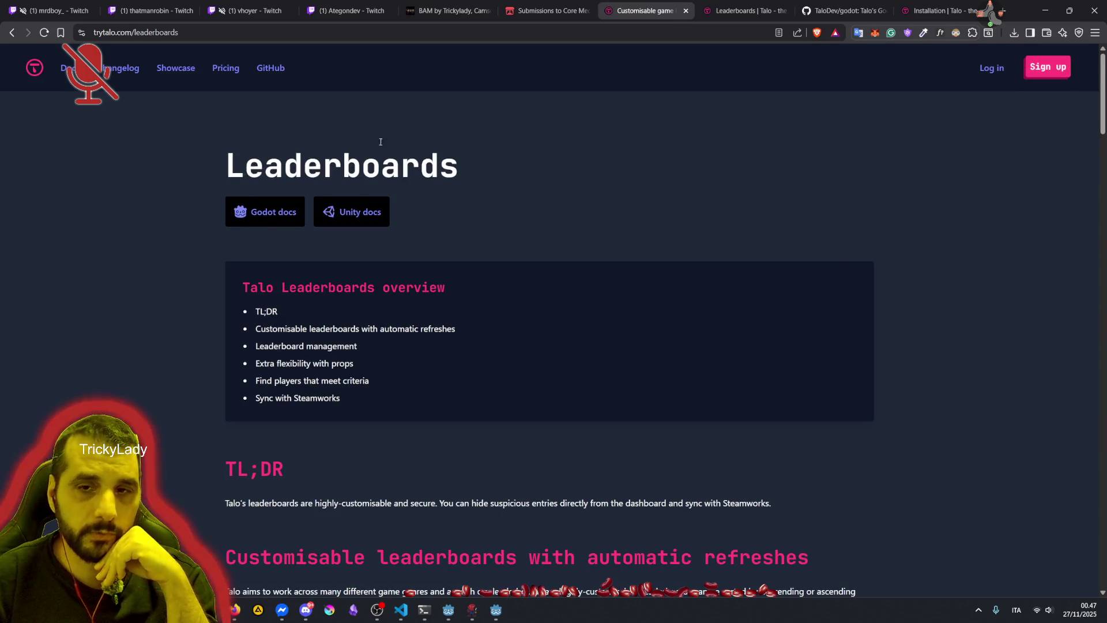
Skim the trytalo.com Leaderboards page and open its Godot docs link
drag(245, 157, 490, 175)
click(490, 175)
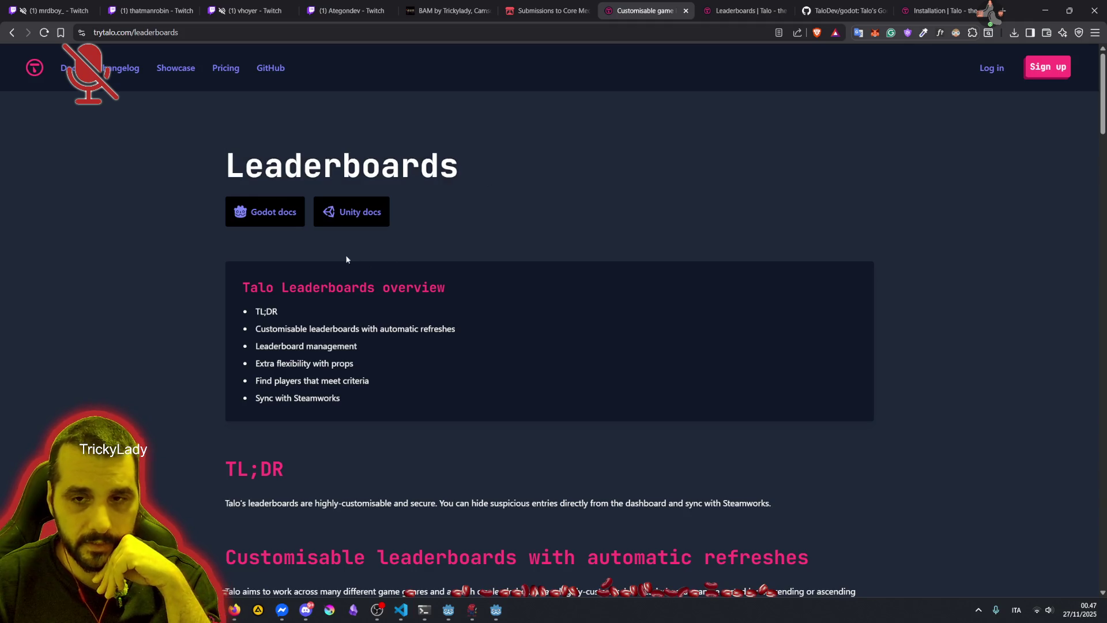
scroll(223, 289, down, 2)
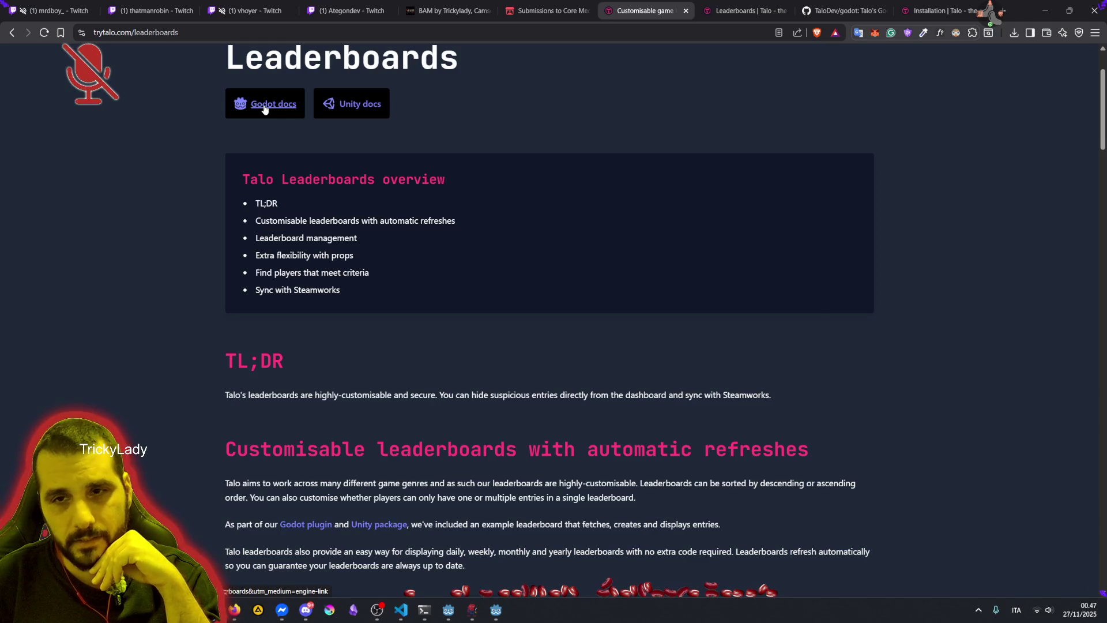
scroll(276, 344, down, 5)
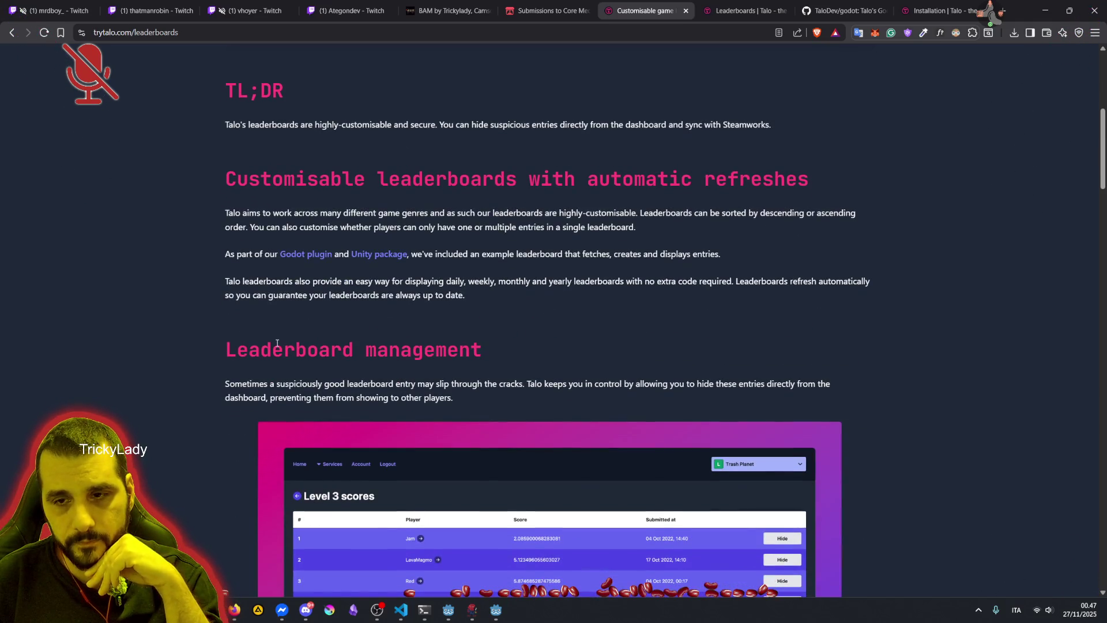
scroll(276, 341, up, 7)
click(272, 222)
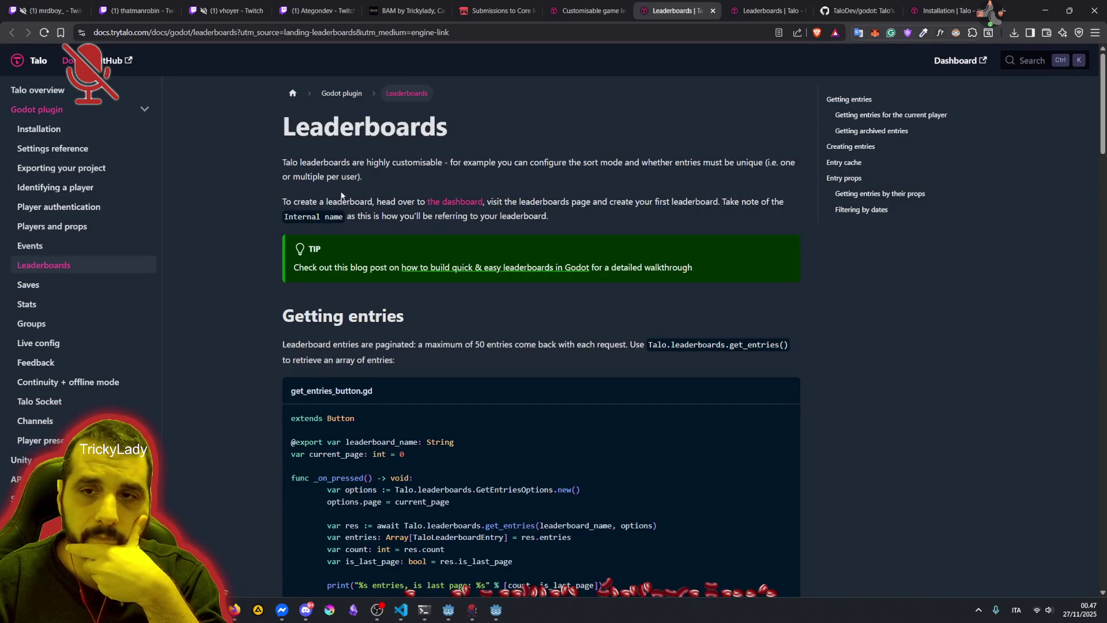
Read the Leaderboards docs on sort mode and creating a leaderboard
mouse_move(350, 162)
mouse_down()
mouse_move(760, 165)
mouse_move(347, 176)
mouse_up()
drag(287, 201, 386, 201)
scroll(388, 211, down, 4)
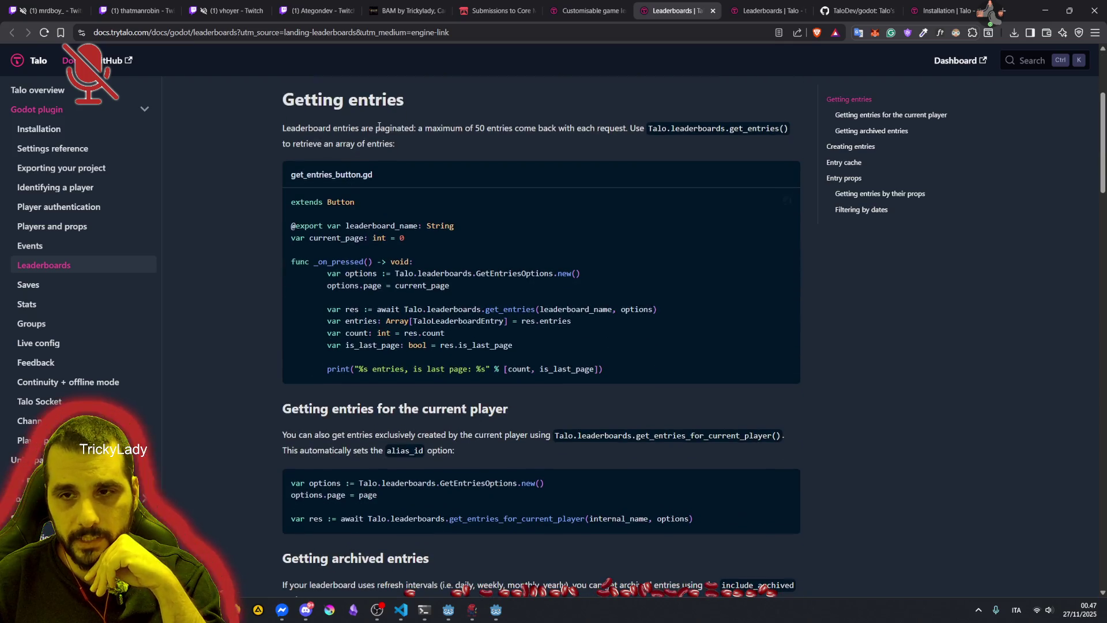
scroll(351, 247, down, 2)
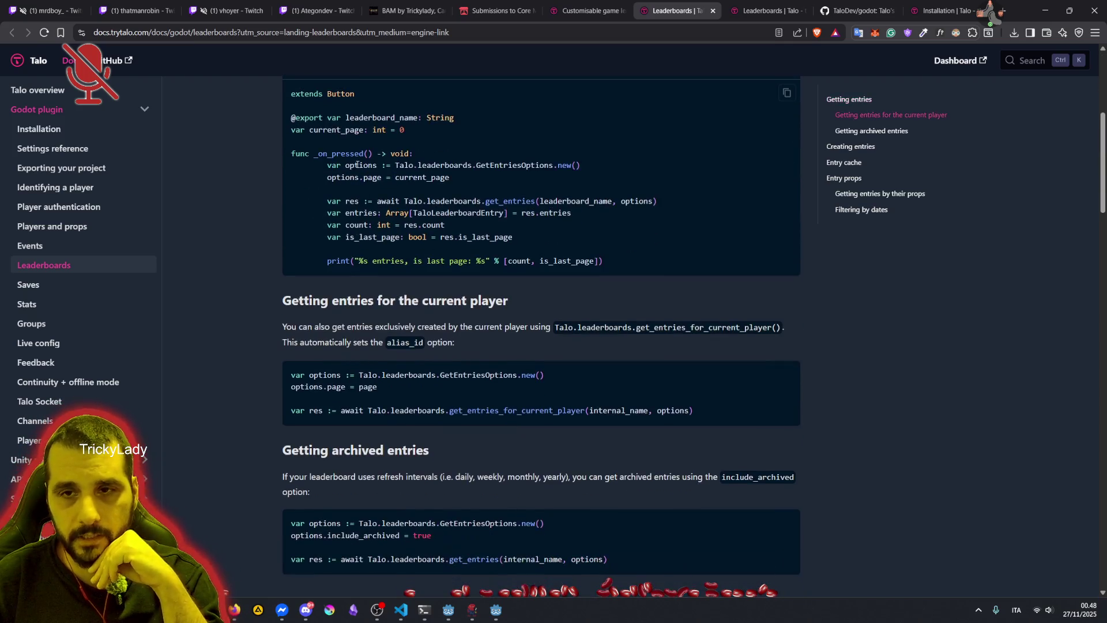
scroll(368, 233, up, 2)
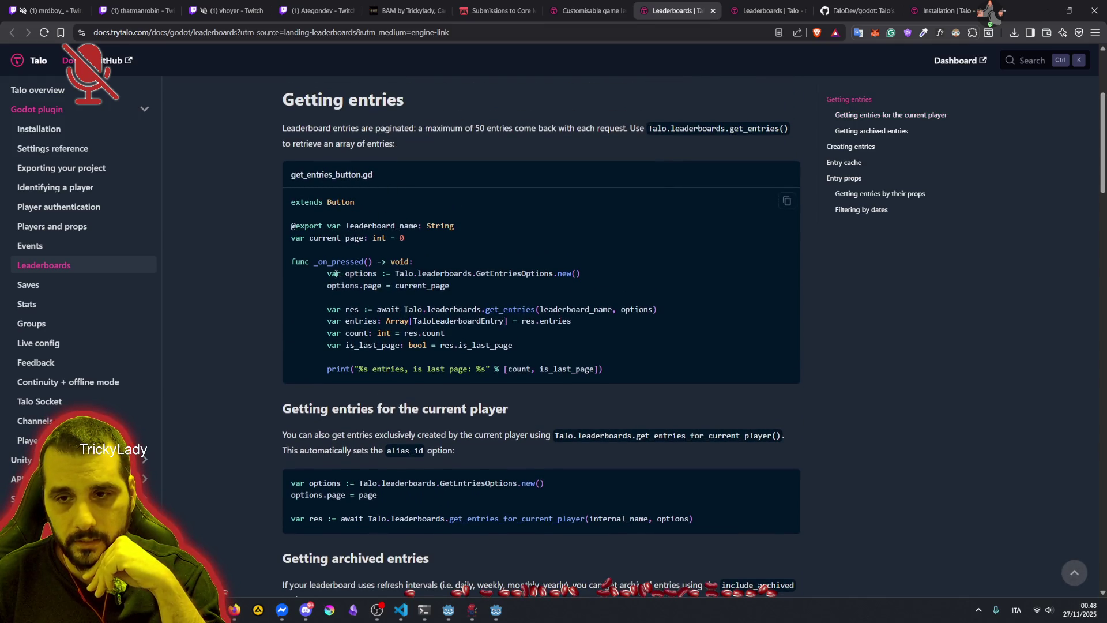
Copy the full get_entries_button.gd example and return to the Godot editor
drag(329, 272, 645, 375)
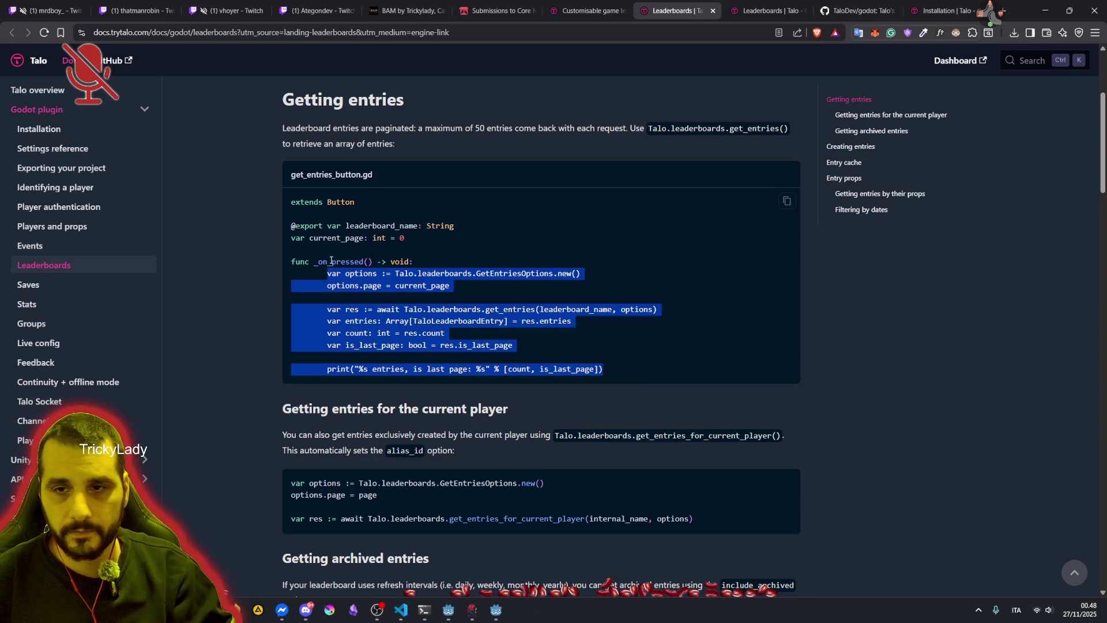
click(345, 230)
drag(292, 202, 617, 369)
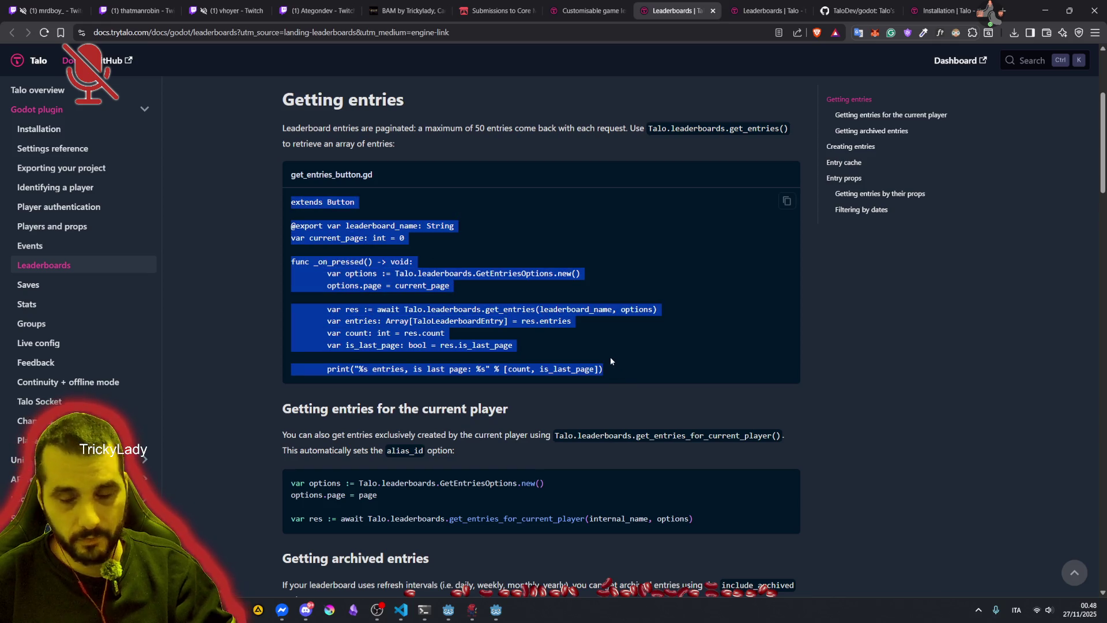
click(496, 610)
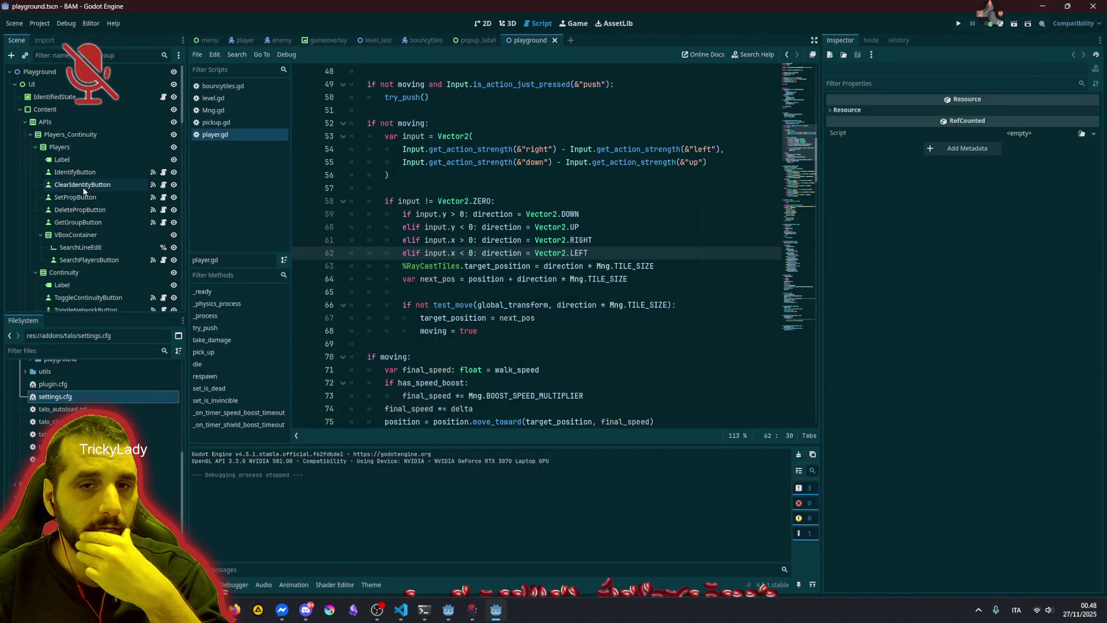
In menu.tscn, expand Scoreboardtab, inspect vb_entry, and make the scoreboard tab visible on the 2D canvas
click(25, 122)
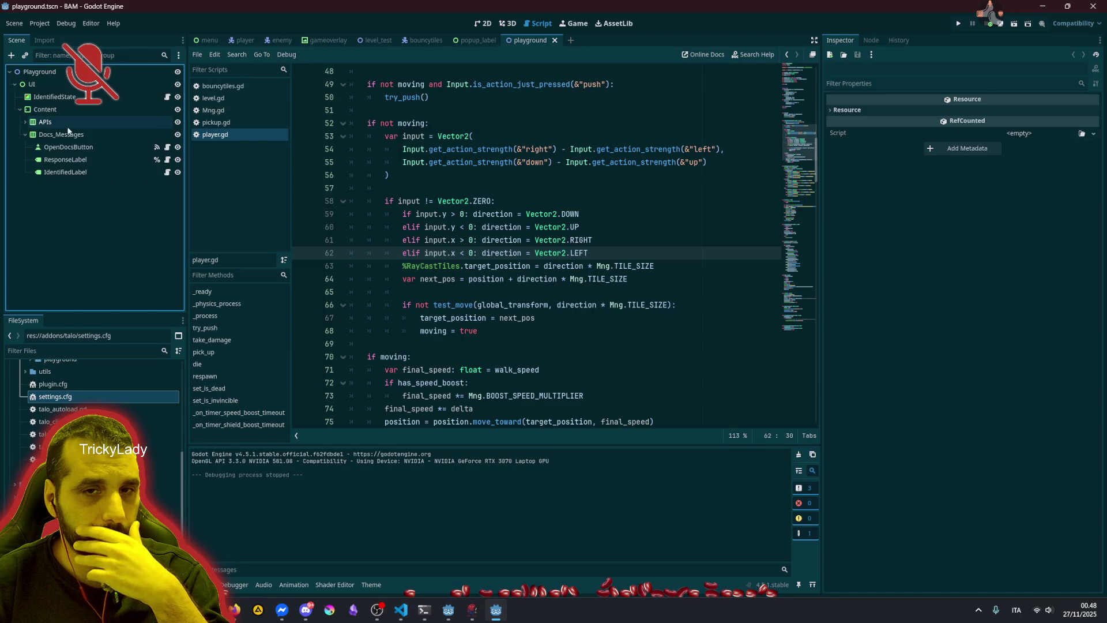
click(26, 134)
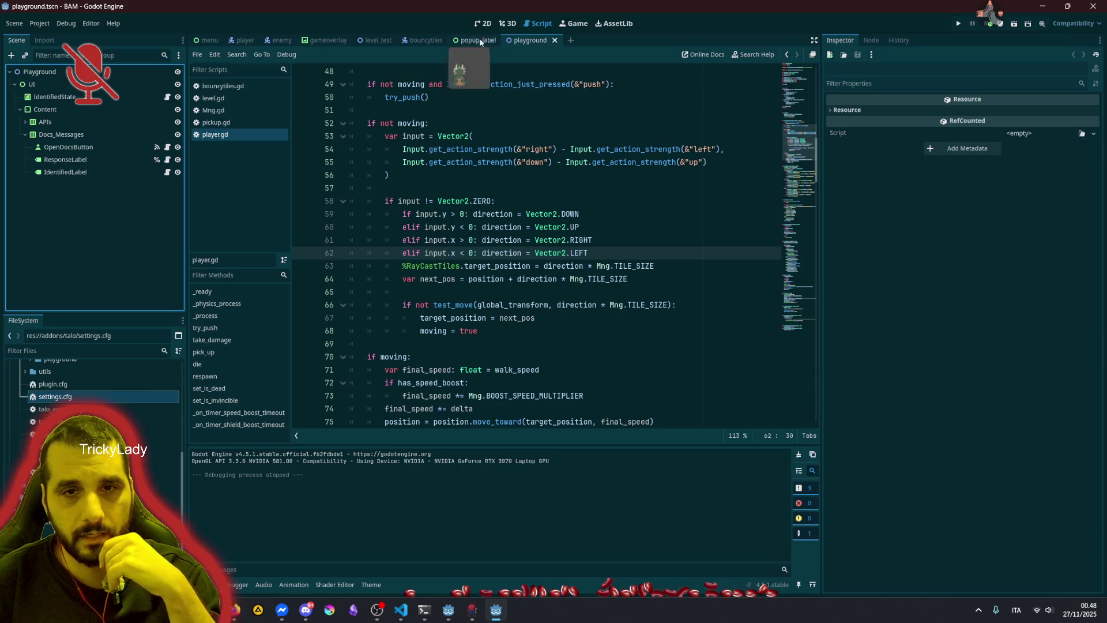
click(326, 39)
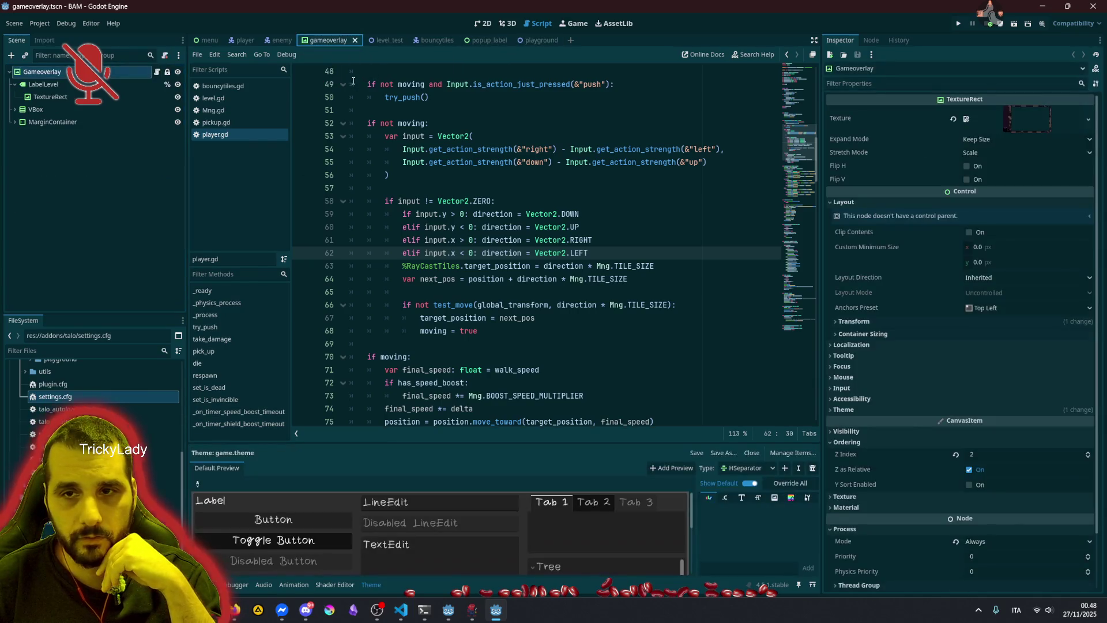
click(201, 40)
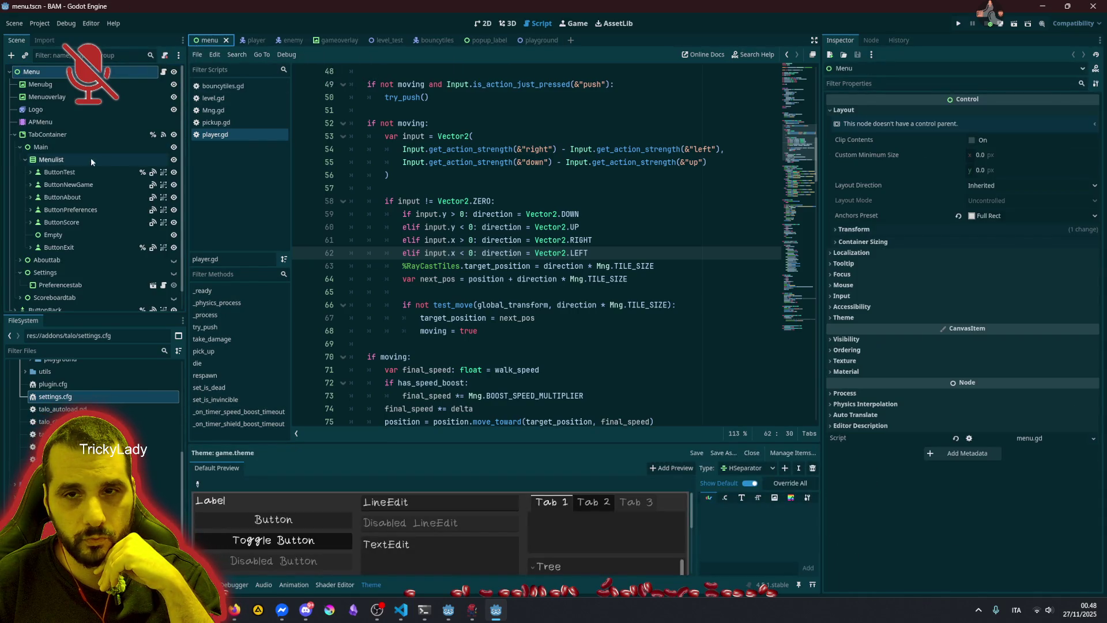
click(27, 160)
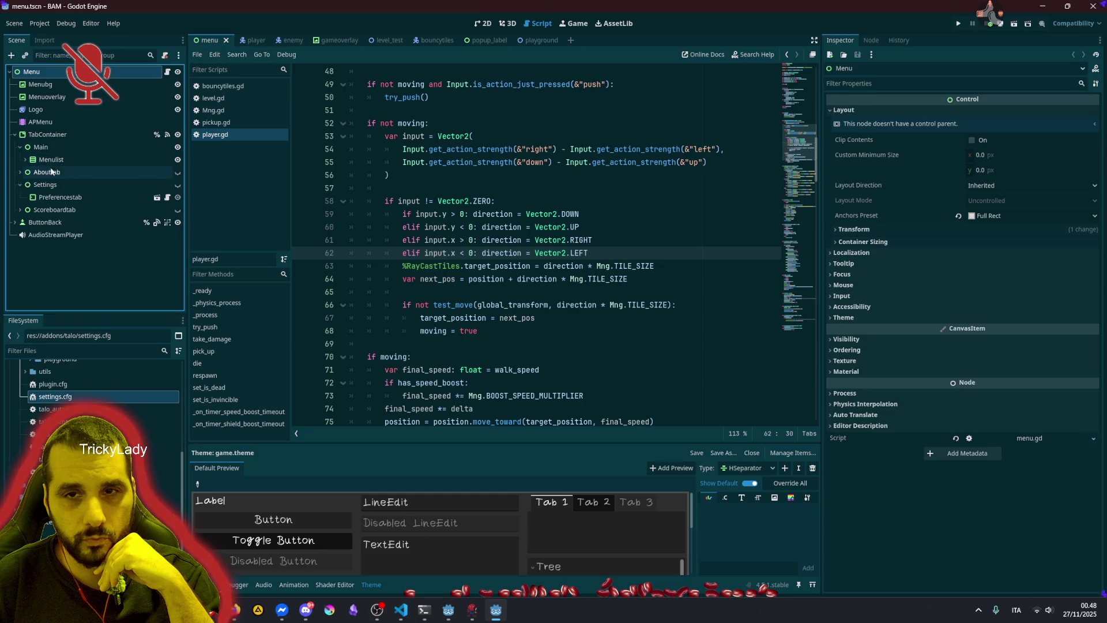
click(21, 210)
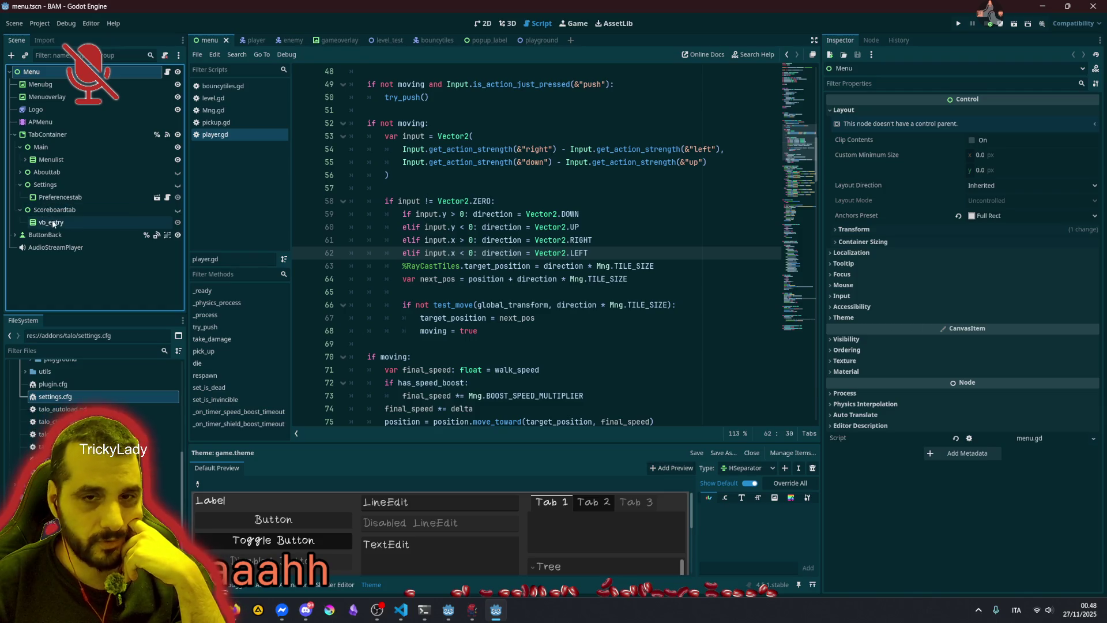
click(53, 223)
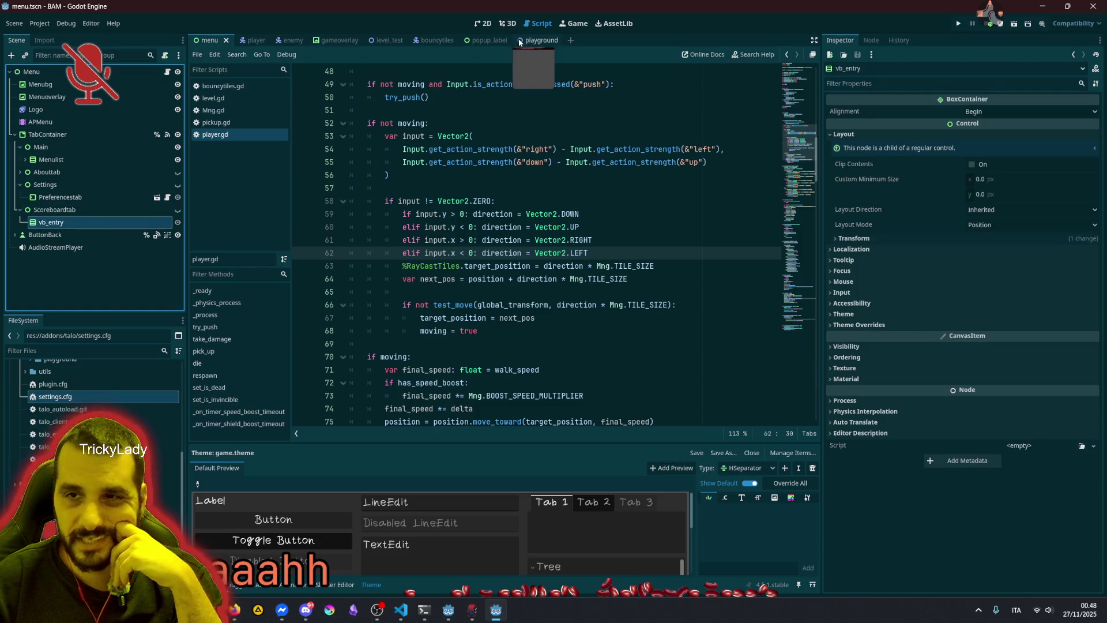
click(483, 23)
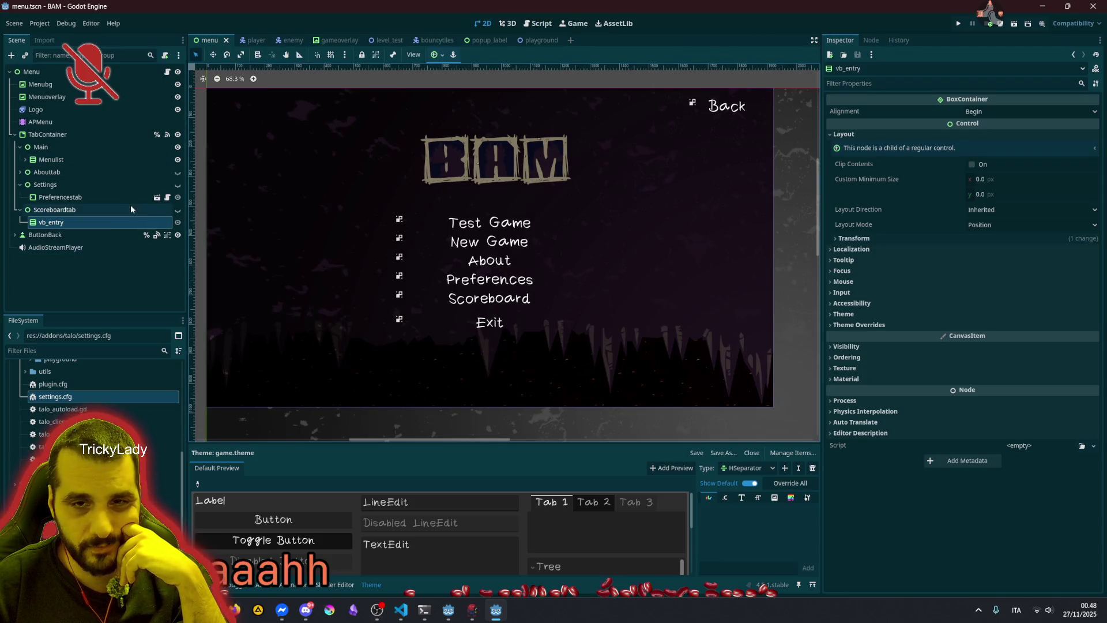
click(178, 208)
Add a MarginContainer under Scoreboardtab above vb_entry, using the Center anchor preset
click(65, 210)
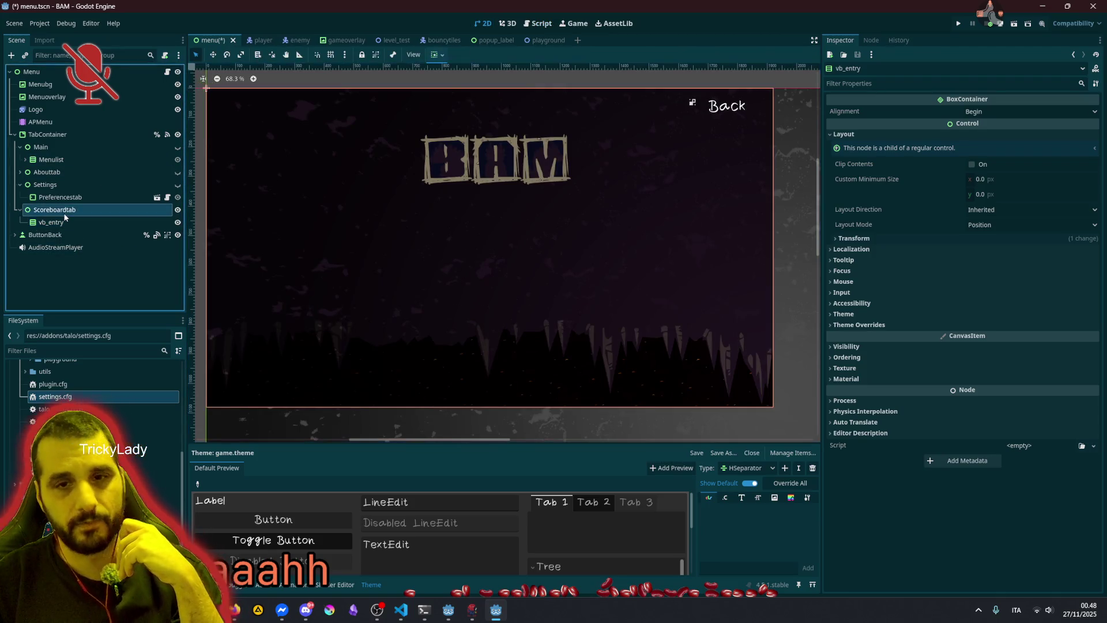
key(ctrl+a)
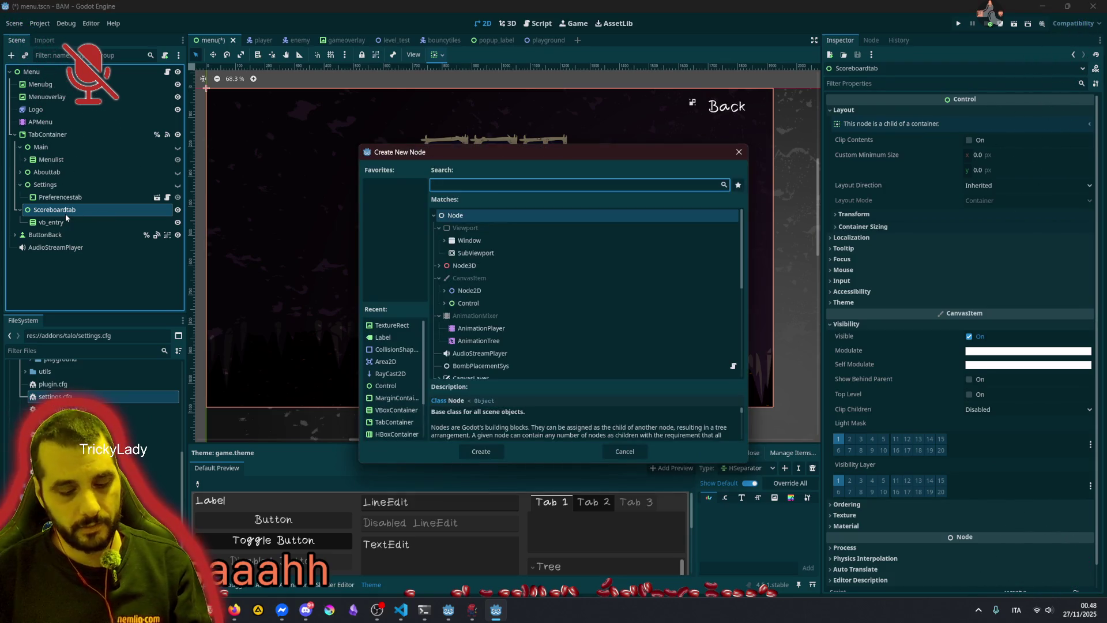
text(marginc)
key(Return)
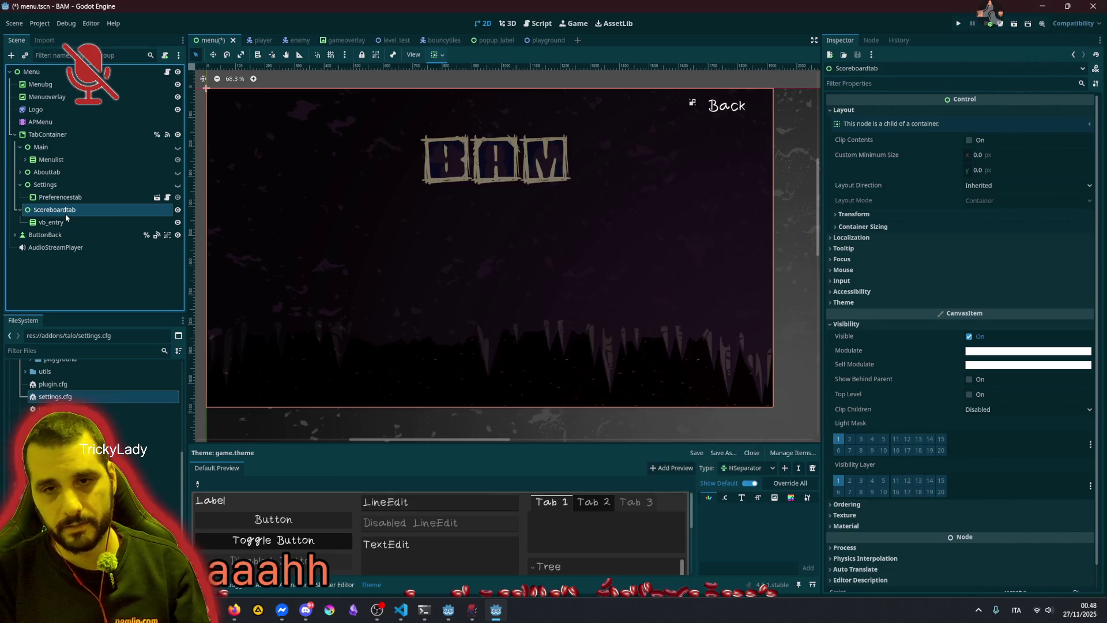
drag(64, 235, 65, 218)
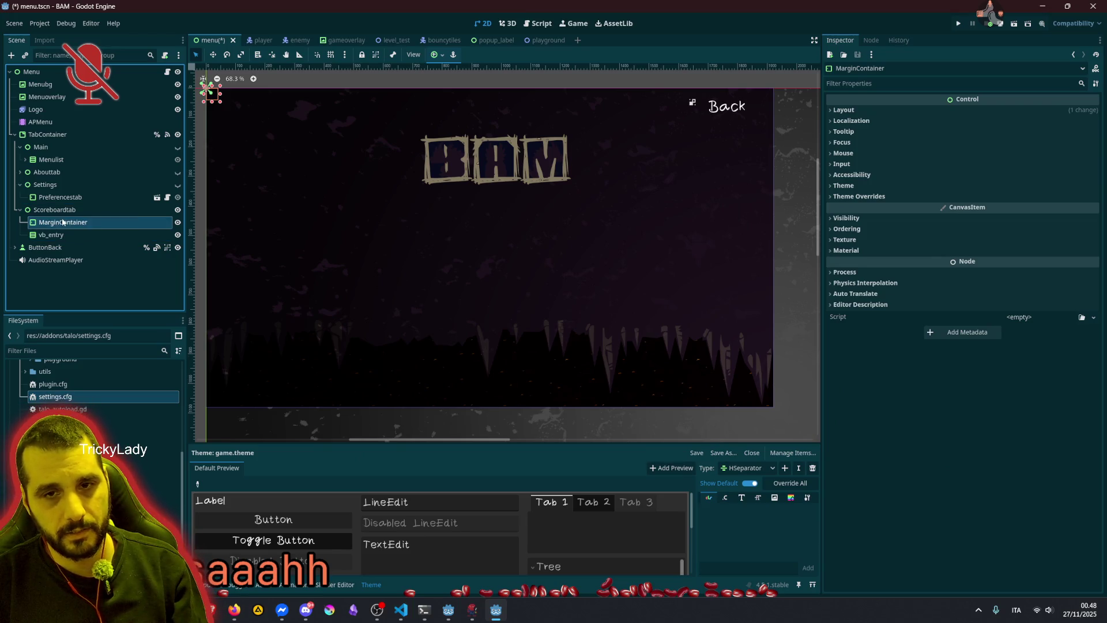
click(437, 55)
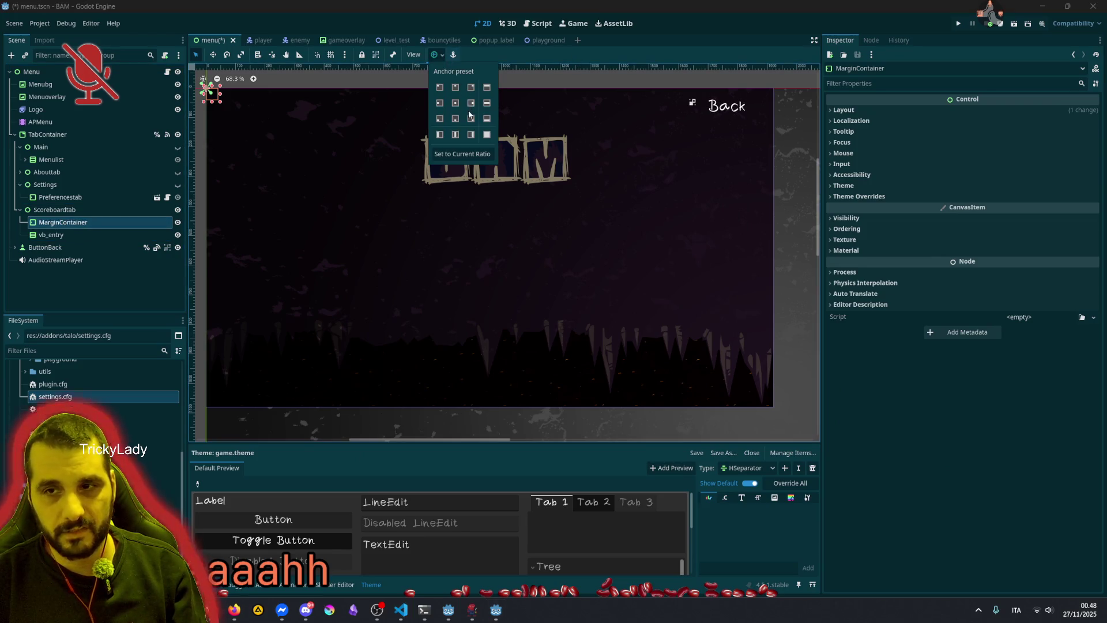
click(455, 105)
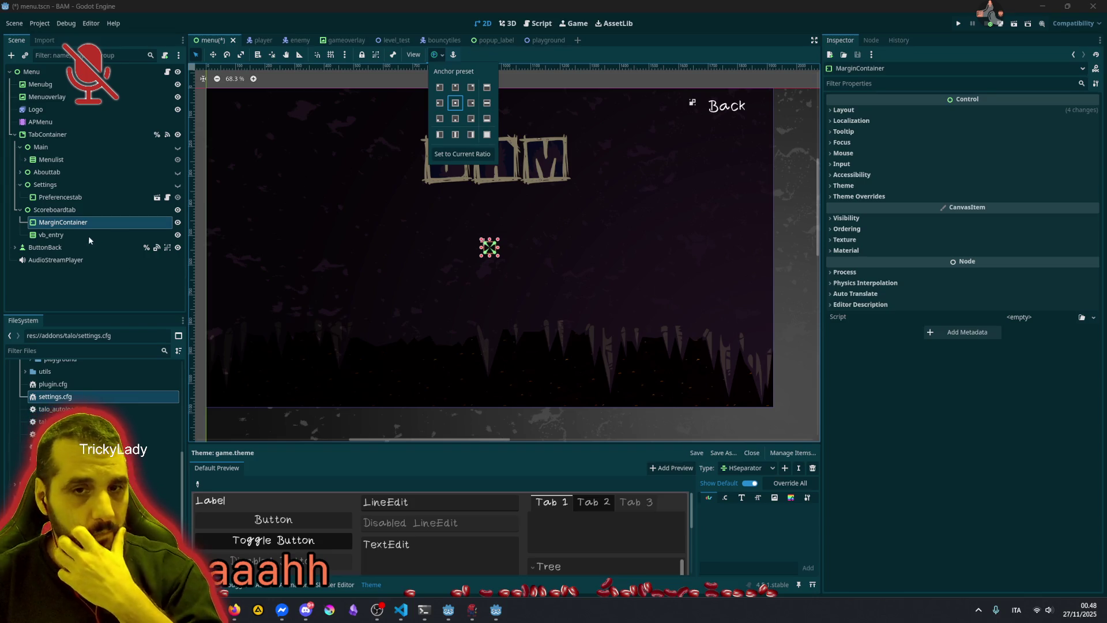
Move vb_entry into the MarginContainer and rename the container to Leaderboard
drag(72, 235, 63, 227)
double_click(62, 227)
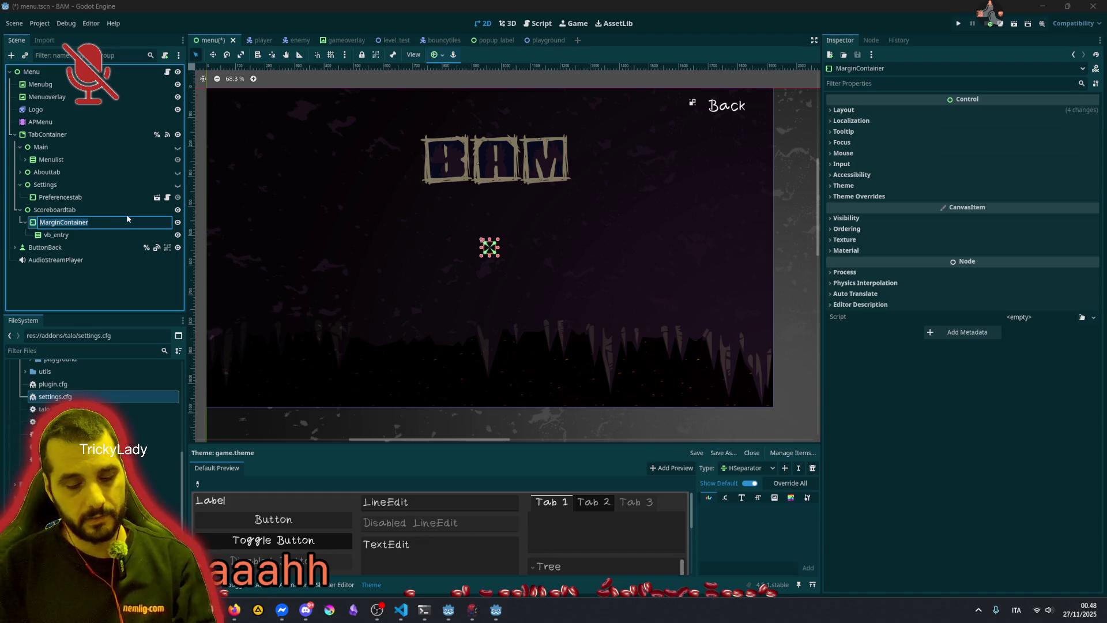
text(L)
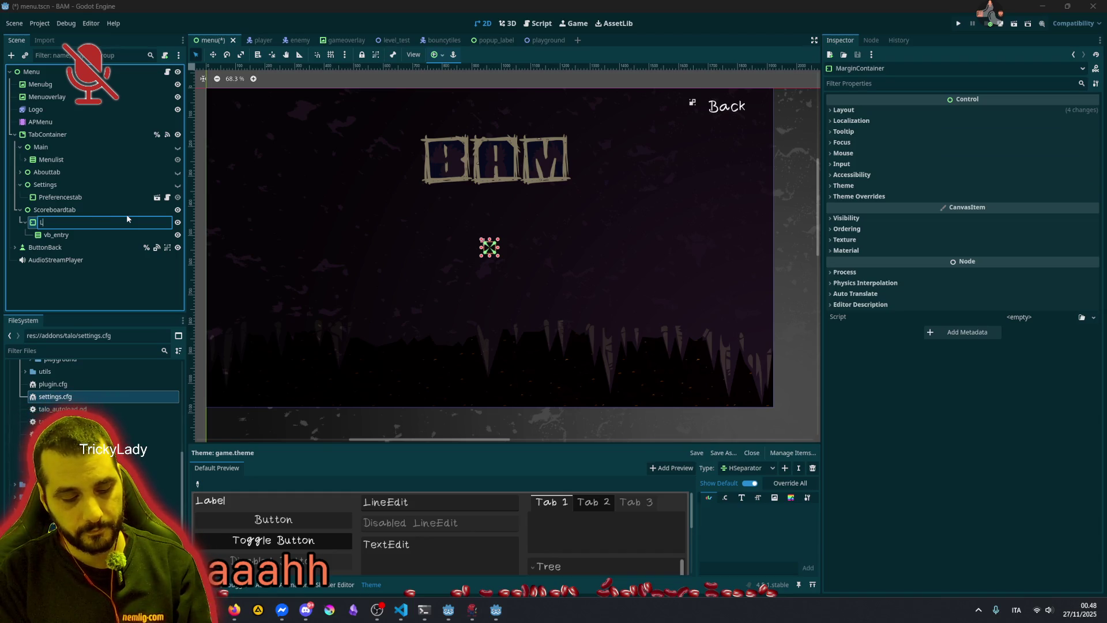
text(eaderboard)
key(Return)
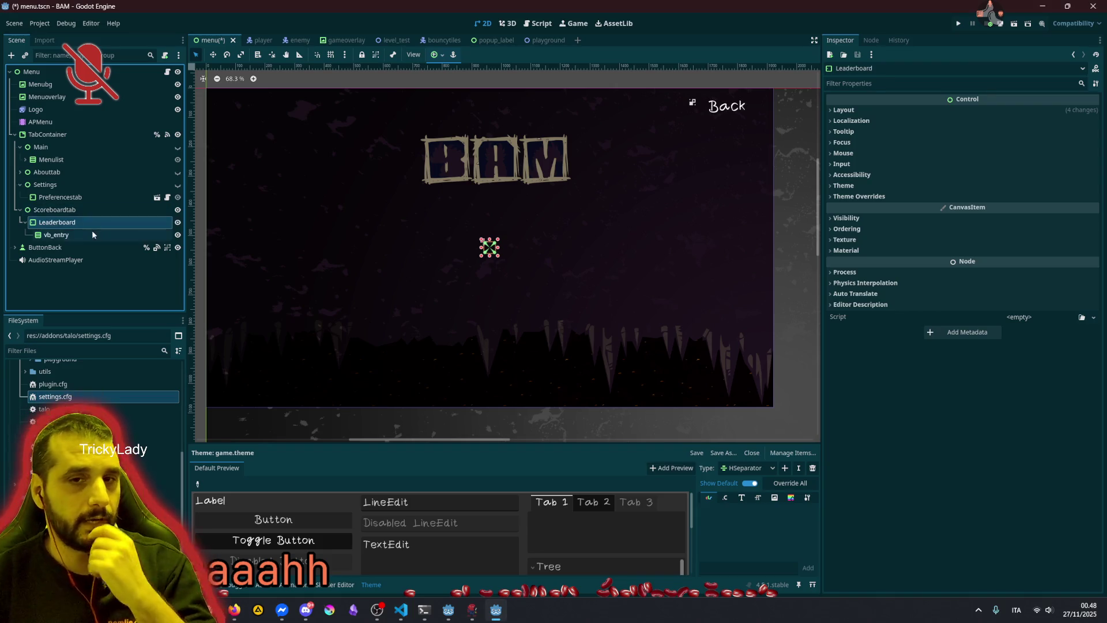
right_click(82, 223)
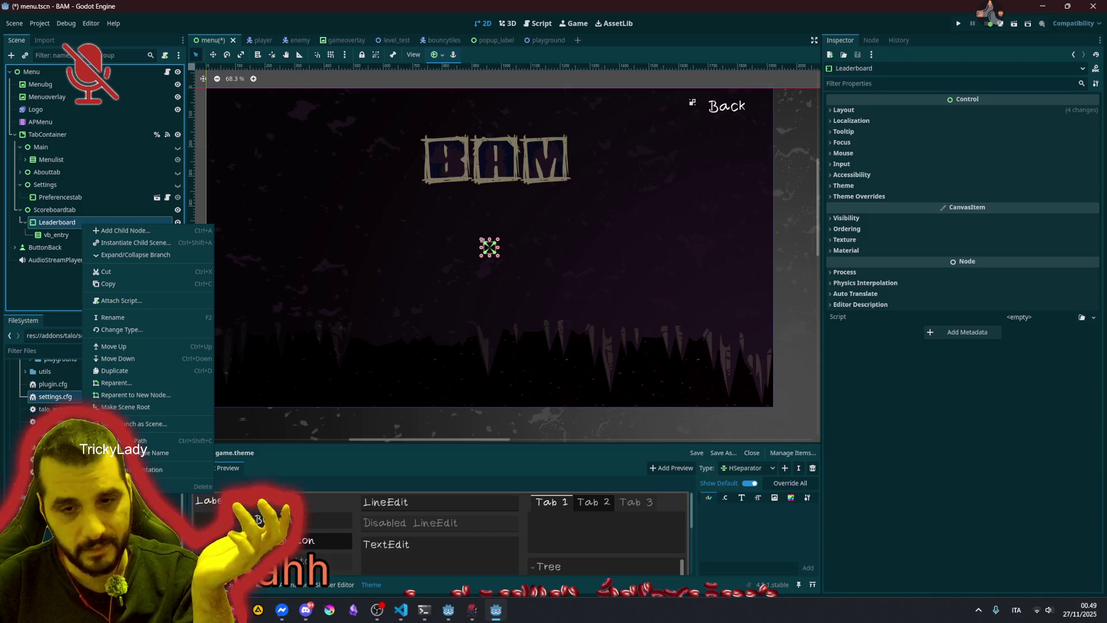
Save the Leaderboard branch as leaderboard.tscn in the instances folder
click(173, 423)
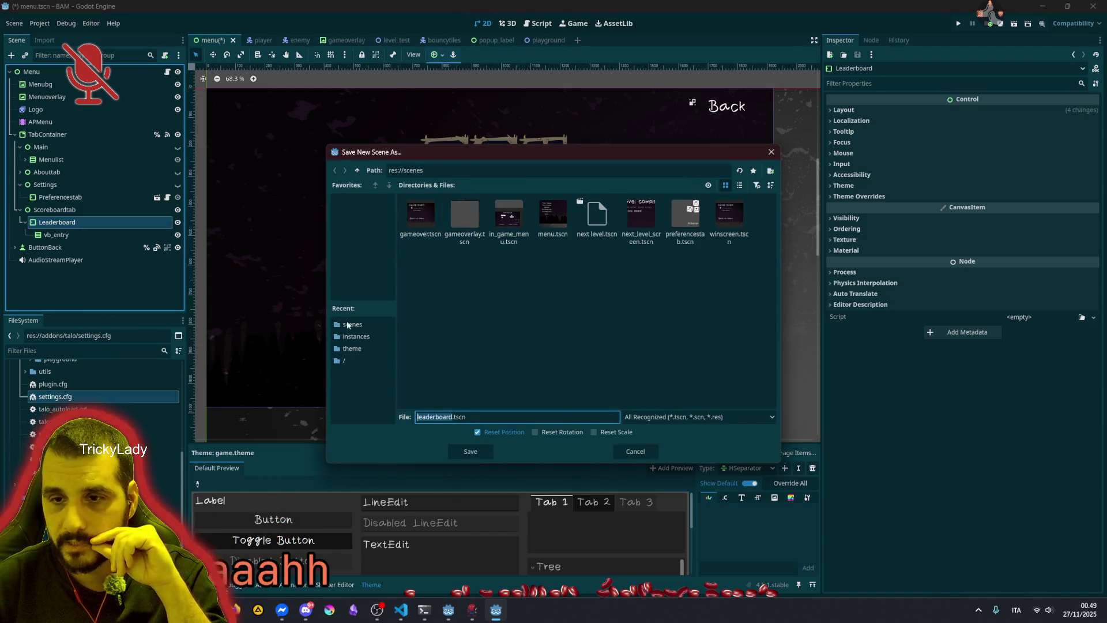
click(349, 337)
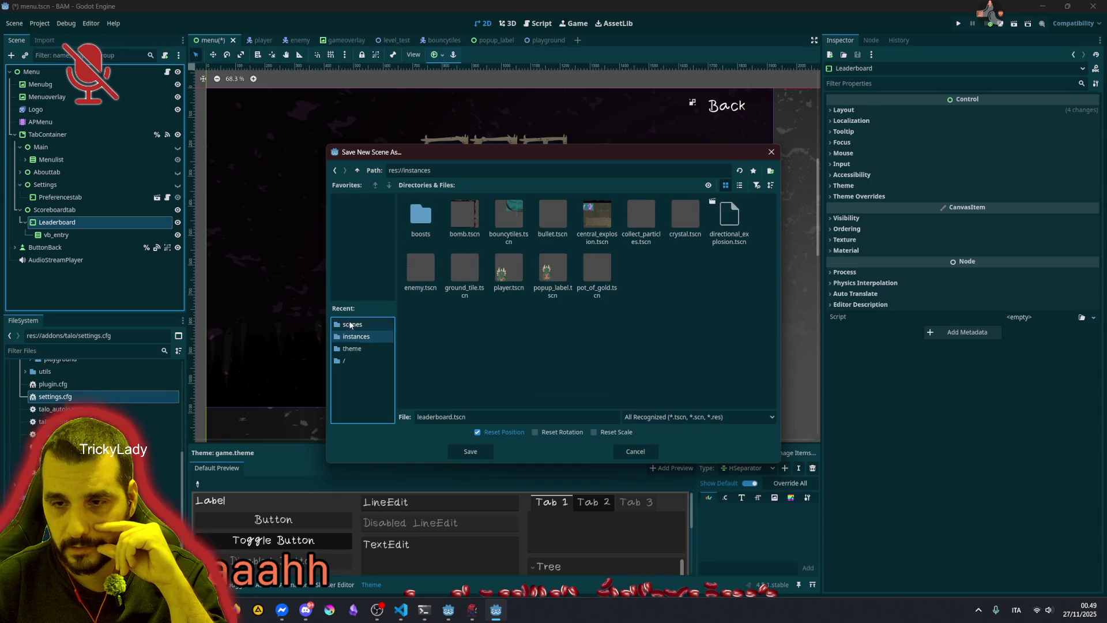
key(Return)
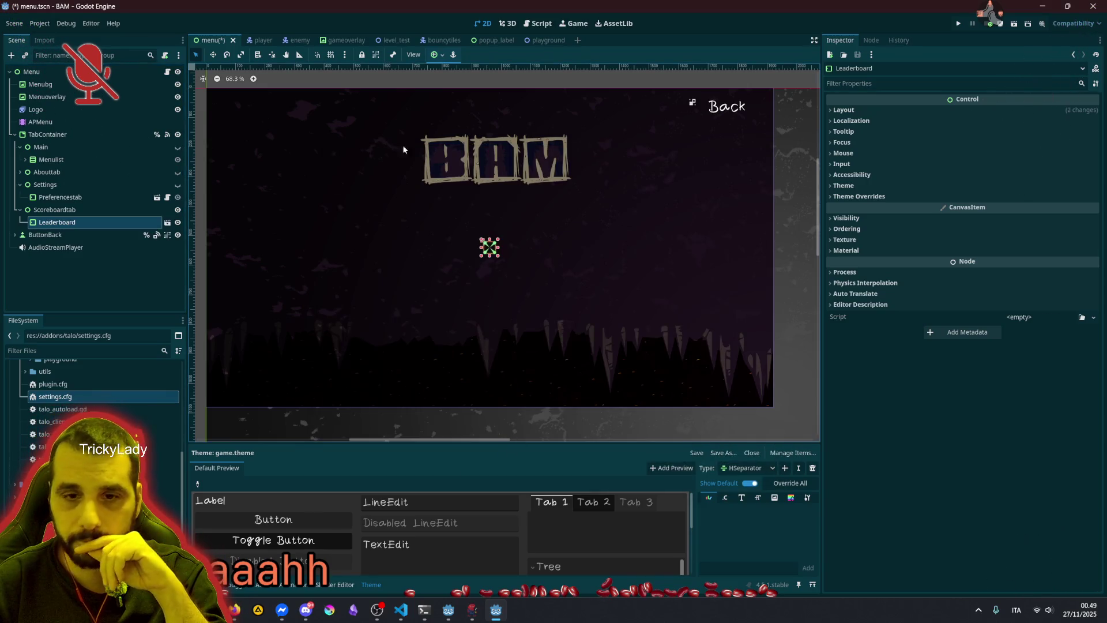
In leaderboard.tscn, attach a new leaderboard.gd script to Leaderboard and paste the example code
click(167, 222)
click(137, 71)
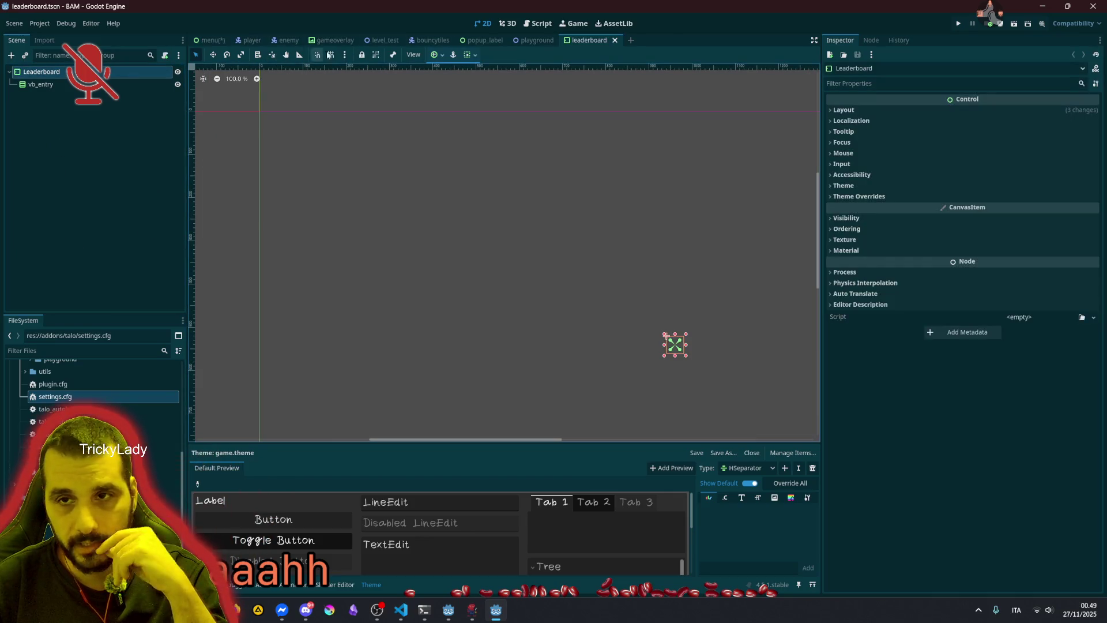
click(165, 55)
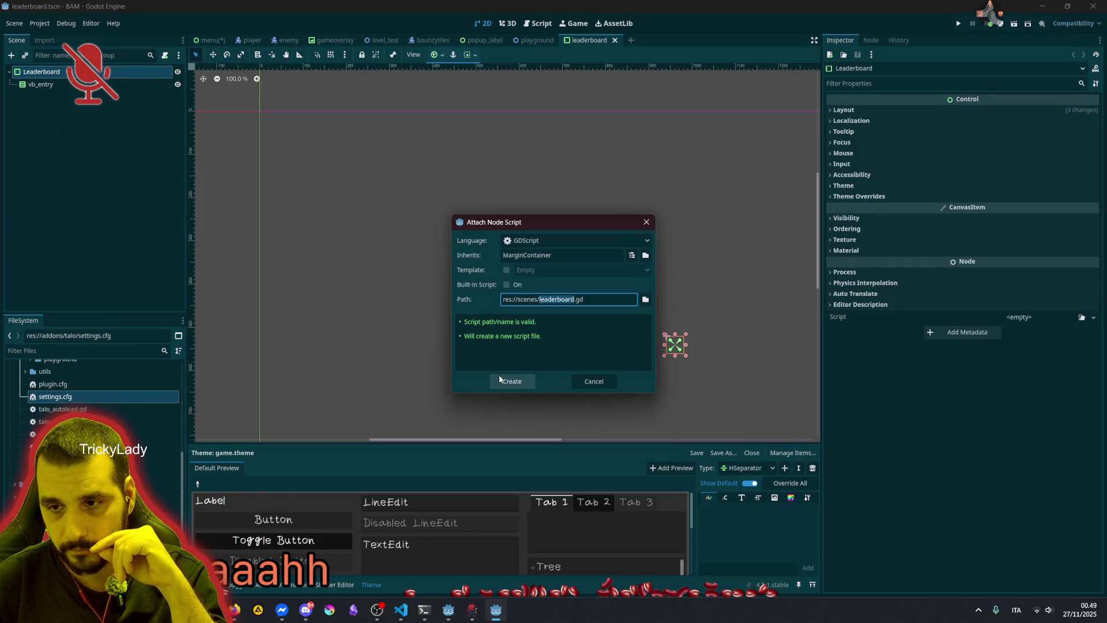
click(513, 382)
click(406, 85)
text(extends Button  @export var leaderboard_name: String var current_page: int = 0  func _on_pressed() -> void: 	var options := Talo.leaderboards.GetEntriesOptions.new() 	options.page = current_page  	var res := await Talo.leaderboards.get_entries(leaderboard_name, options) 	var entries: Array[TaloLeaderboardEntry] = res.entries 	var count: int = res.count 	var is_last_page: bool = res.is_last_page  	print("%s entries, is last page: %s" % [count, is_last_page]))
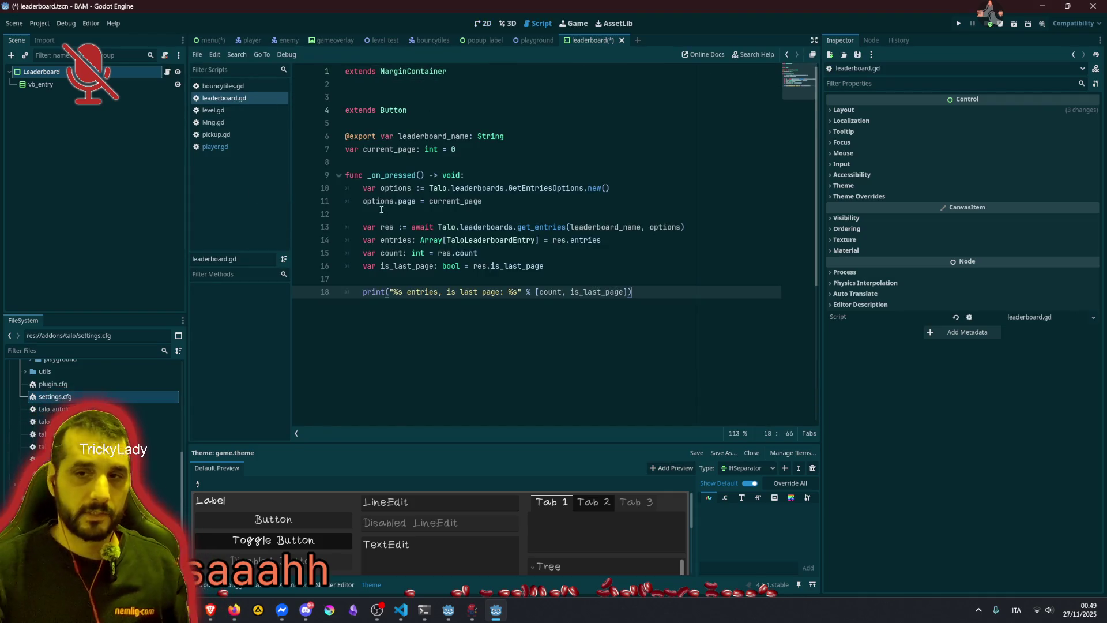
Delete the duplicate 'extends Button' line and the blank line after it
click(392, 175)
click(432, 110)
key(shift+Home)
key(BackSpace)
key(Delete)
key(Delete)
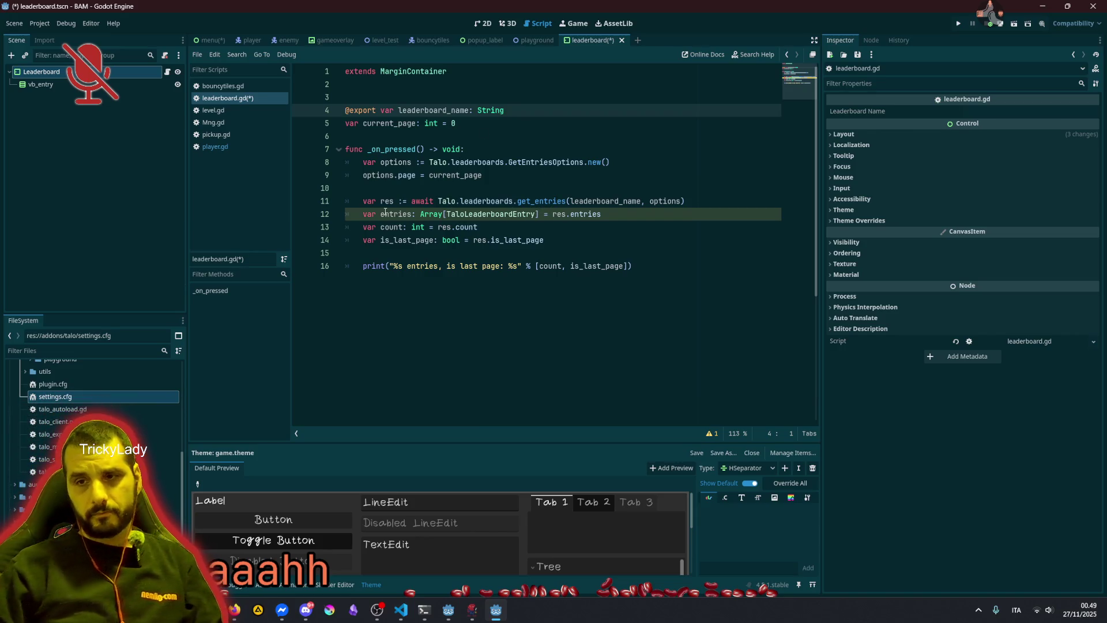
Review TaloLeaderboardEntry, leaderboard_name, options and current_page in the get_entries code
double_click(461, 215)
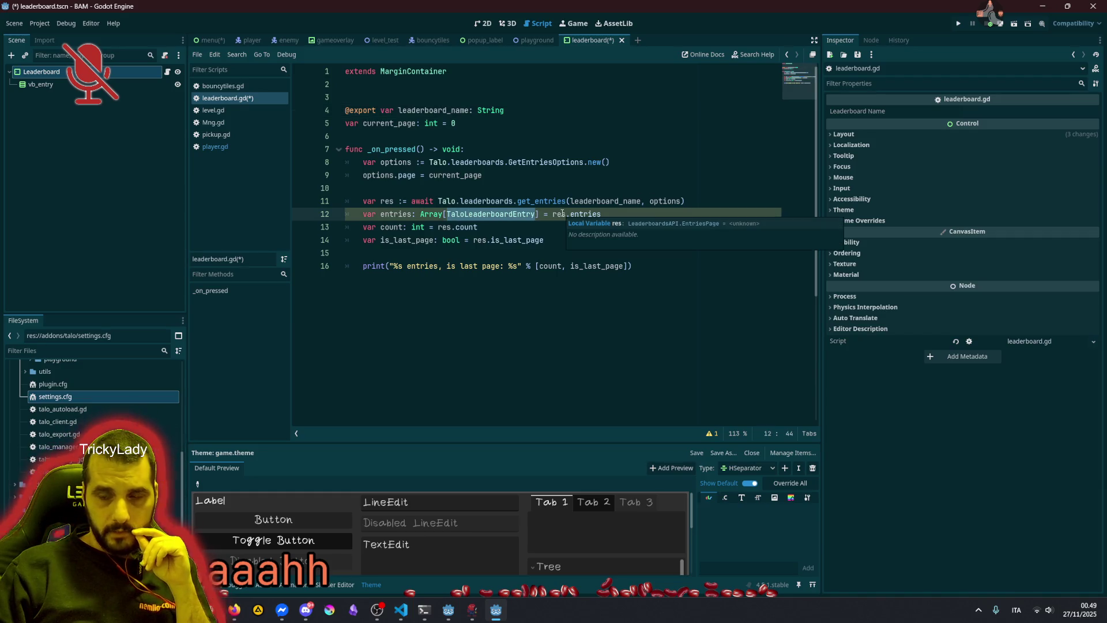
double_click(370, 201)
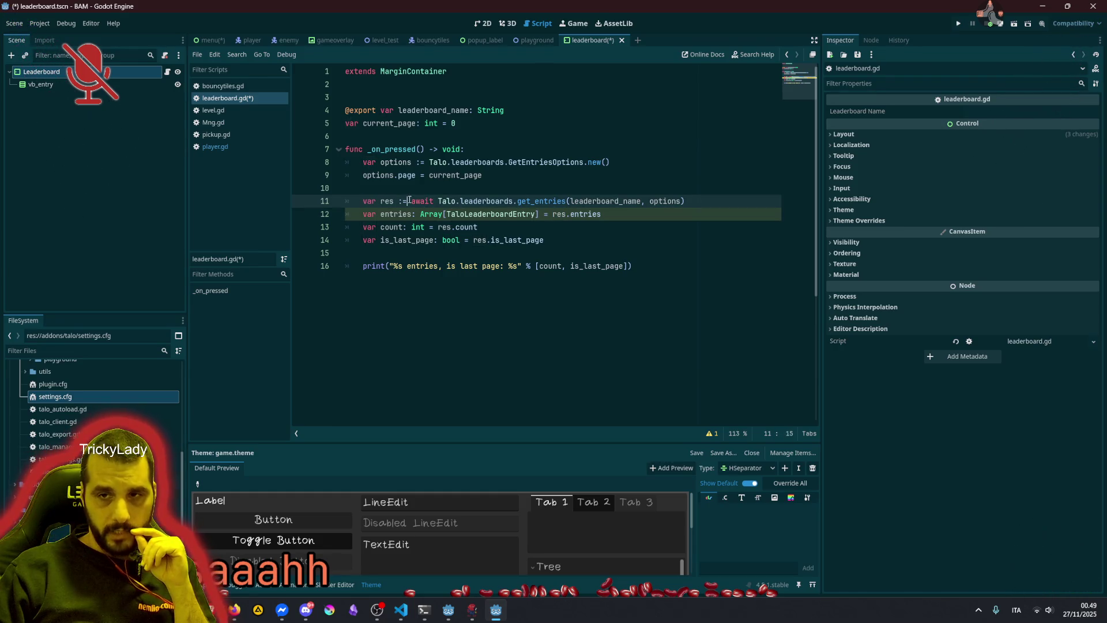
click(537, 200)
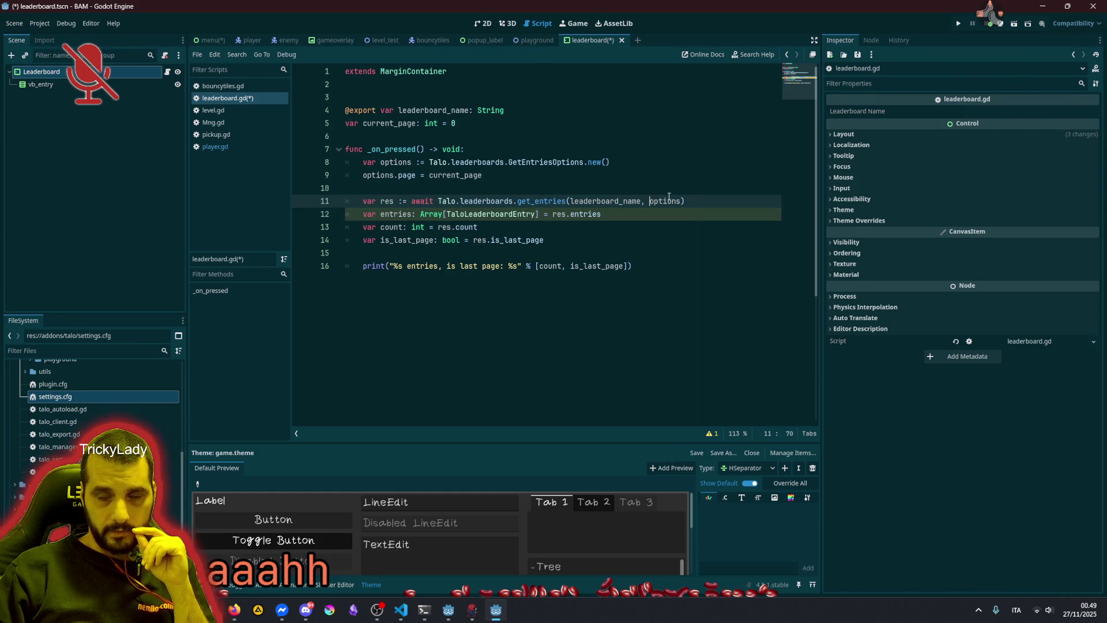
double_click(574, 201)
mouse_move(620, 206)
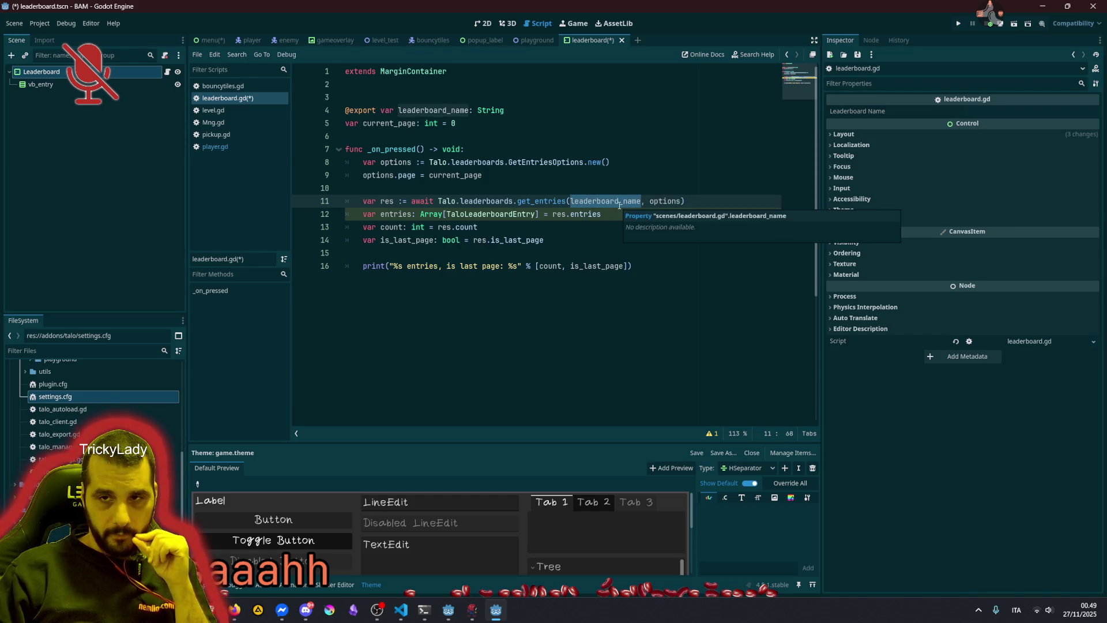
double_click(378, 175)
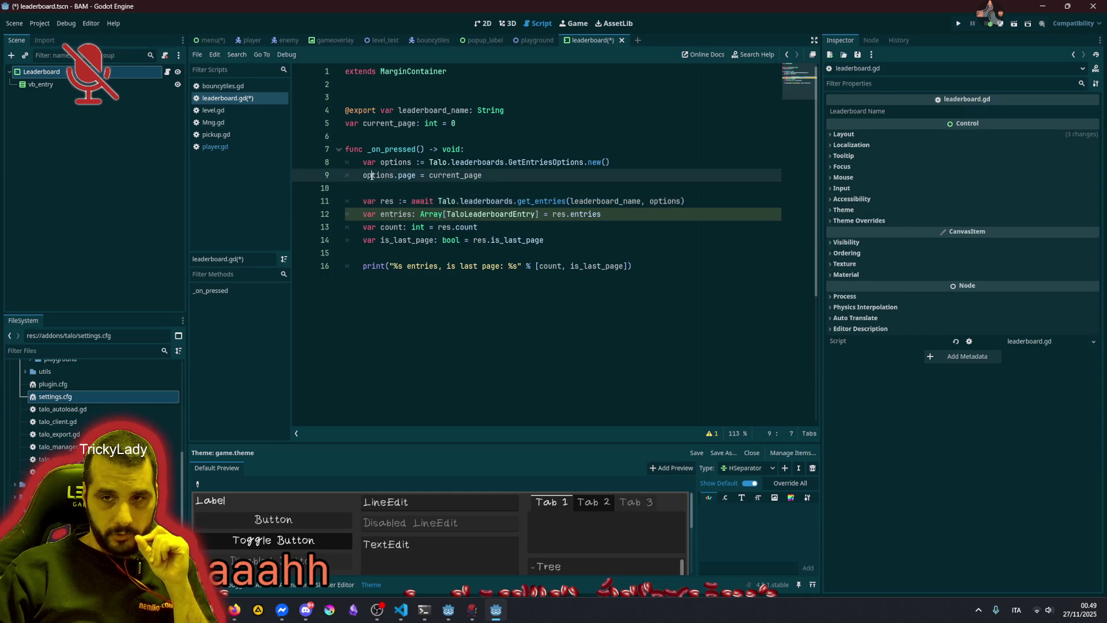
double_click(436, 173)
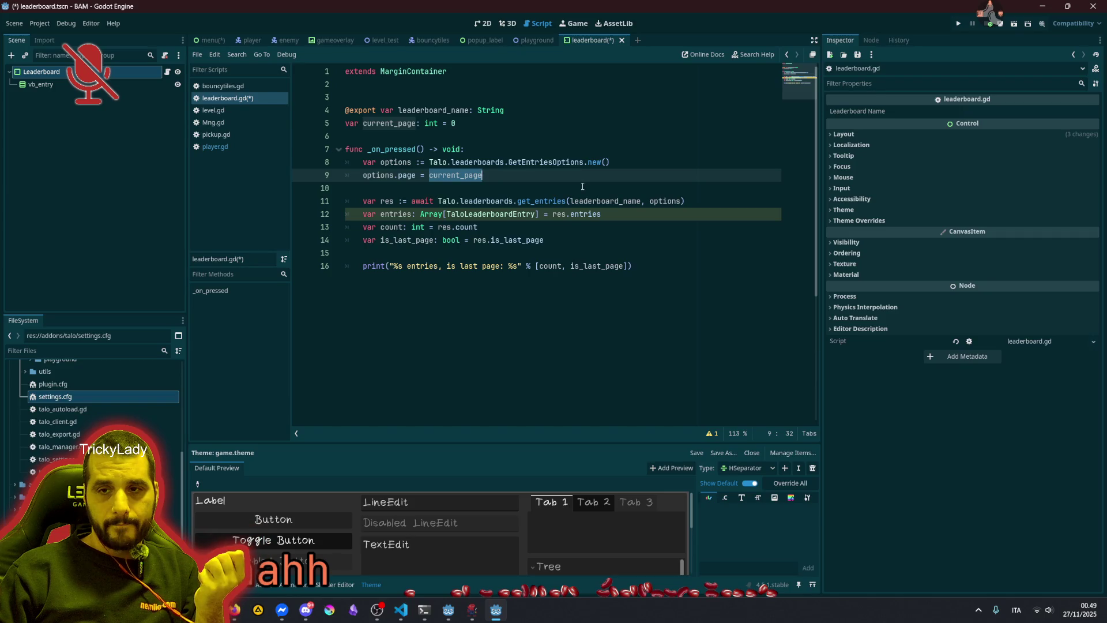
Review res.is_last_page, the printed count, and the GetEntriesOptions class
click(486, 240)
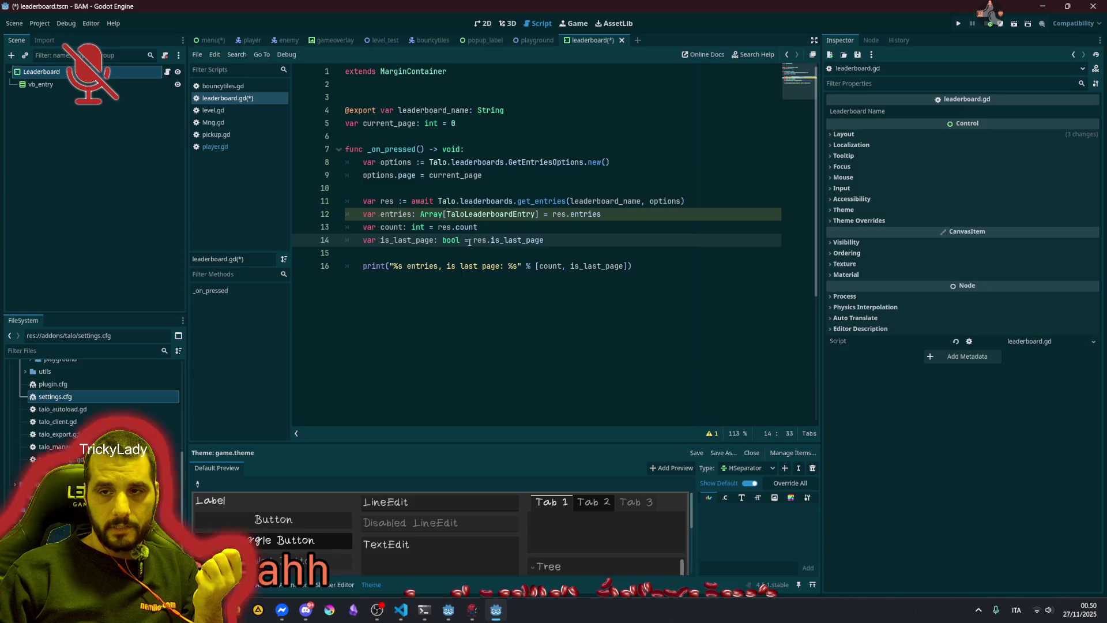
drag(473, 240, 544, 240)
key(Down)
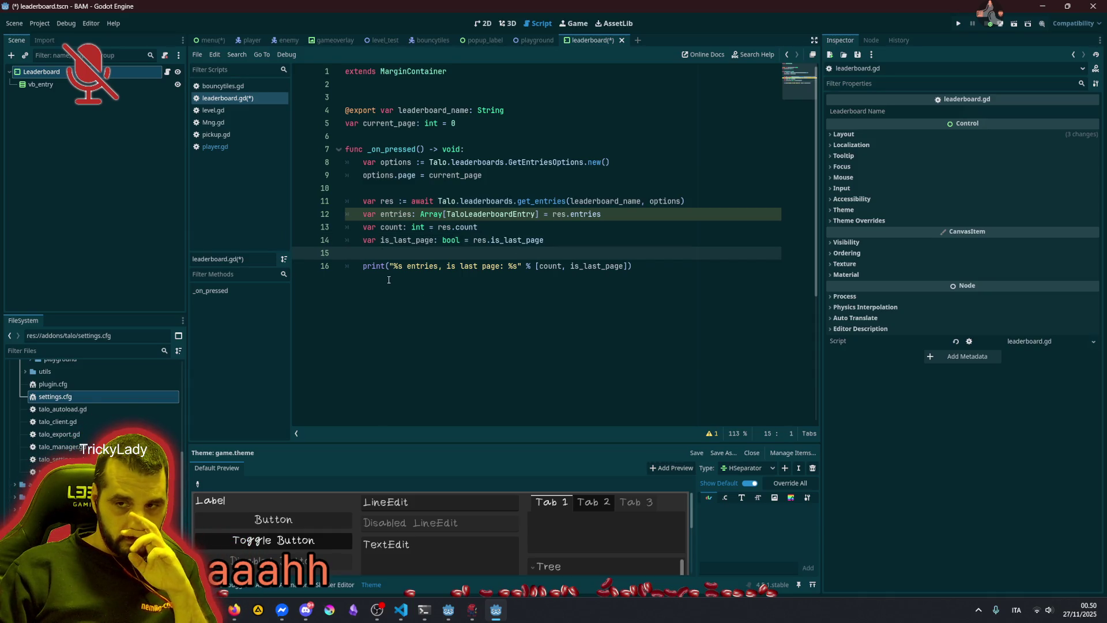
double_click(551, 265)
click(508, 228)
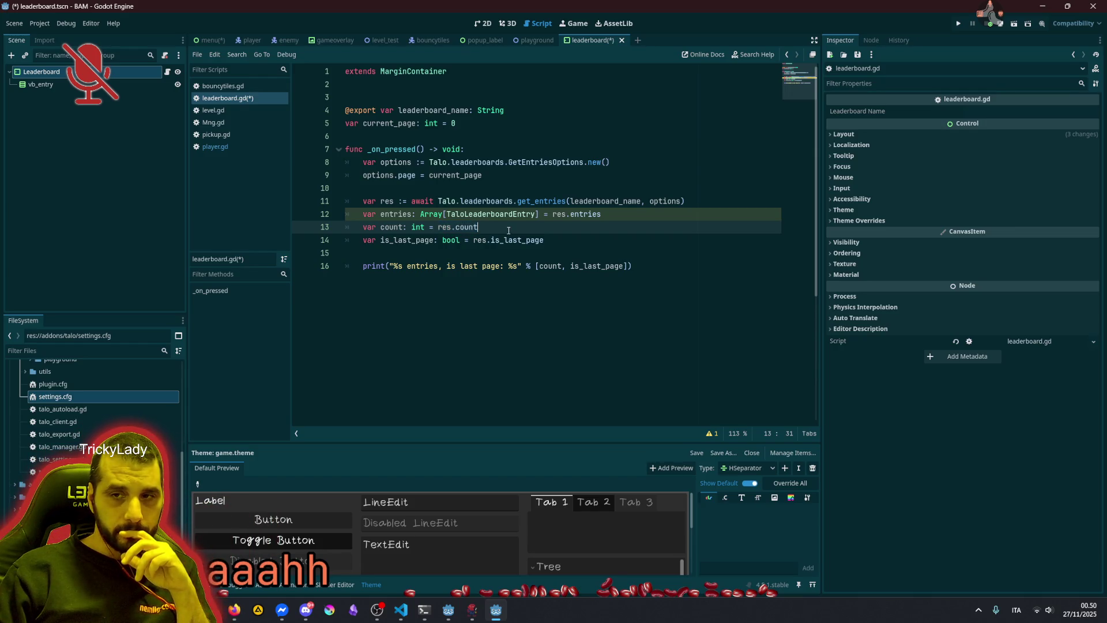
double_click(525, 163)
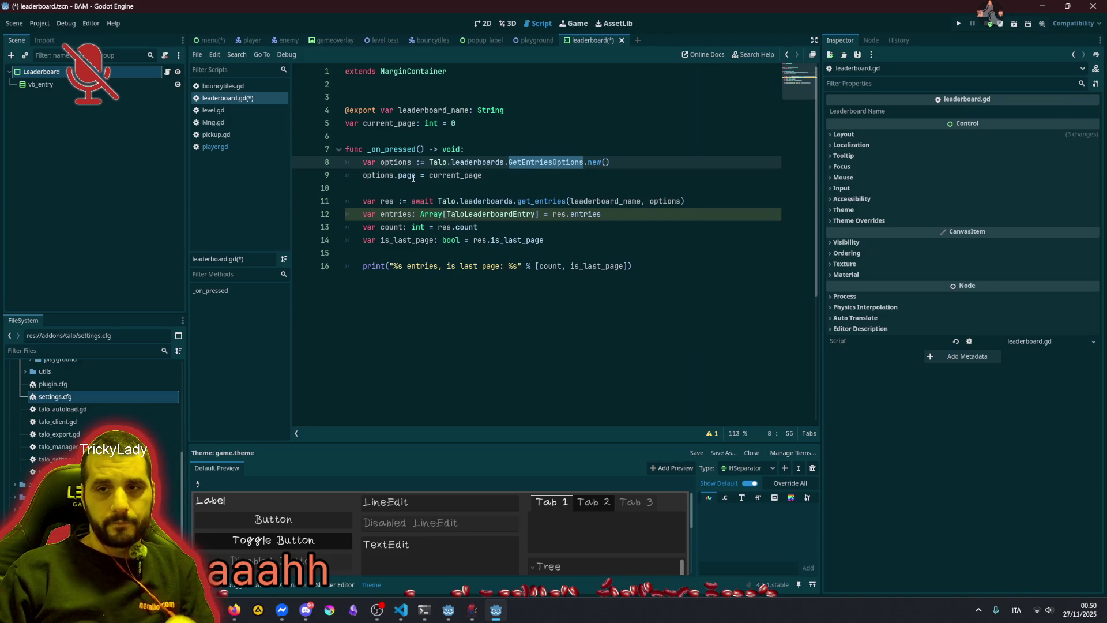
click(548, 163)
ctrl+click(545, 164)
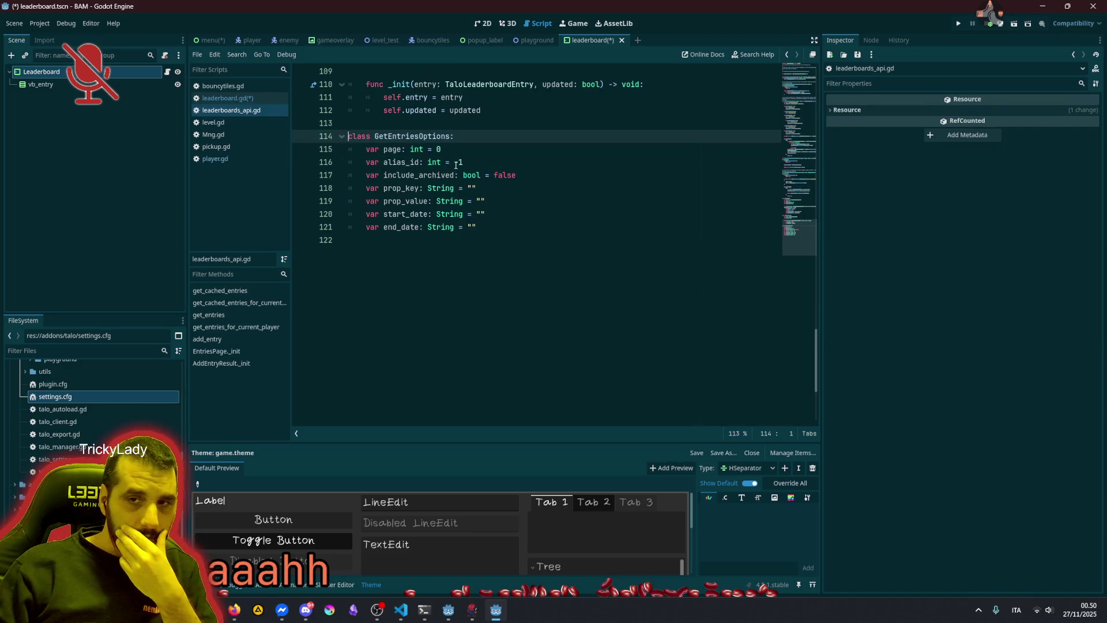
double_click(394, 149)
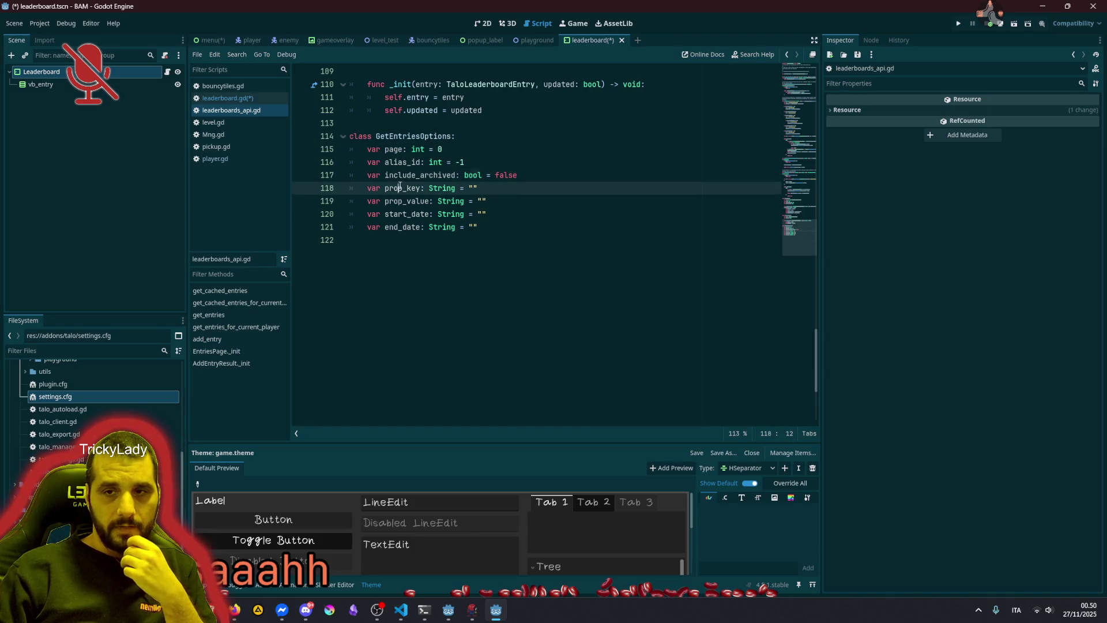
click(393, 218)
key(Down)
scroll(480, 260, up, 3)
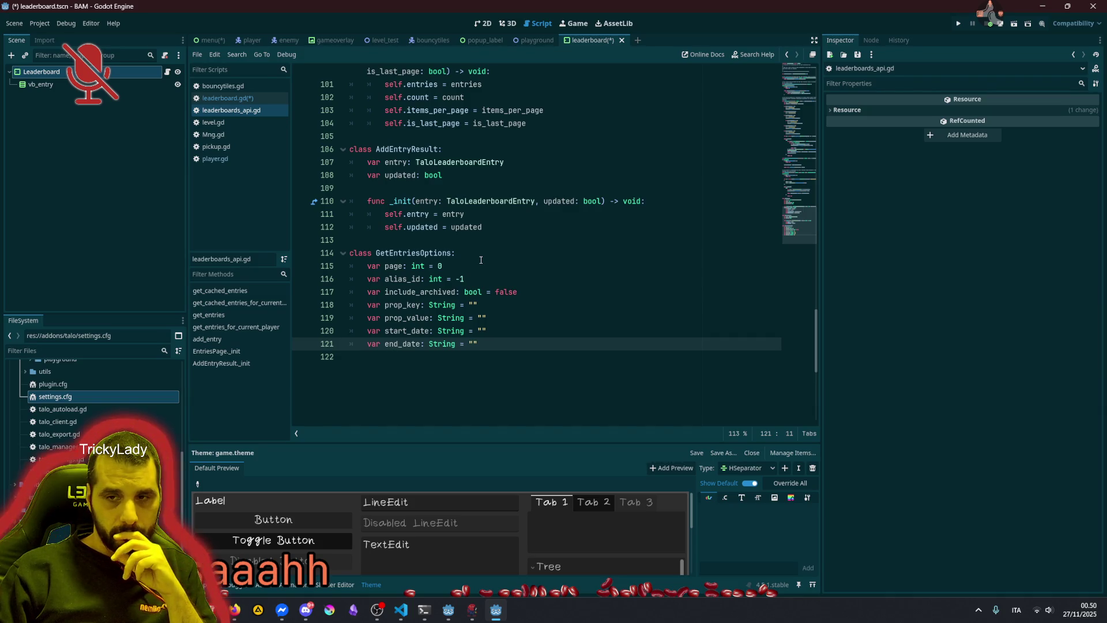
click(408, 290)
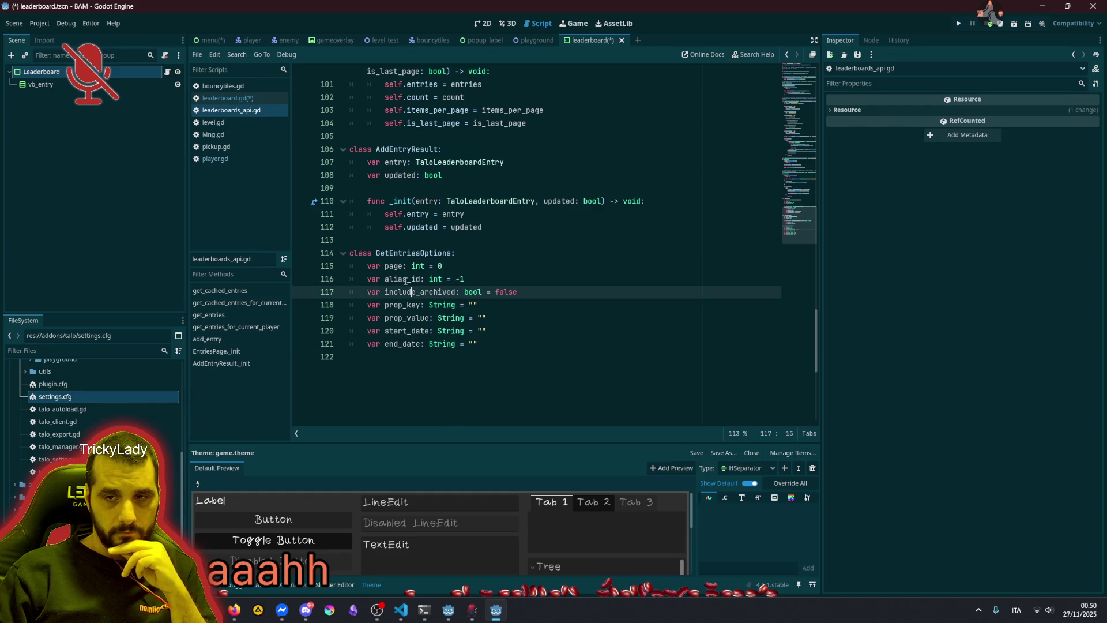
click(506, 344)
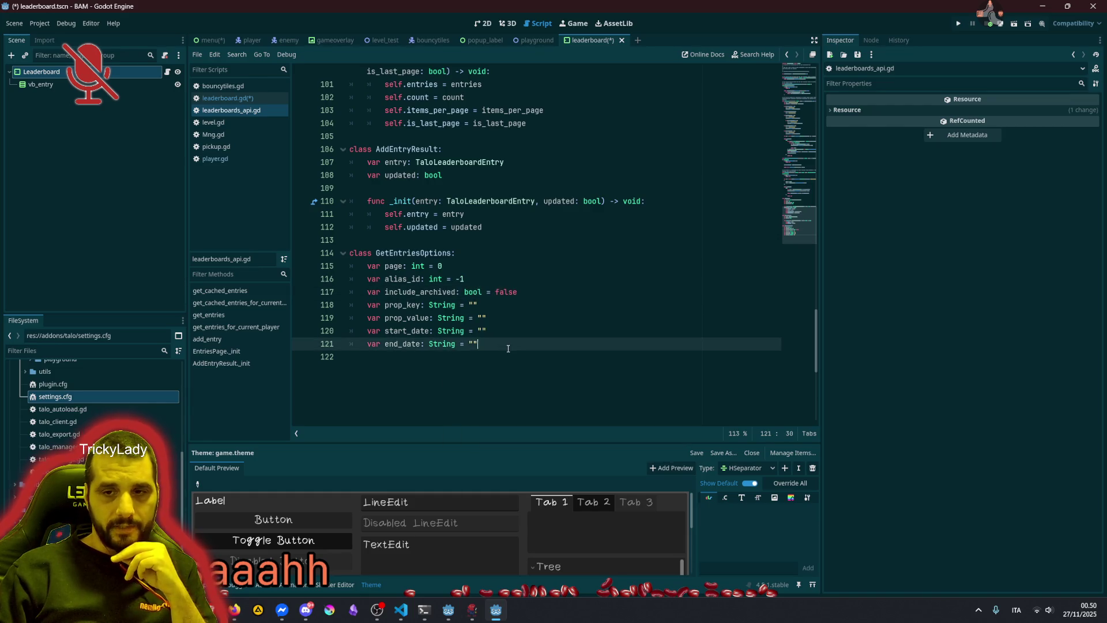
shift+click(385, 292)
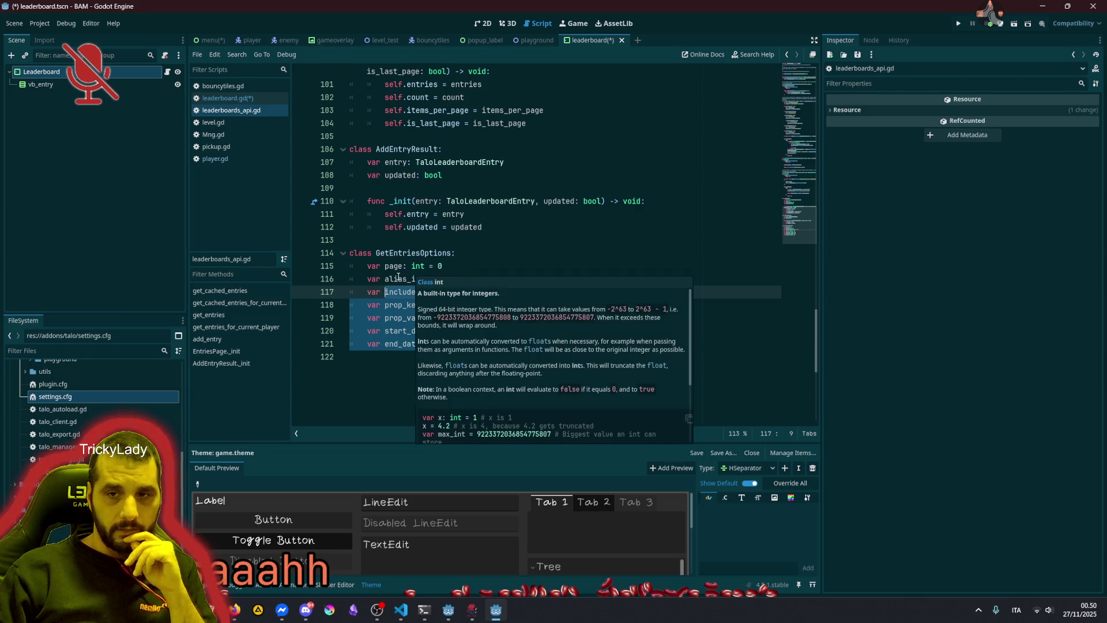
double_click(400, 279)
key(ctrl+Home)
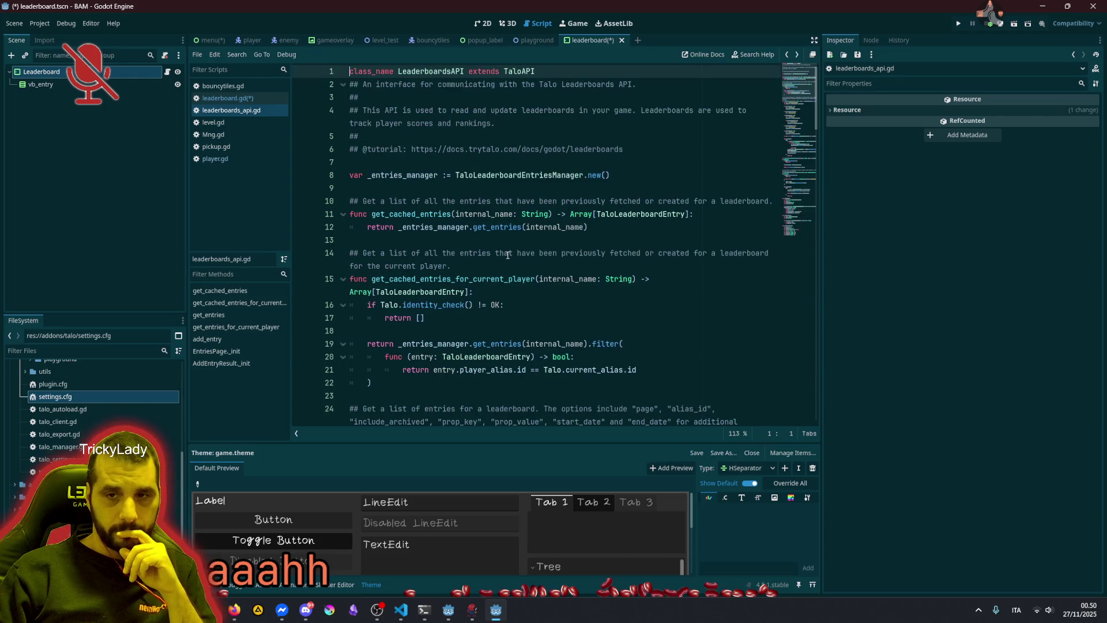
key(alt+Left)
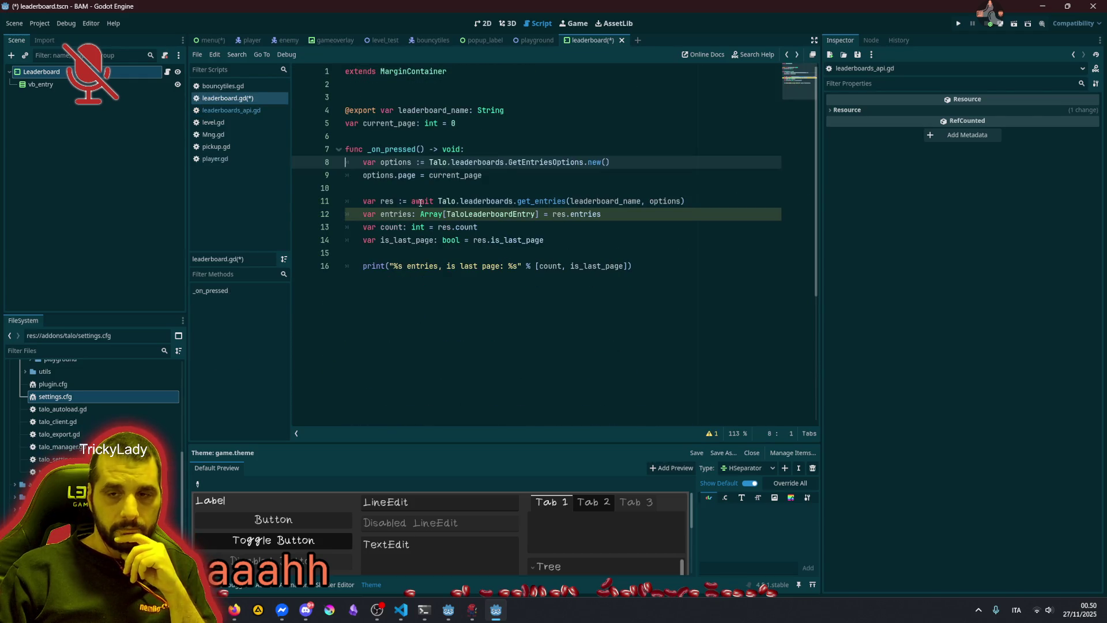
Check where the entries variable is used in _on_pressed
click(421, 202)
double_click(391, 215)
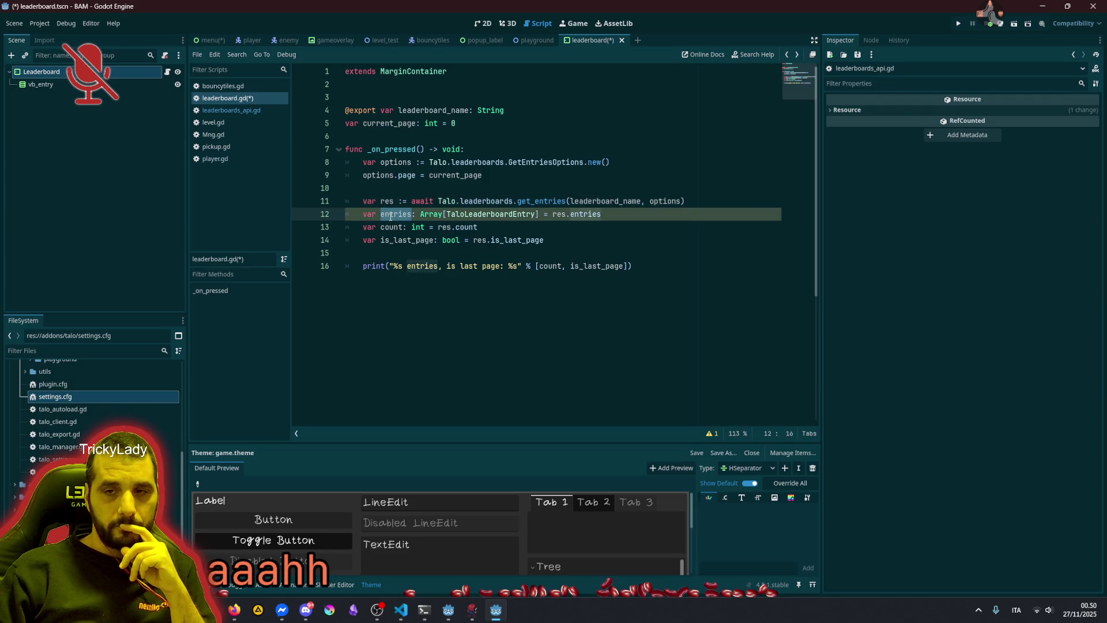
click(516, 149)
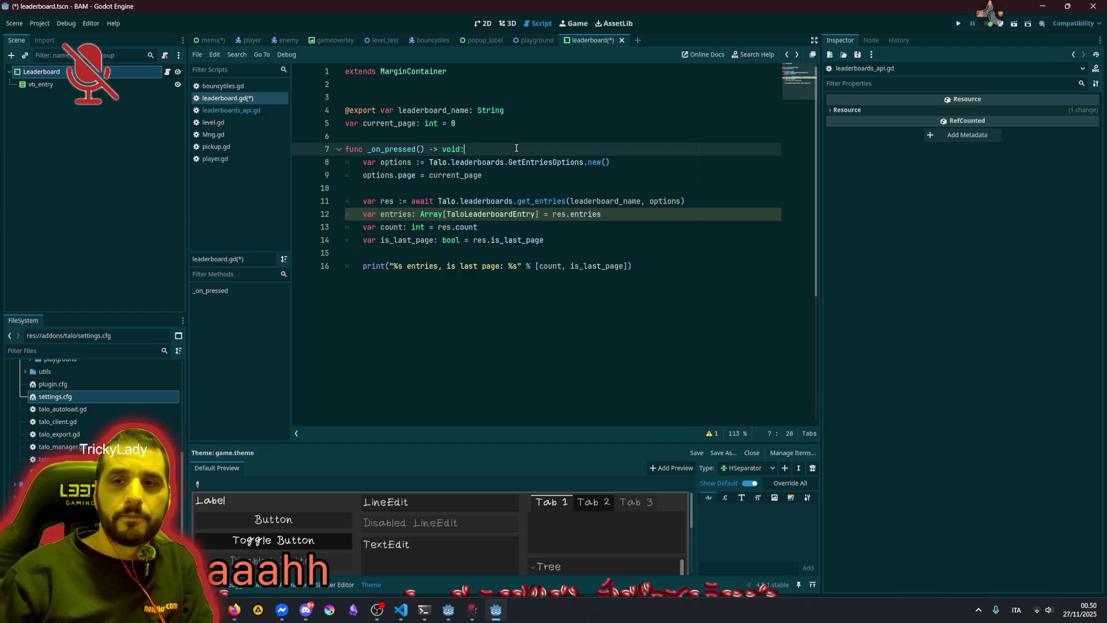
key(Right)
key(Right)
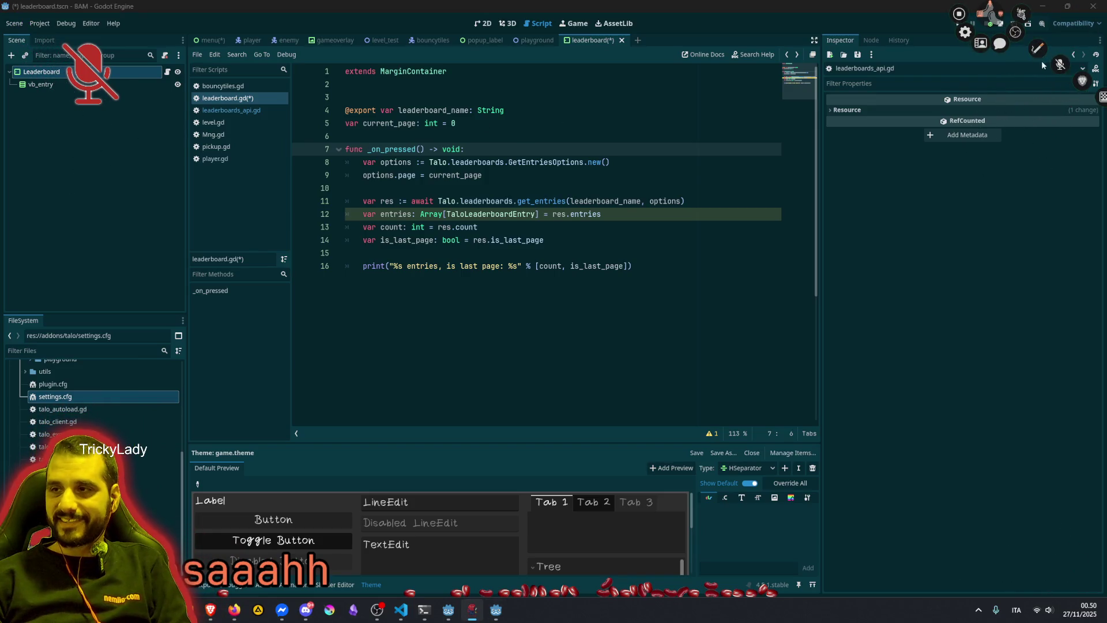
click(1060, 63)
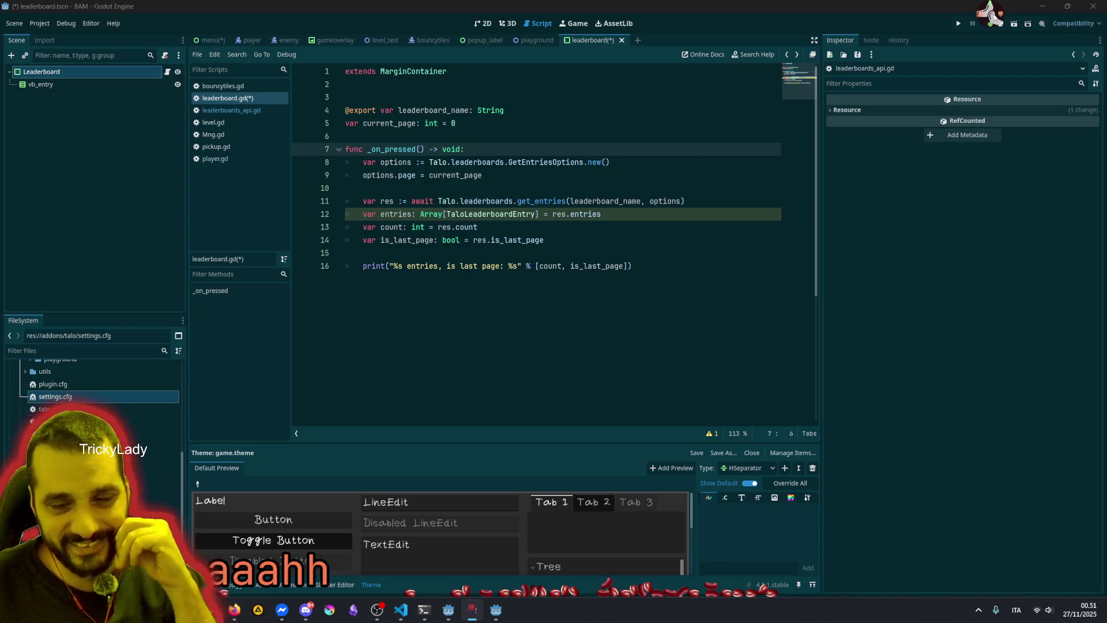
Insert a blank line above func _on_pressed(), then switch to the Talo docs
click(553, 202)
click(429, 148)
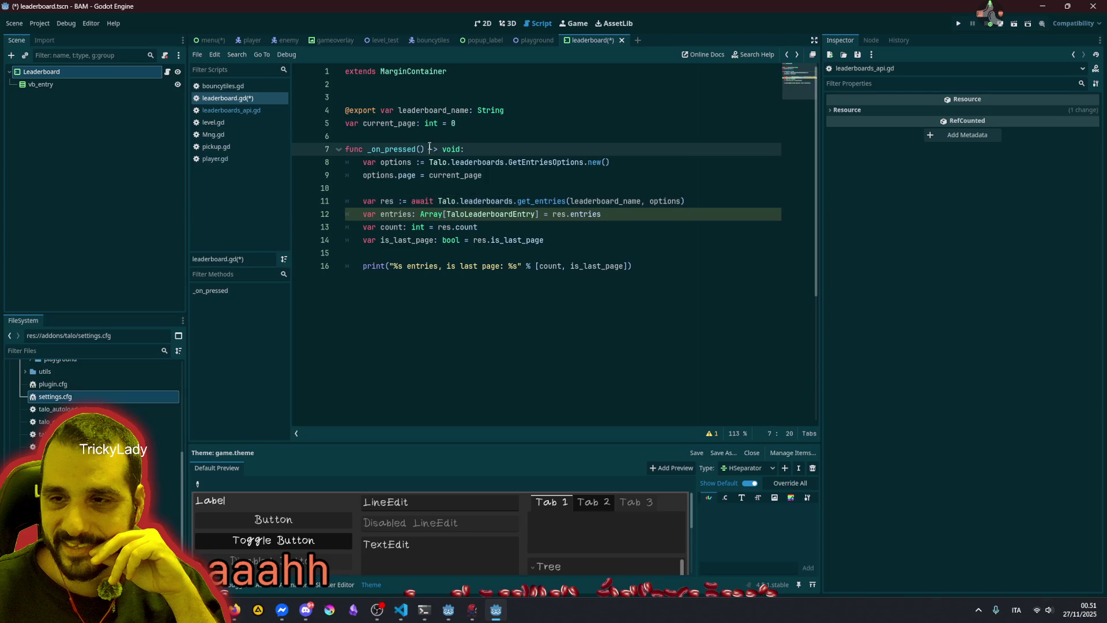
key(Home)
key(Return)
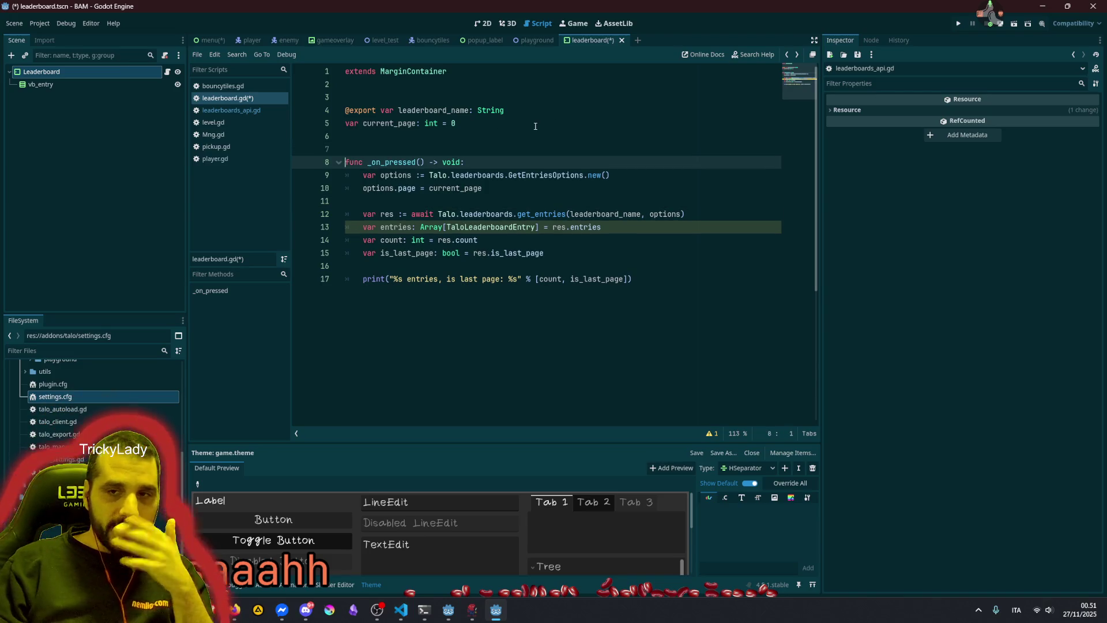
click(461, 123)
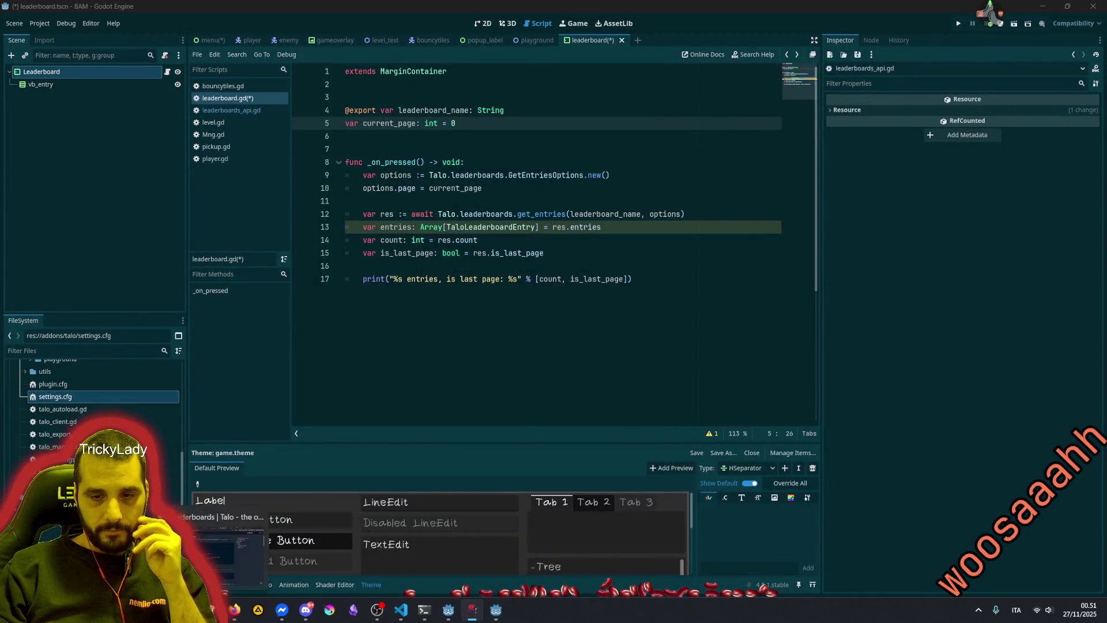
key(alt+Tab)
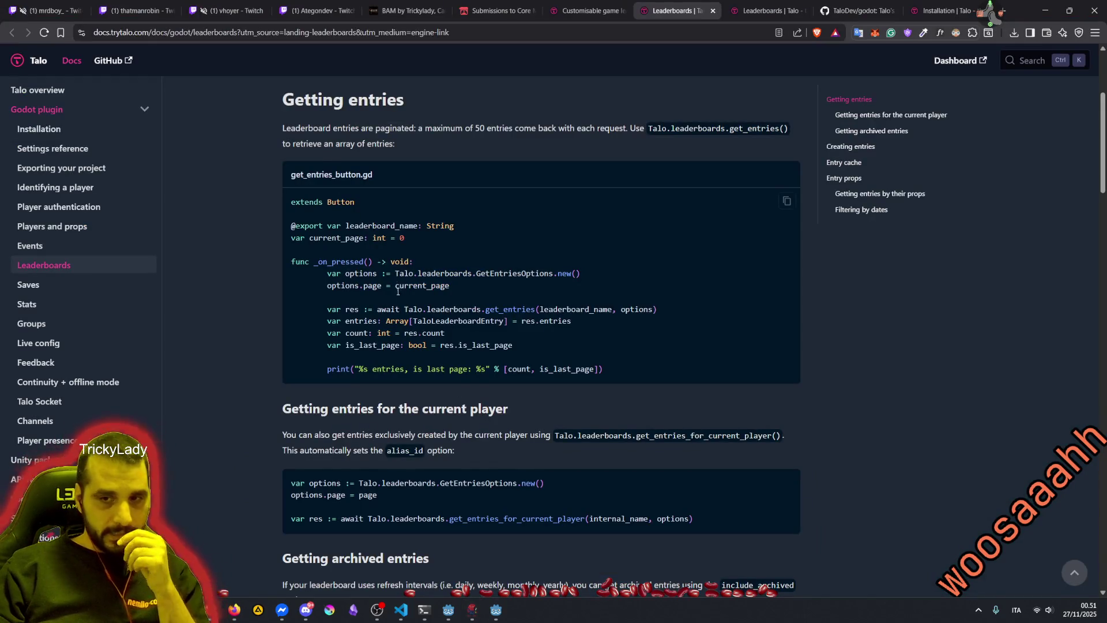
Read the TaloLeaderboardEntry part of the Leaderboards docs example
double_click(430, 321)
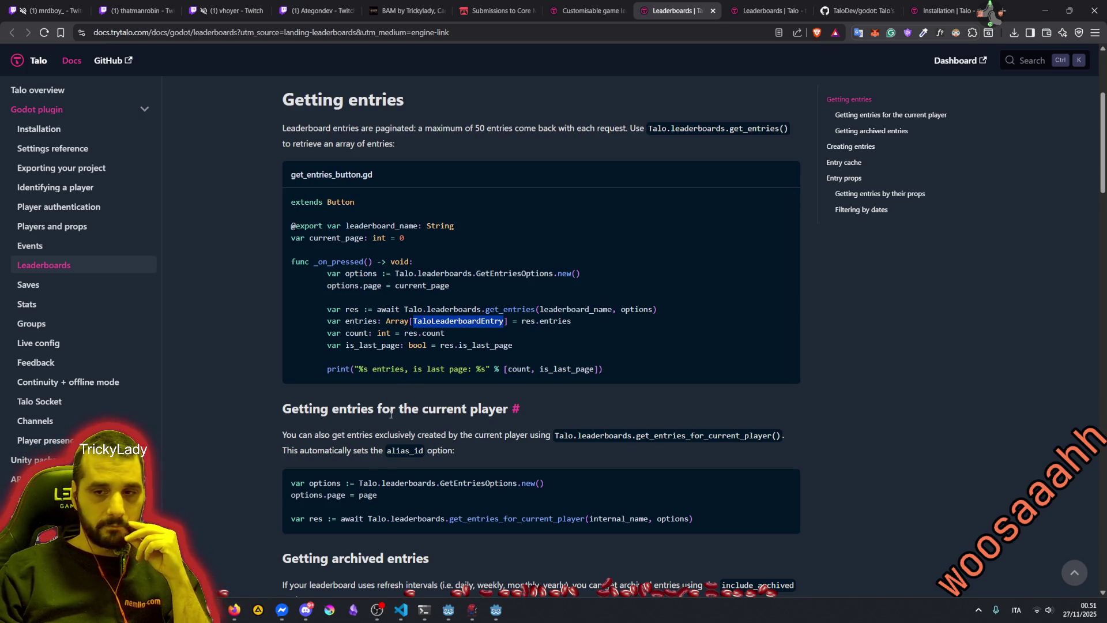
scroll(397, 404, down, 2)
drag(351, 300, 507, 301)
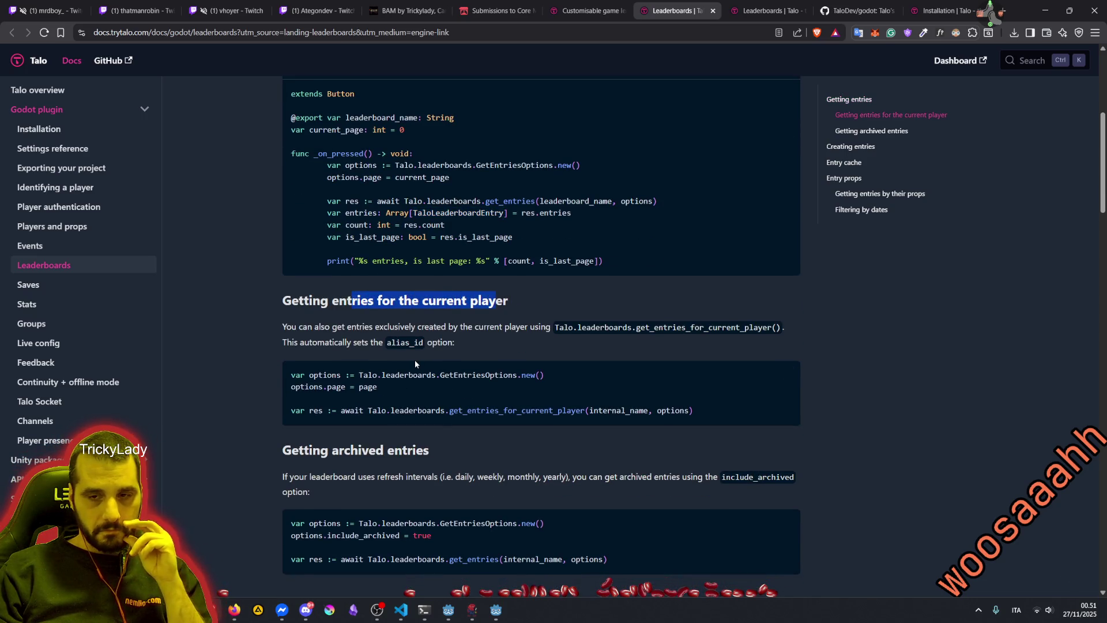
scroll(415, 363, down, 3)
Read the Getting archived entries heading and its note about refresh intervals
double_click(305, 288)
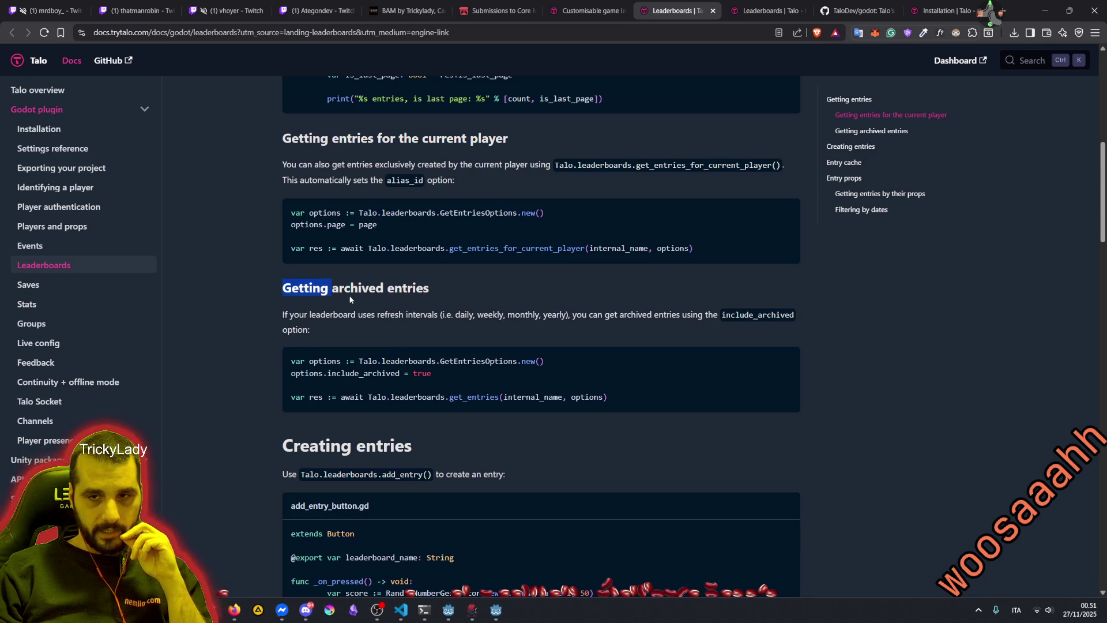
double_click(391, 288)
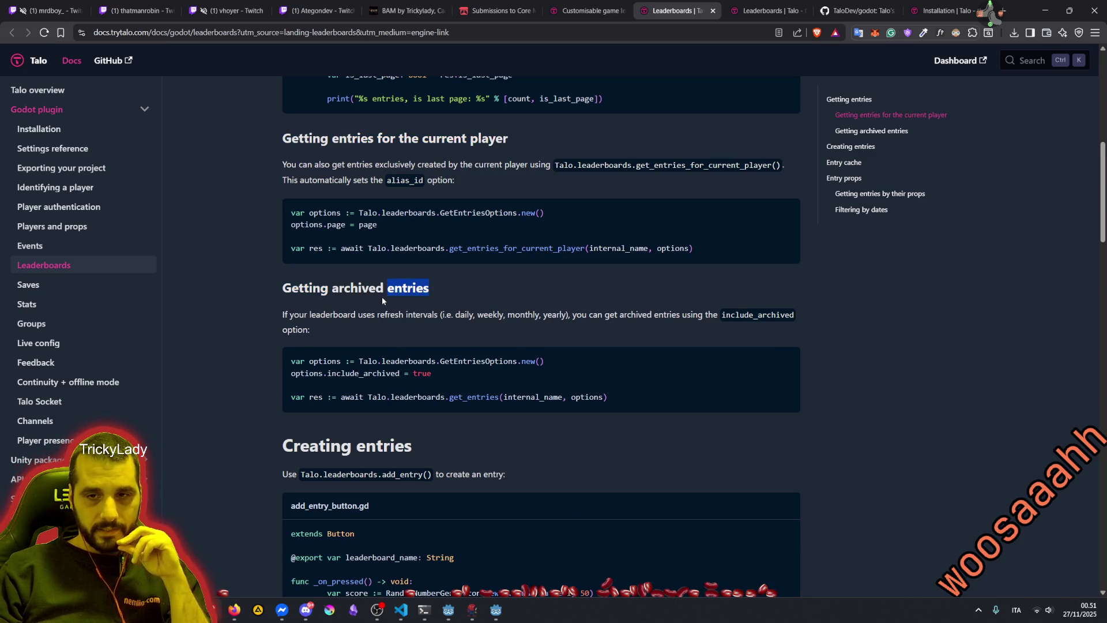
mouse_move(377, 314)
mouse_down()
mouse_move(532, 325)
mouse_move(604, 314)
mouse_up()
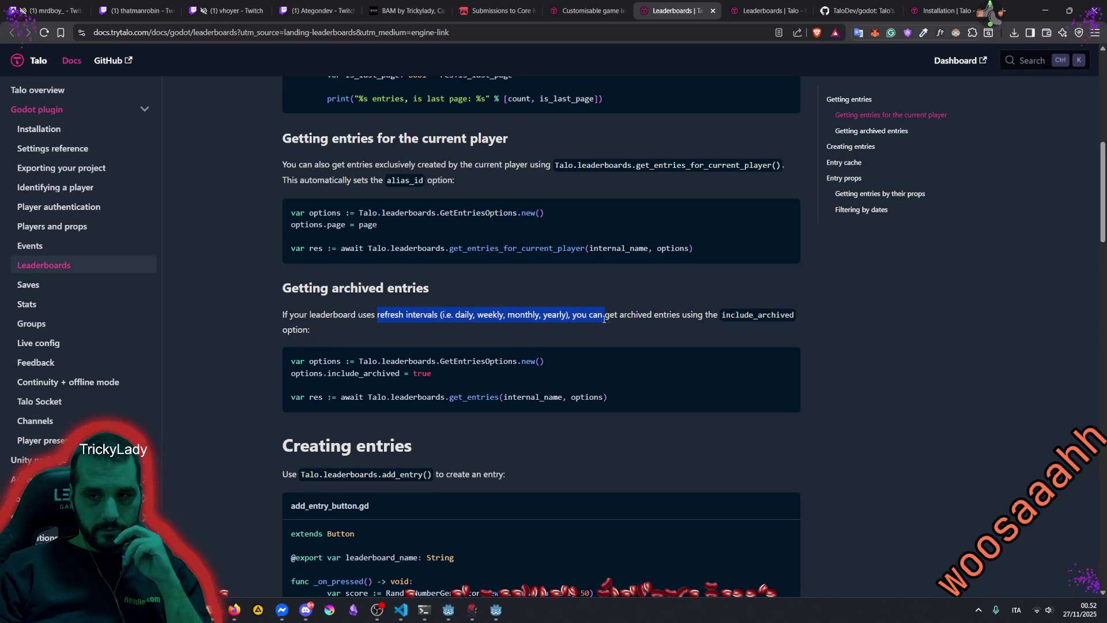
scroll(323, 306, down, 3)
Read the Creating entries heading and the sentence on creating an entry
double_click(317, 284)
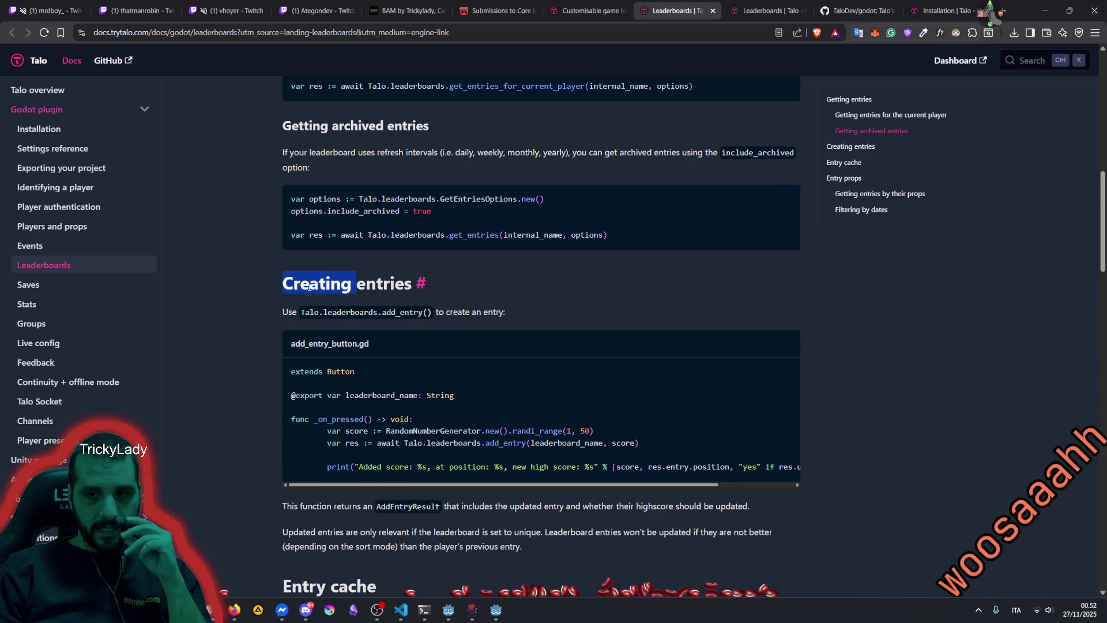
double_click(287, 315)
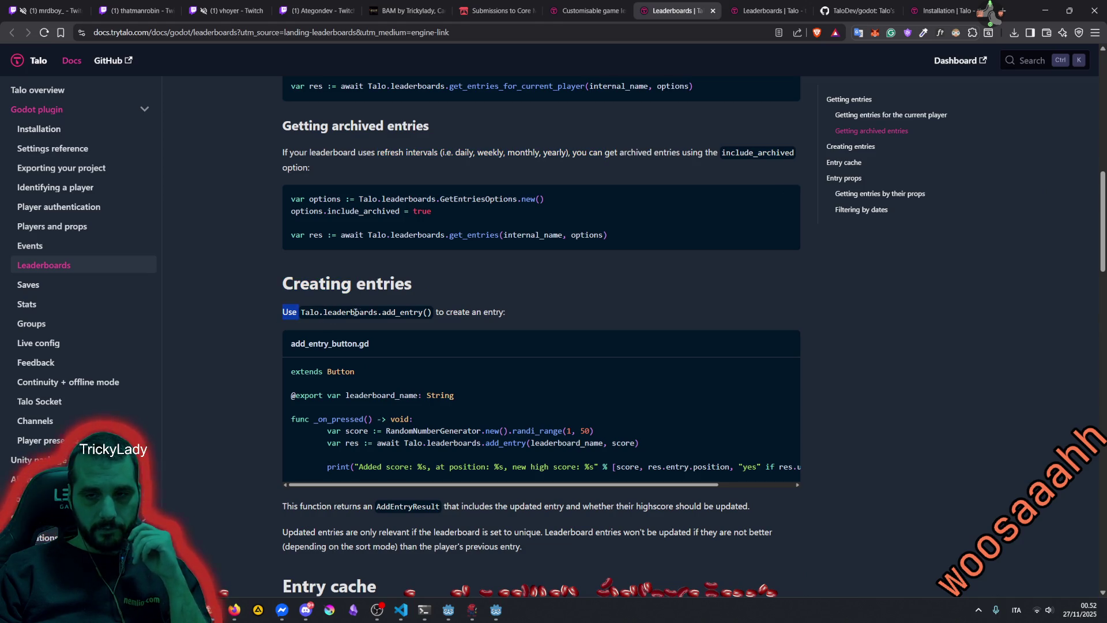
drag(437, 314, 508, 316)
double_click(494, 313)
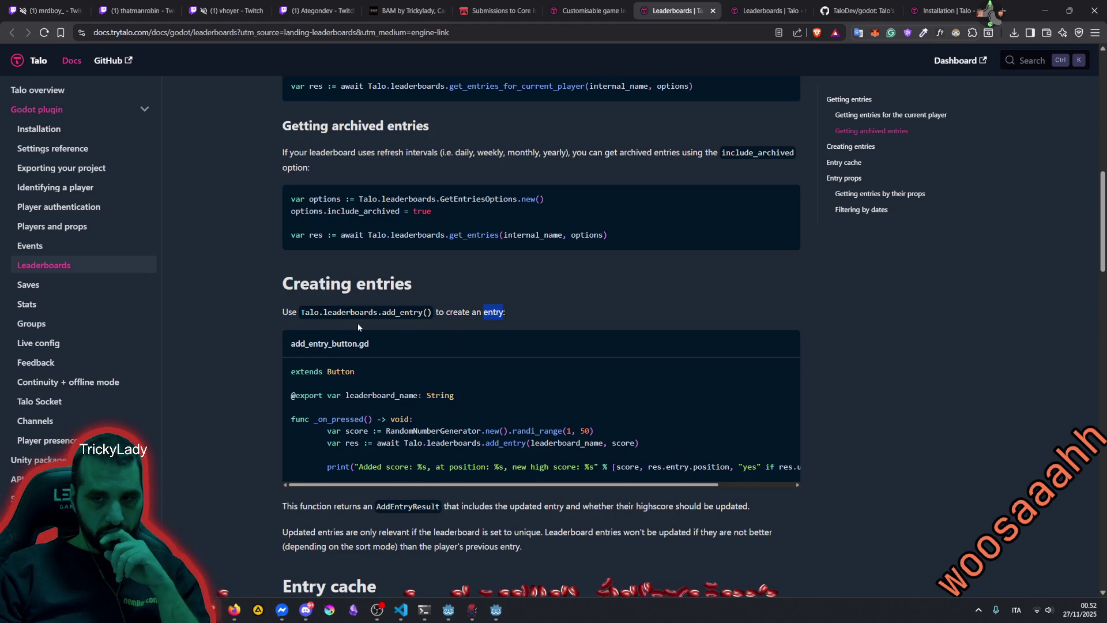
scroll(354, 354, down, 2)
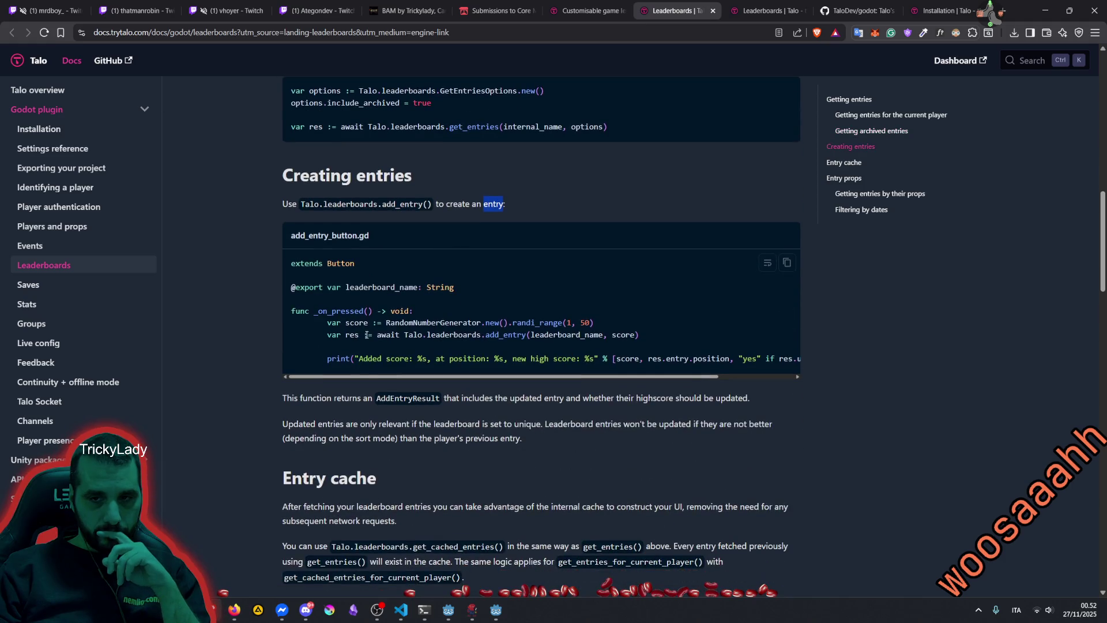
Study the add_entry_button.gd example: leaderboard_name, score argument, random score and new high score message
double_click(381, 287)
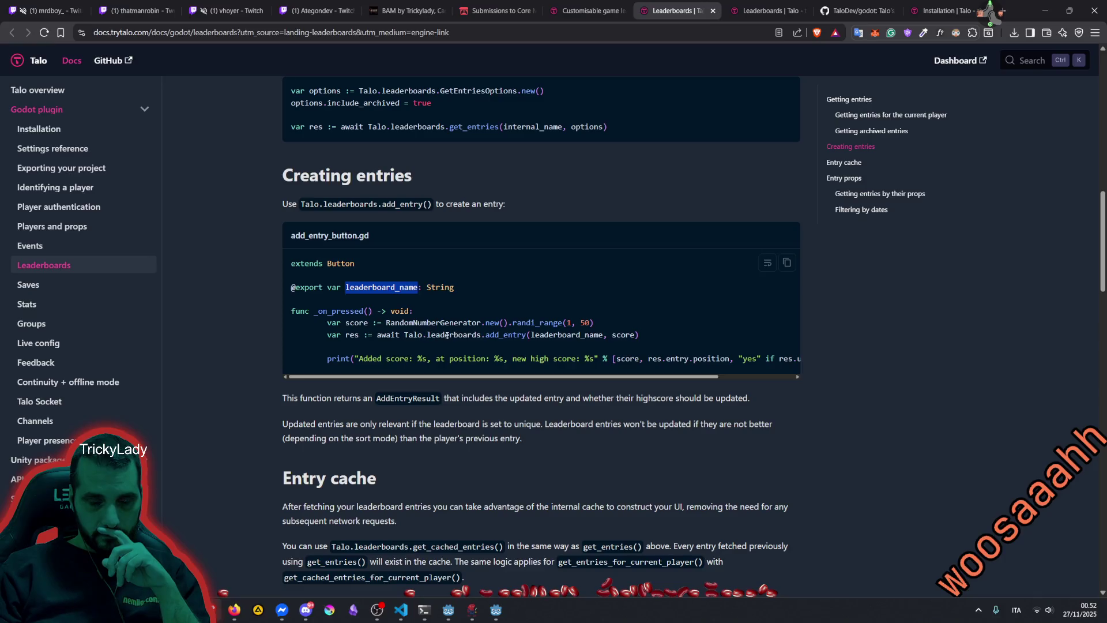
double_click(531, 336)
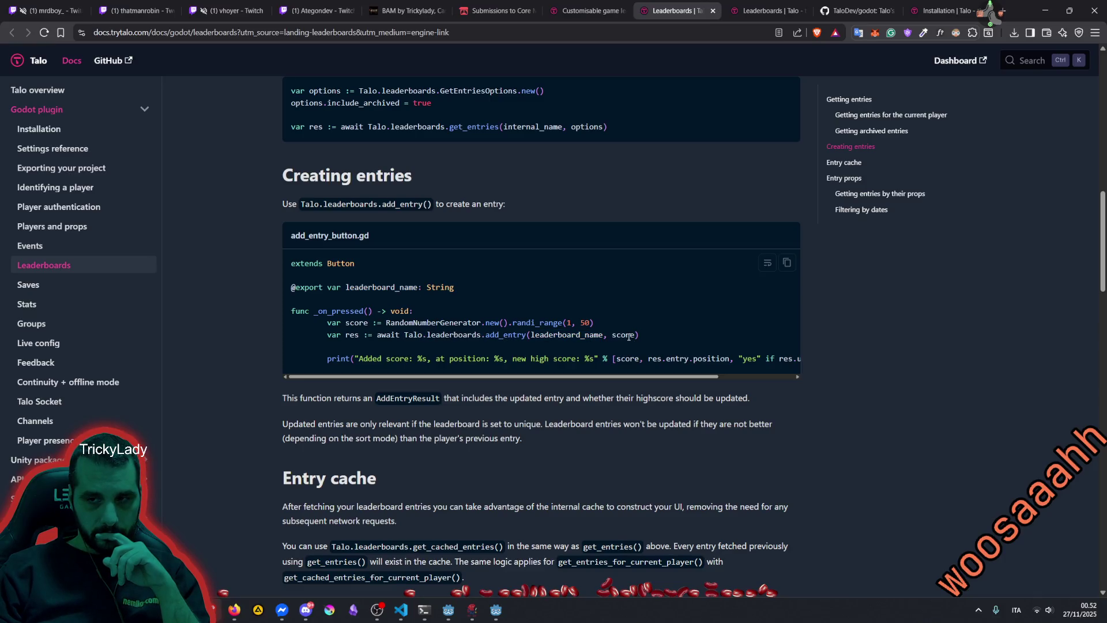
double_click(628, 335)
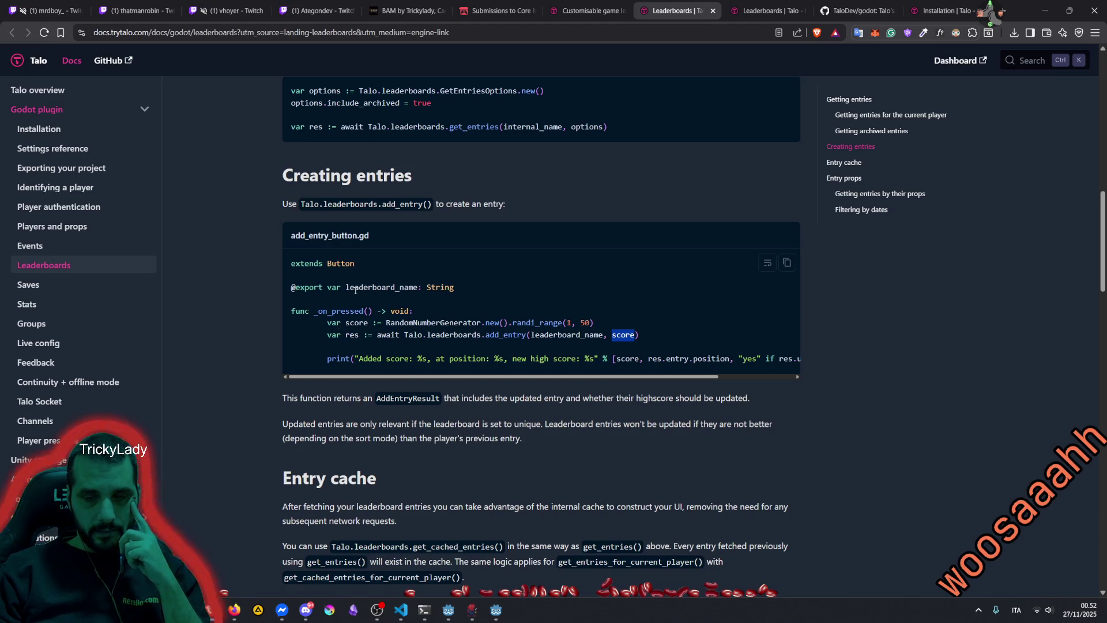
scroll(445, 297, down, 2)
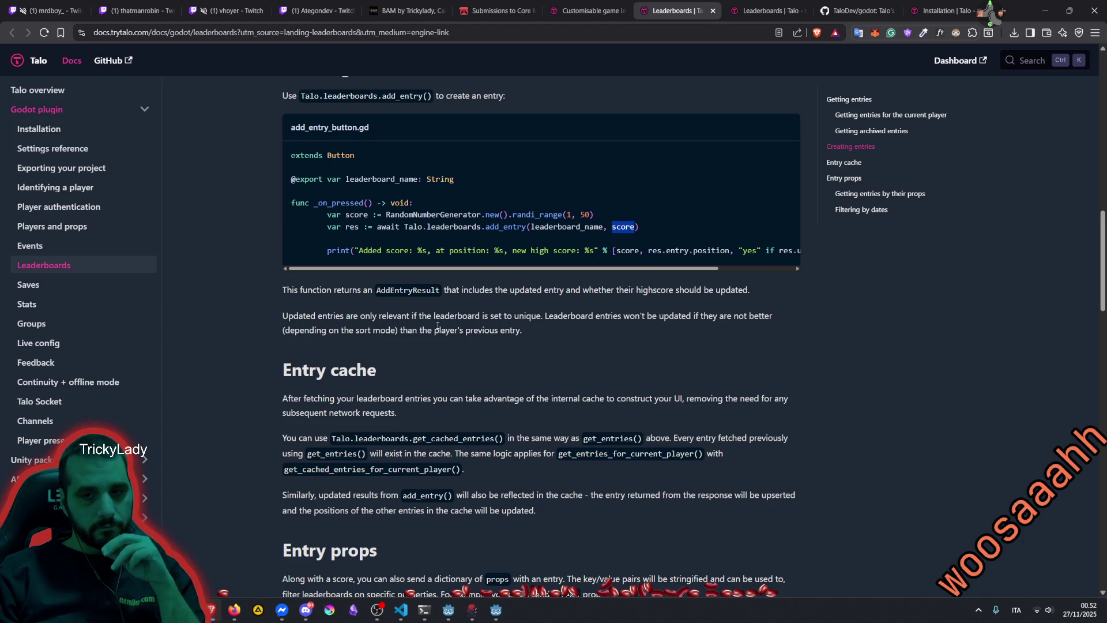
scroll(437, 326, down, 5)
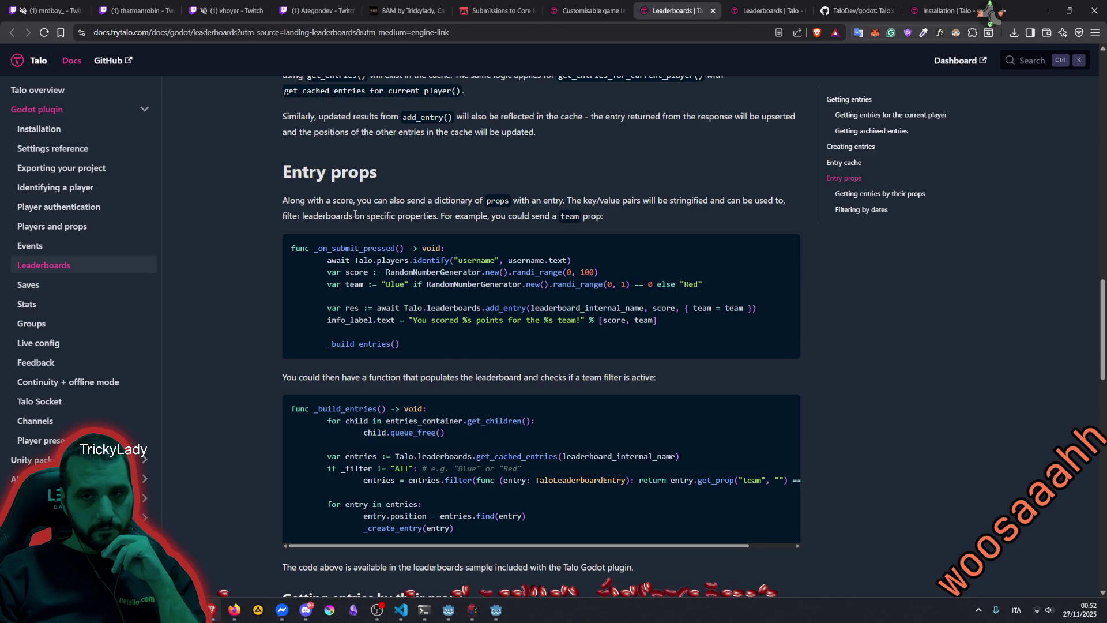
scroll(362, 232, up, 8)
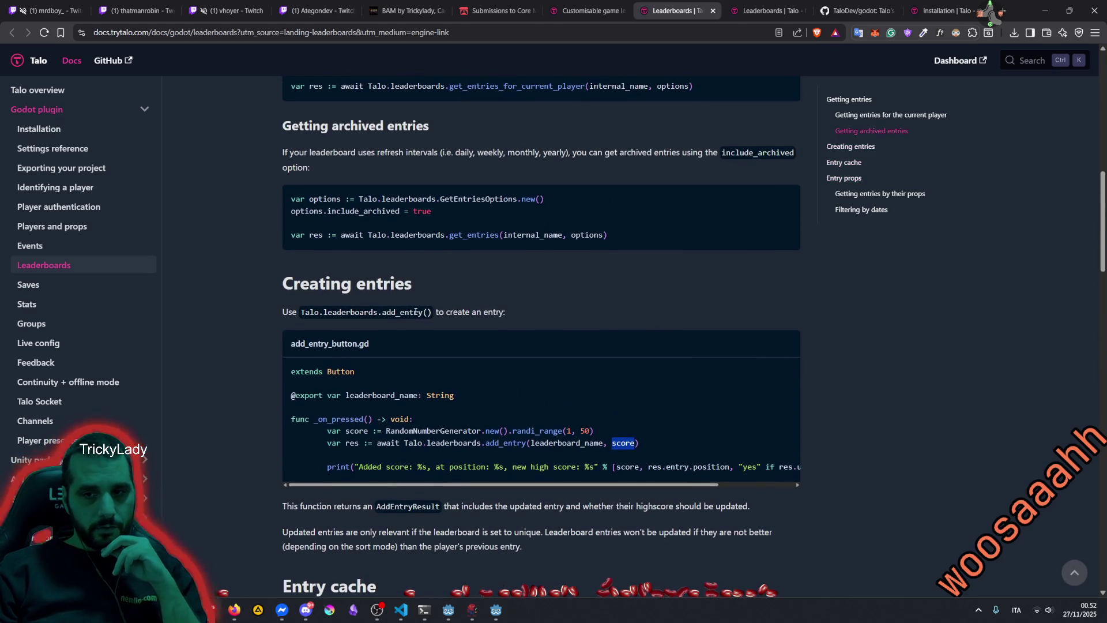
double_click(366, 430)
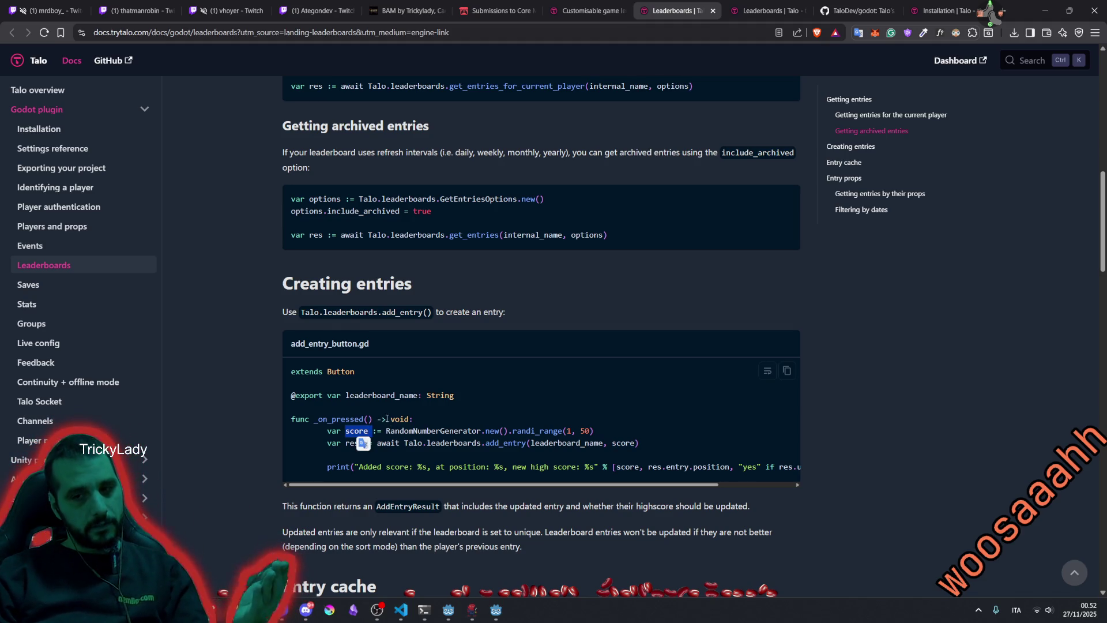
double_click(540, 466)
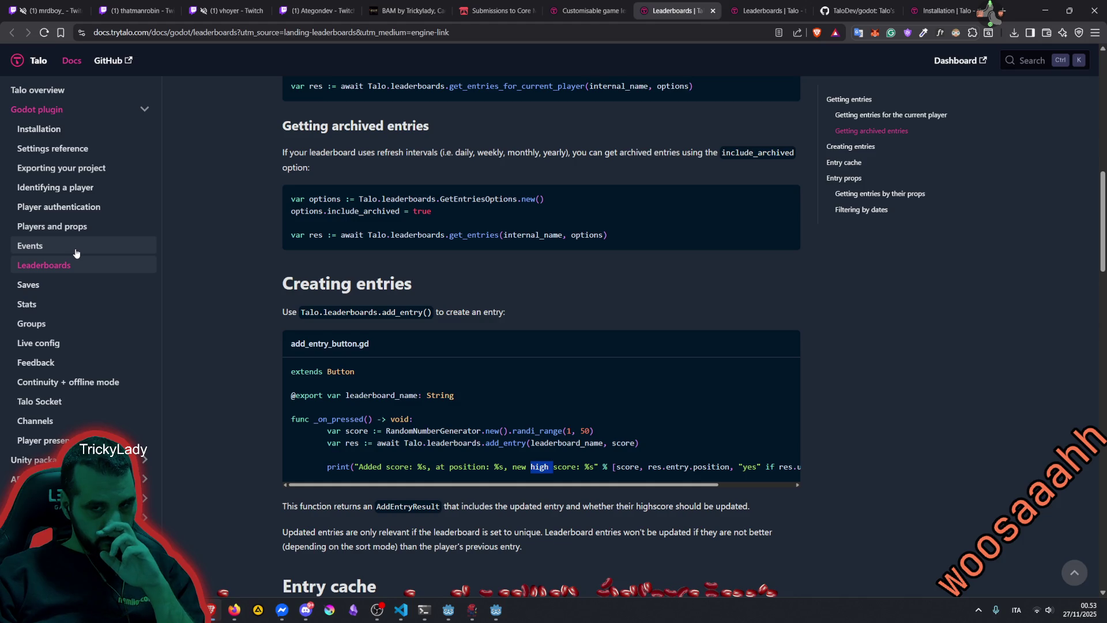
Read the Entry cache explanation and the Entry props notes on sending and filtering by props
scroll(381, 287, down, 6)
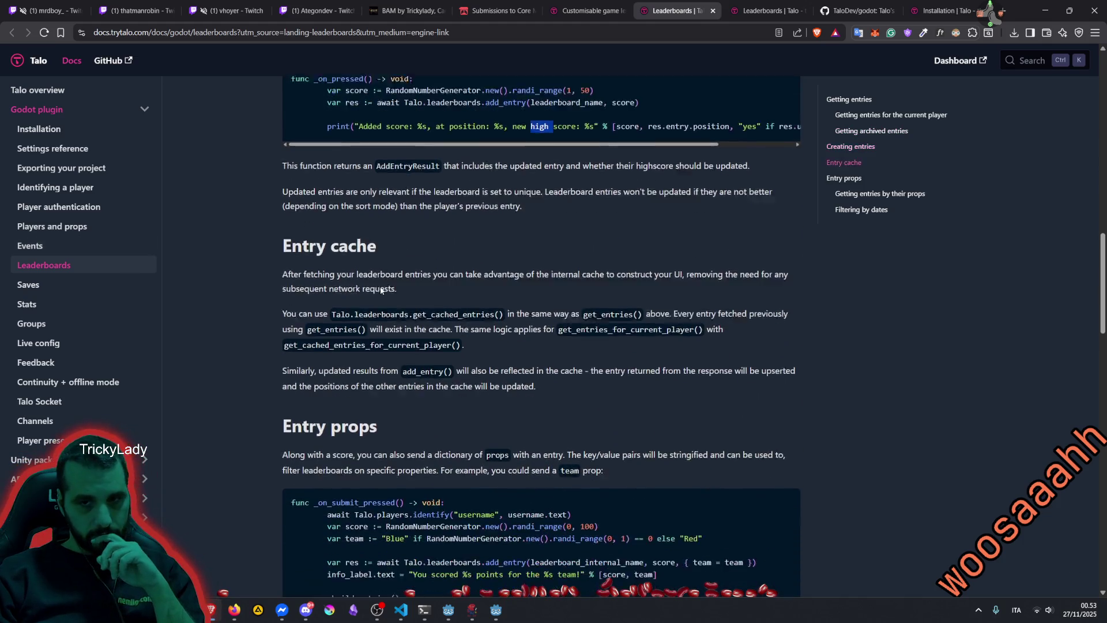
mouse_move(377, 237)
mouse_down()
mouse_move(678, 236)
mouse_move(391, 236)
mouse_move(366, 250)
mouse_up()
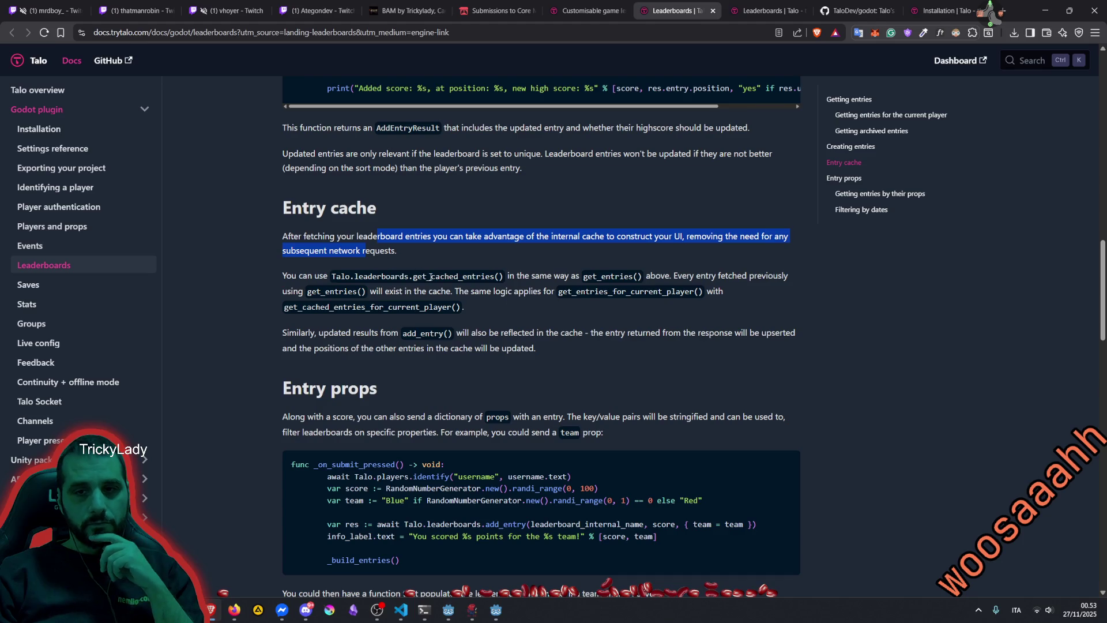
scroll(452, 342, down, 3)
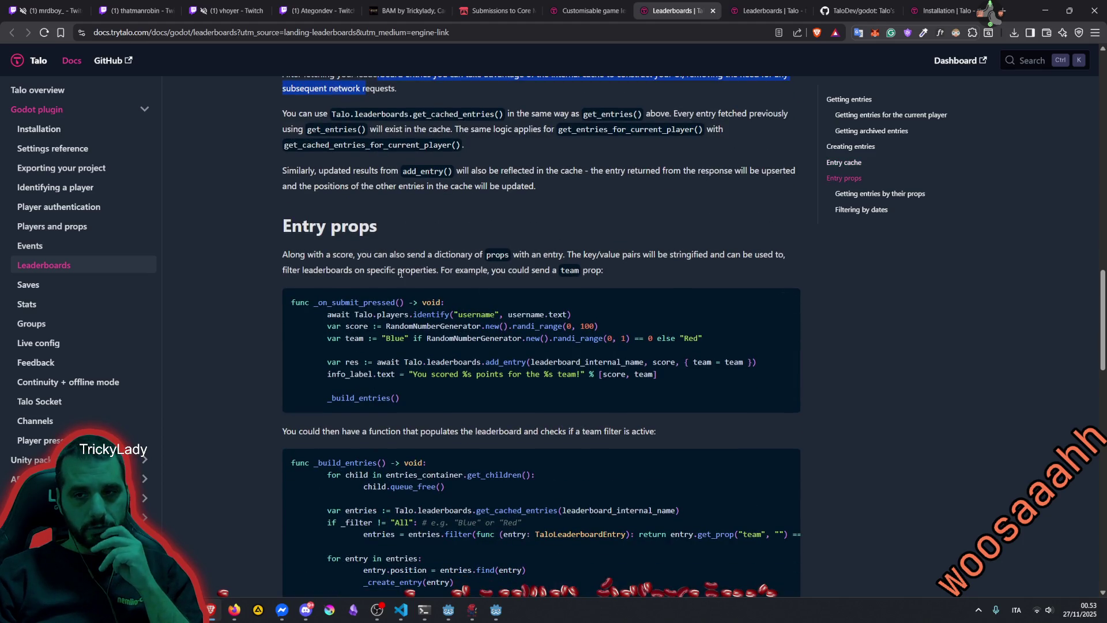
drag(357, 255, 428, 253)
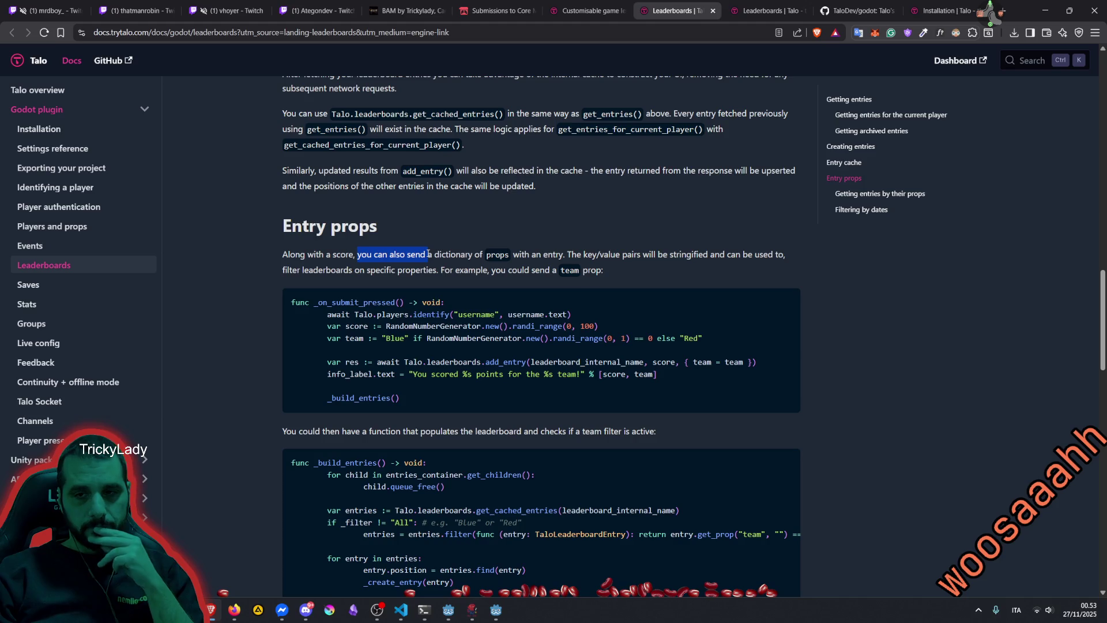
double_click(418, 255)
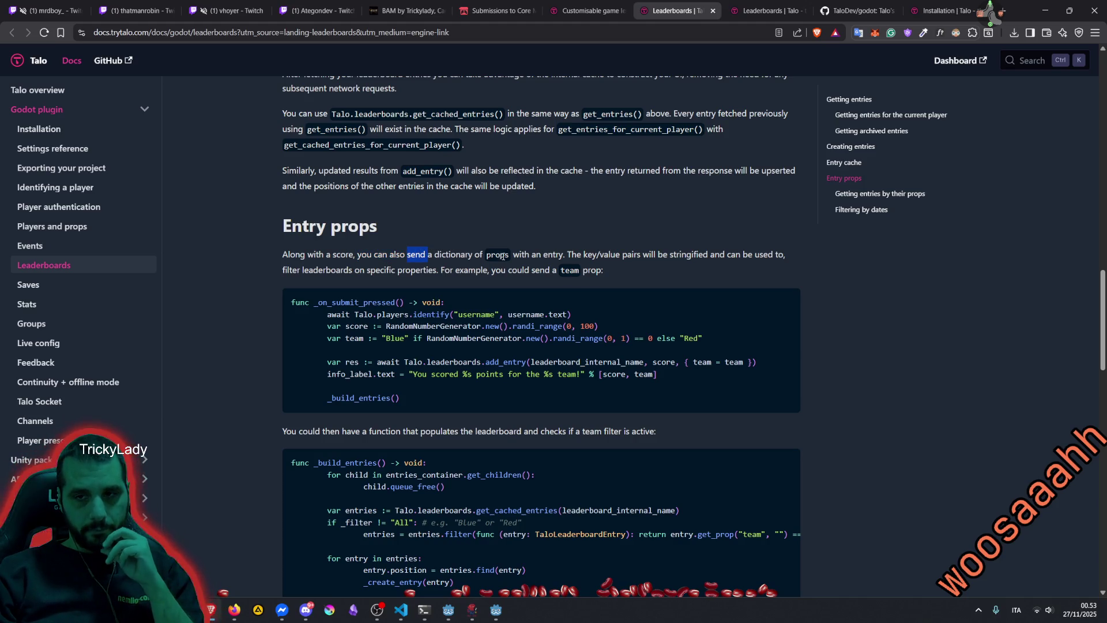
mouse_move(566, 254)
mouse_down()
mouse_move(699, 254)
mouse_move(304, 270)
mouse_move(468, 267)
mouse_move(433, 271)
mouse_up()
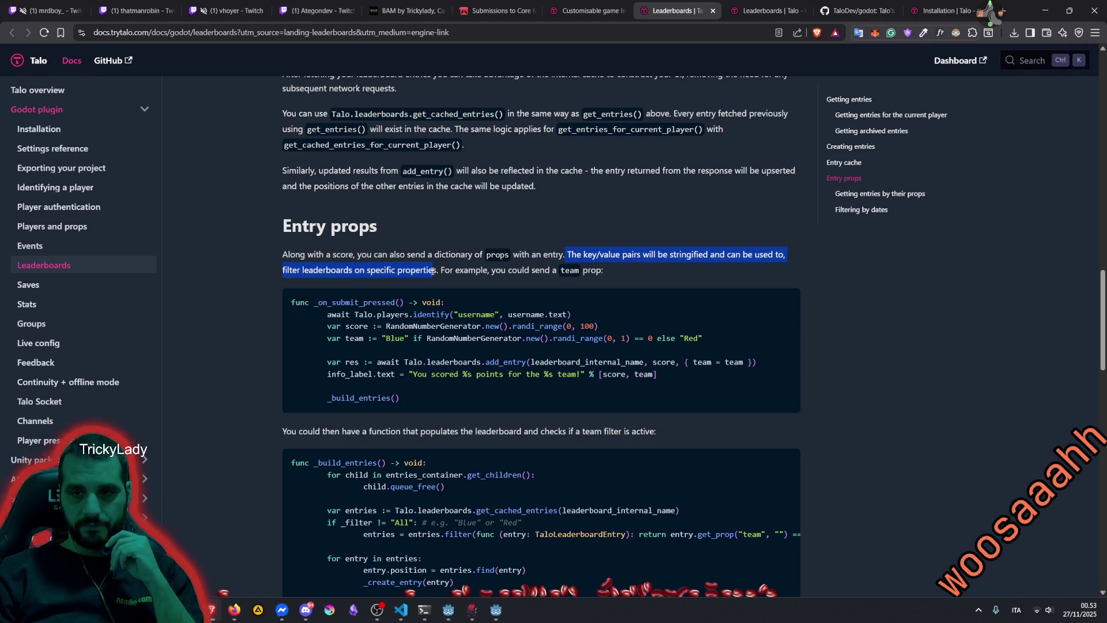
Skim Getting entries by props and Filtering by dates, landing on Getting entries for the current player
scroll(433, 271, down, 4)
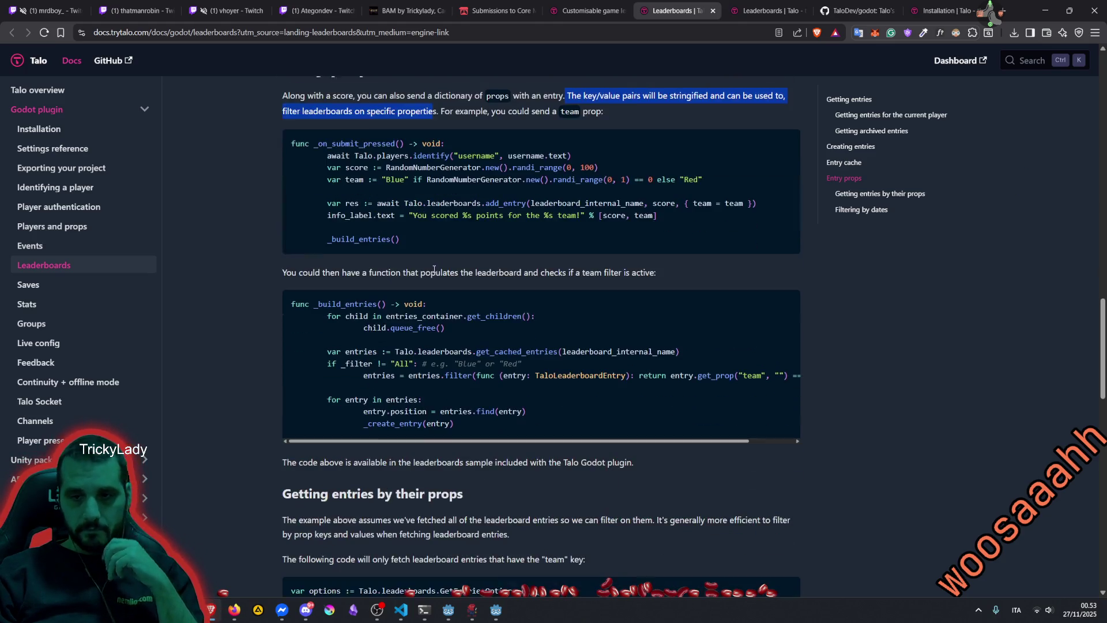
scroll(334, 282, down, 3)
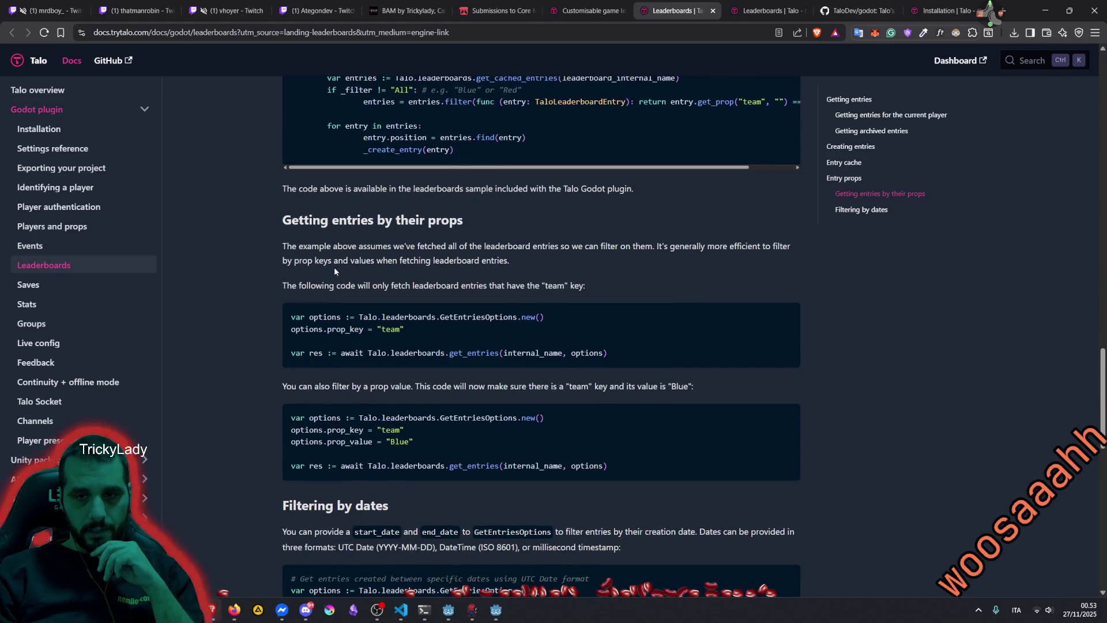
drag(334, 228, 520, 223)
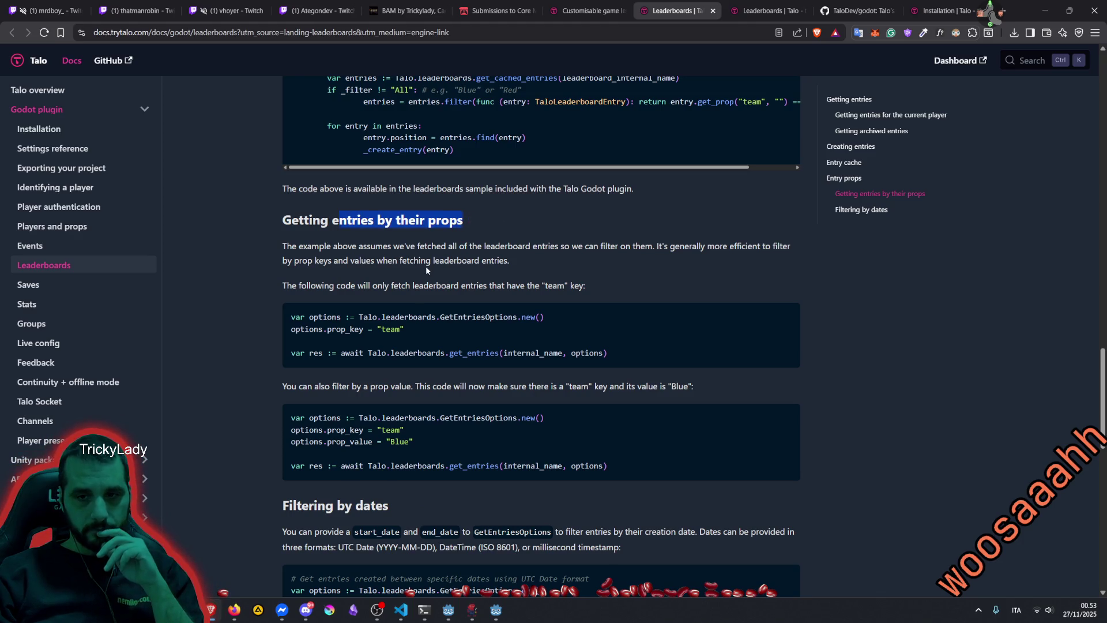
click(427, 268)
scroll(426, 268, down, 5)
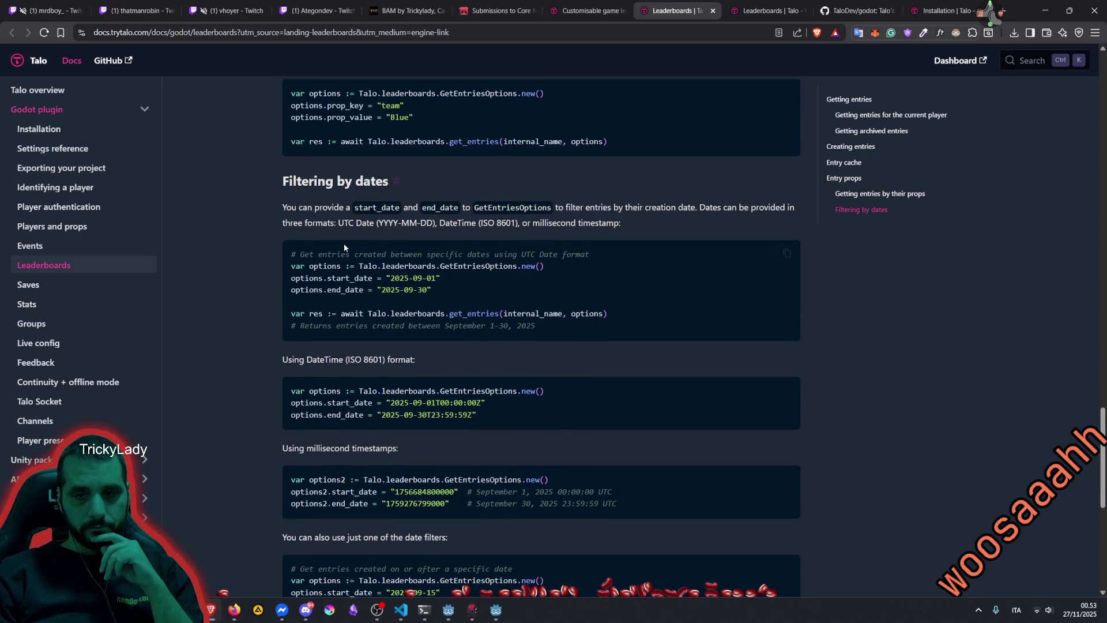
scroll(345, 245, down, 5)
scroll(398, 264, up, 15)
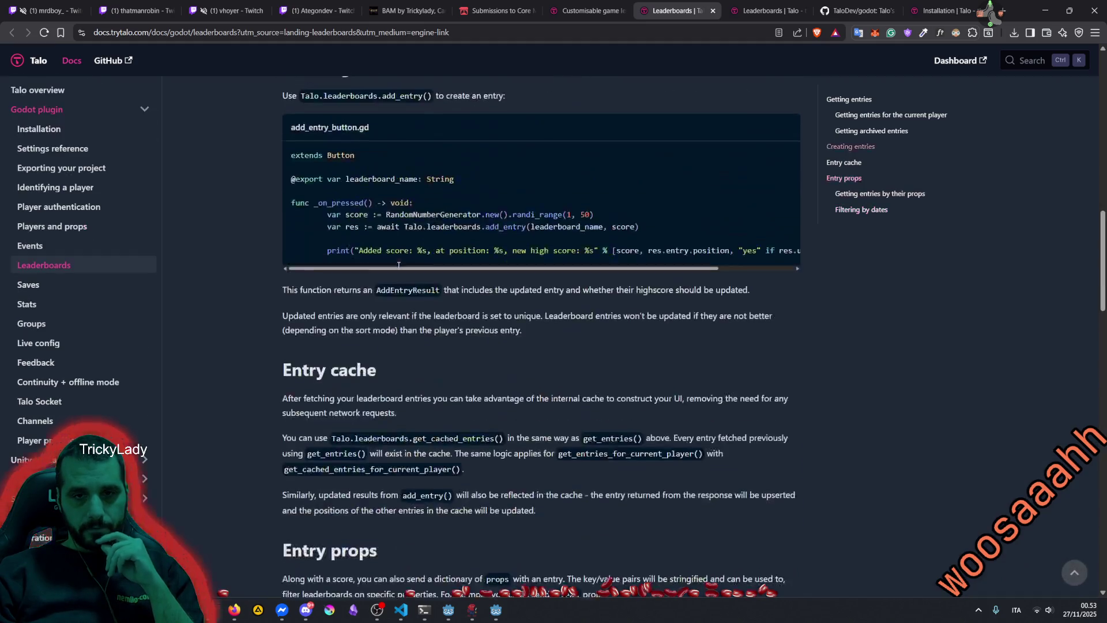
scroll(398, 264, up, 15)
scroll(392, 250, down, 10)
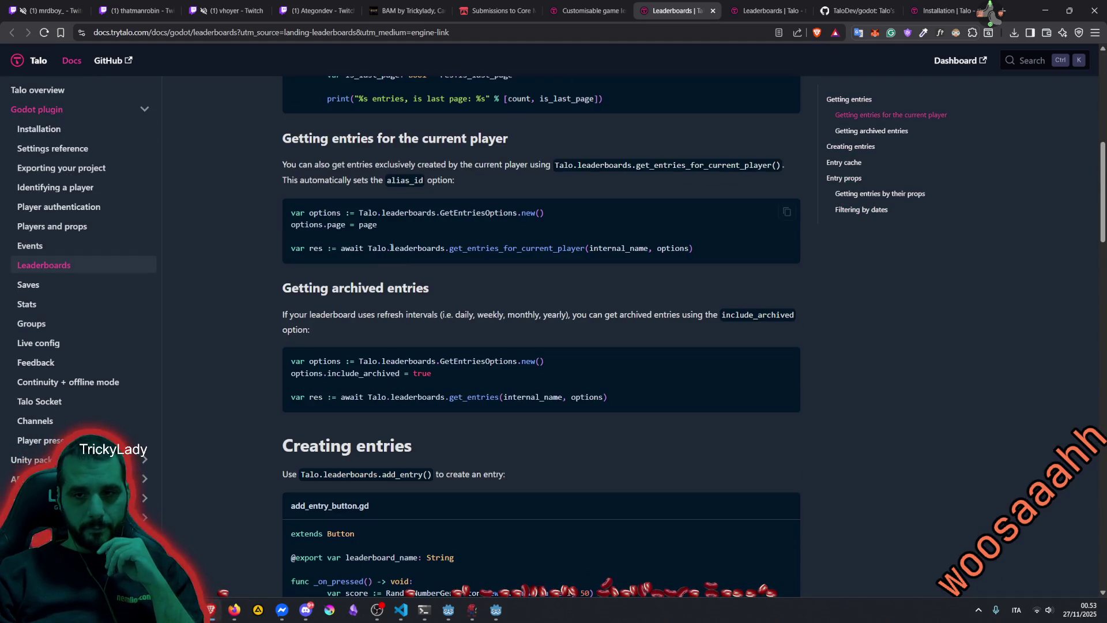
scroll(392, 249, up, 2)
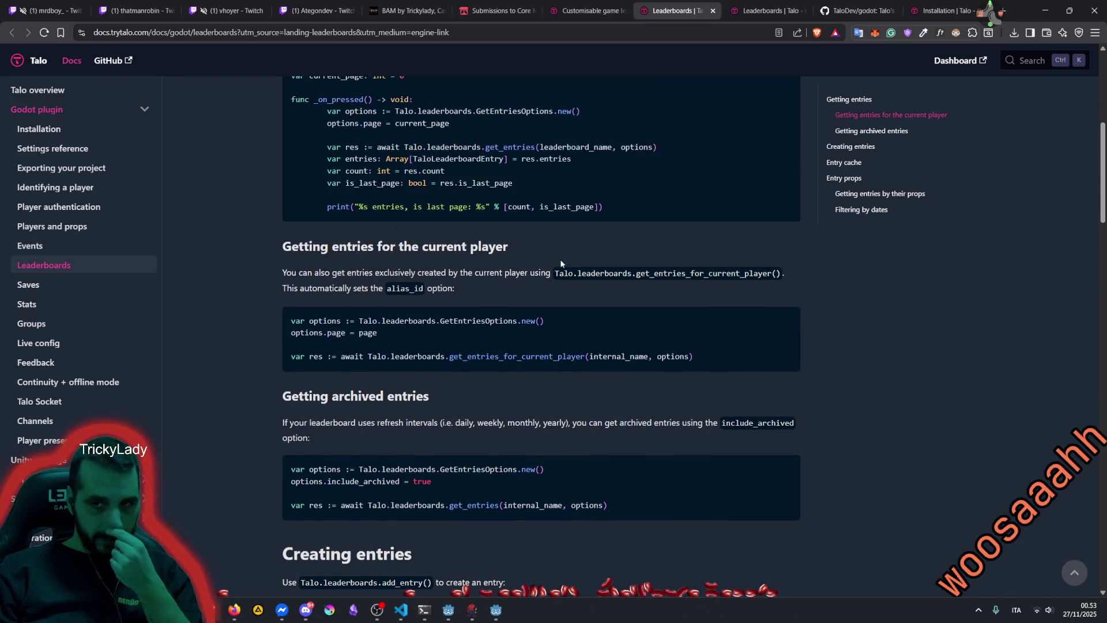
drag(326, 290, 369, 288)
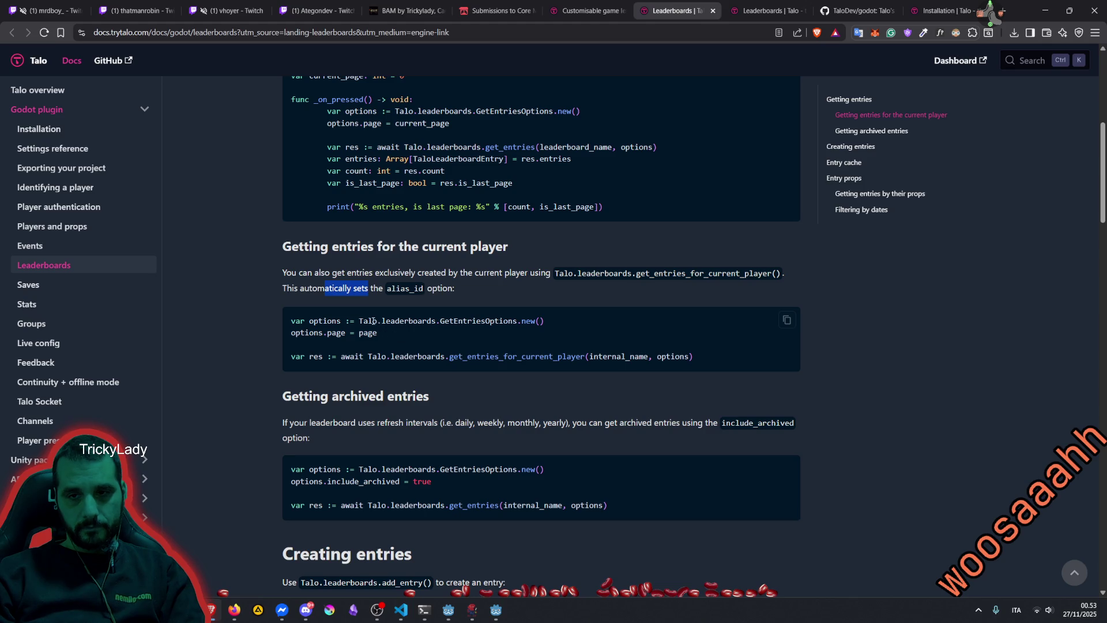
mouse_move(361, 321)
mouse_down()
mouse_move(377, 334)
mouse_move(291, 334)
mouse_move(379, 333)
mouse_up()
click(301, 334)
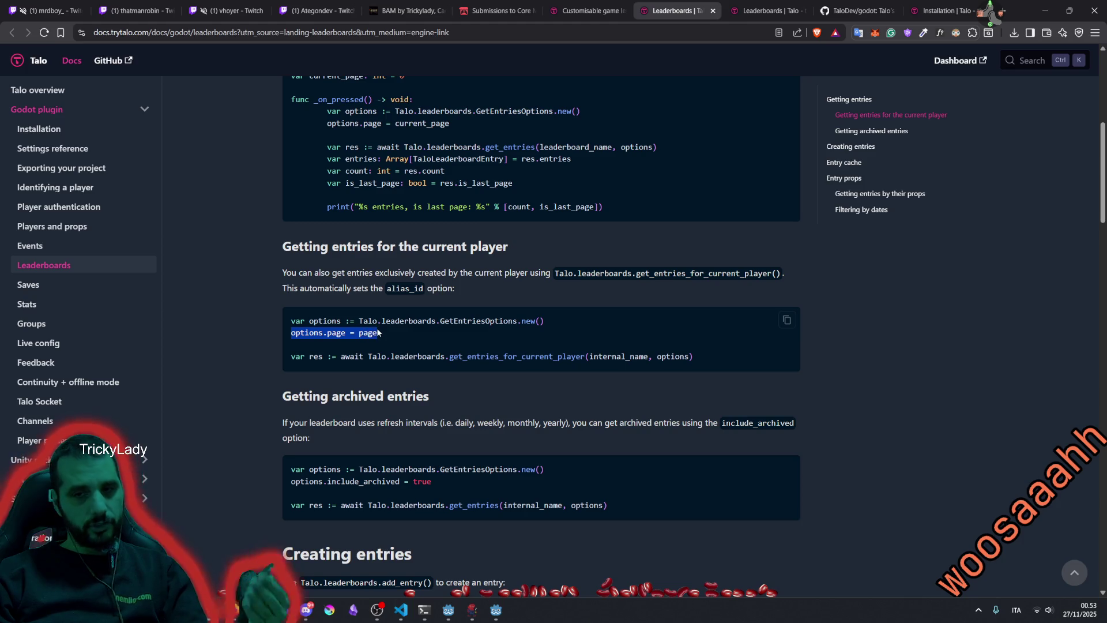
double_click(371, 332)
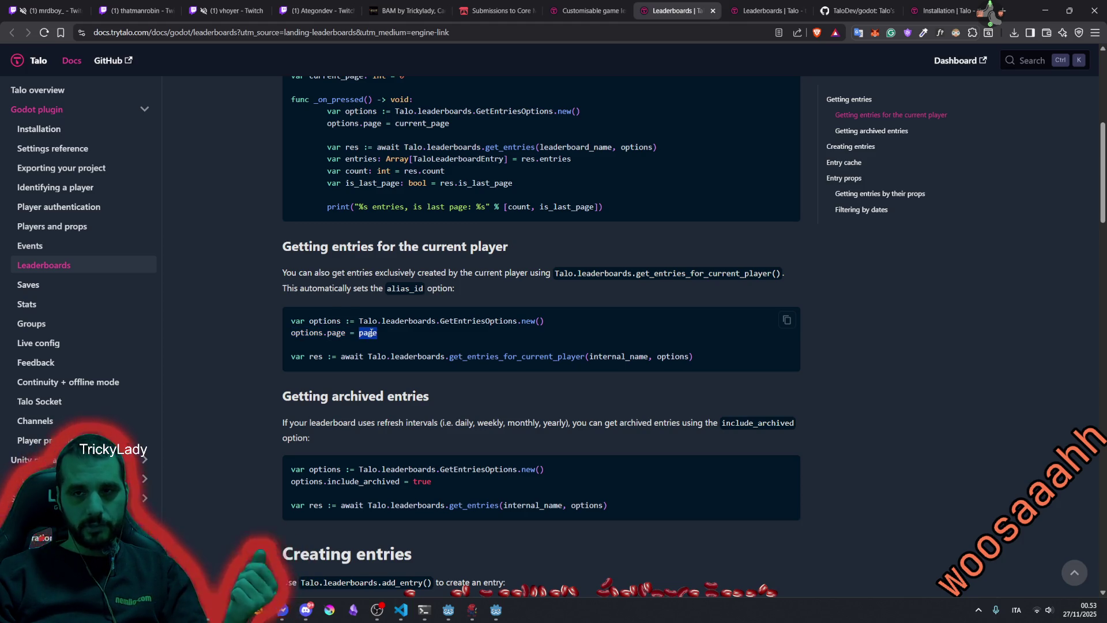
scroll(371, 333, up, 3)
double_click(337, 238)
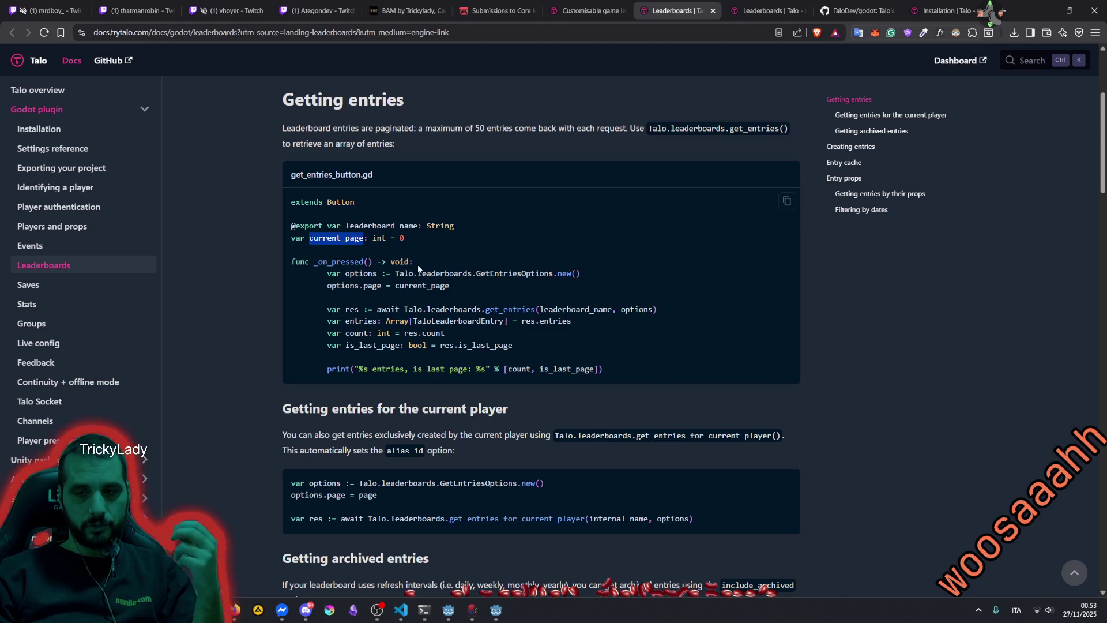
scroll(417, 267, down, 3)
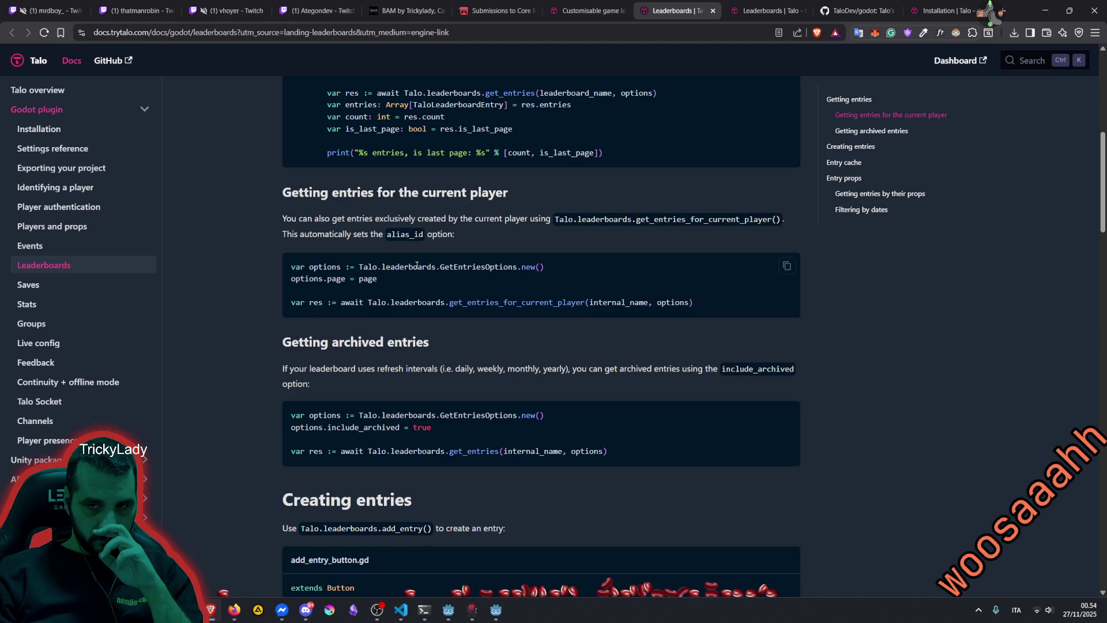
scroll(432, 291, up, 2)
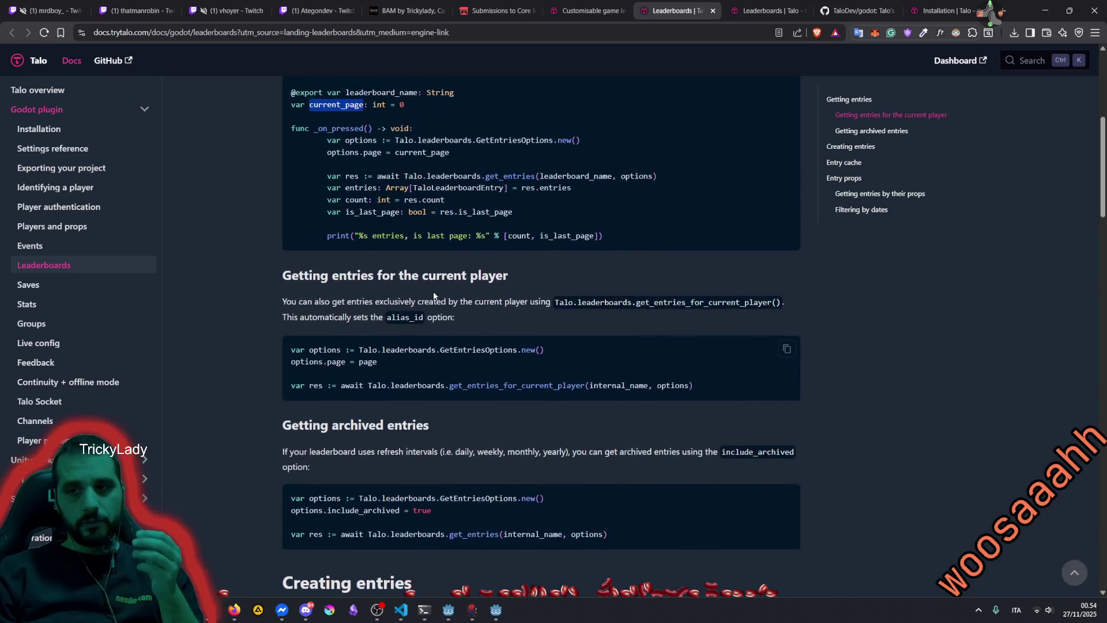
scroll(439, 303, up, 1)
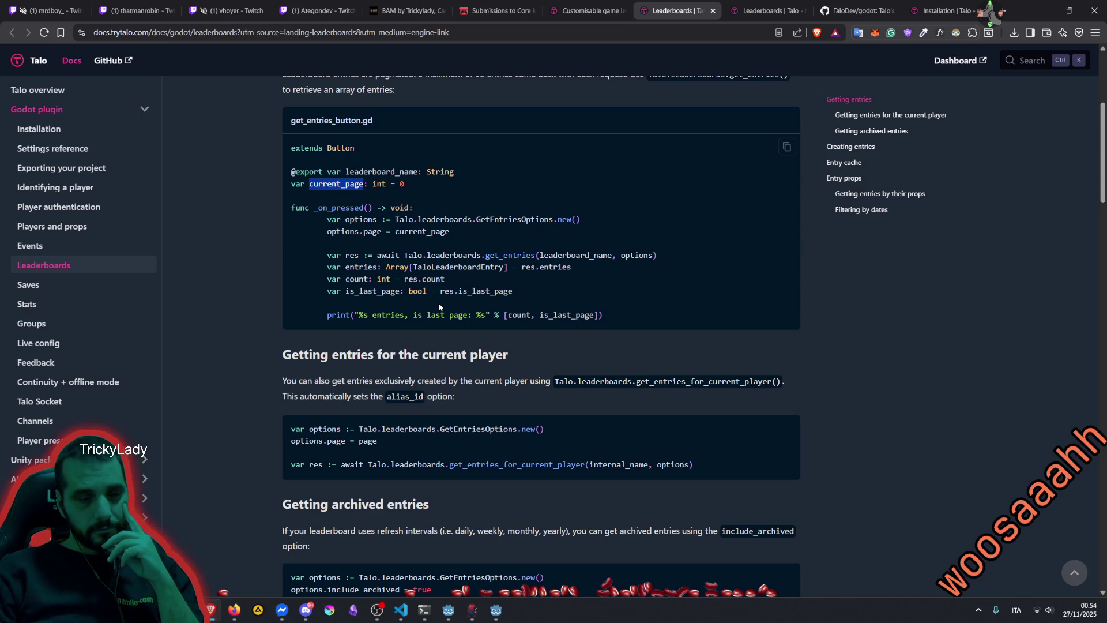
click(209, 11)
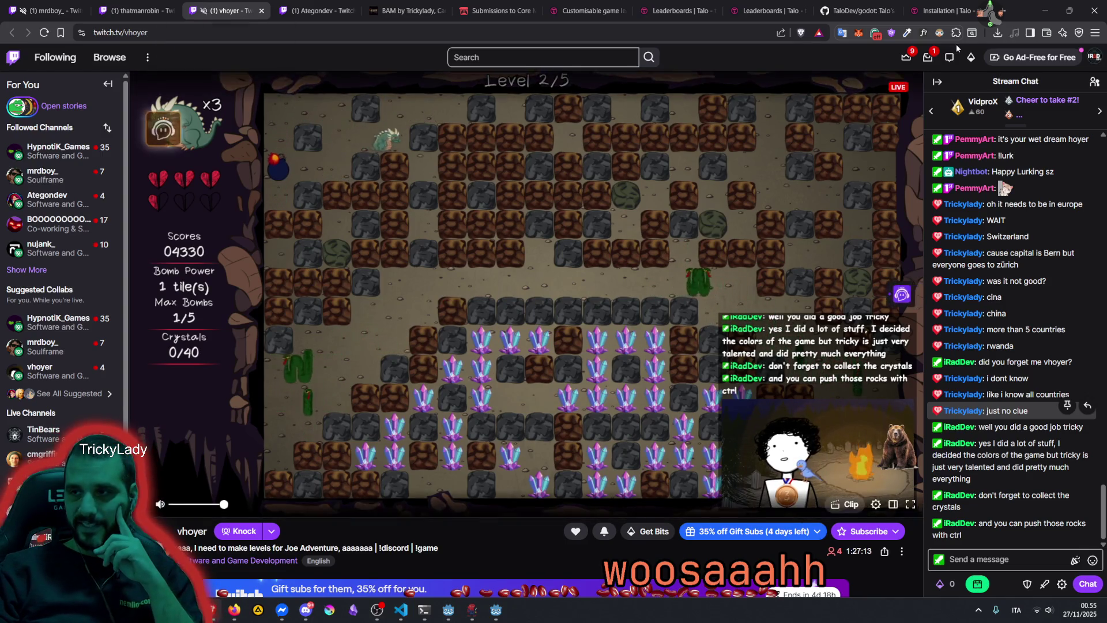
Bring the Godot editor with leaderboard.gd back in front of the Twitch stream
mouse_move(496, 610)
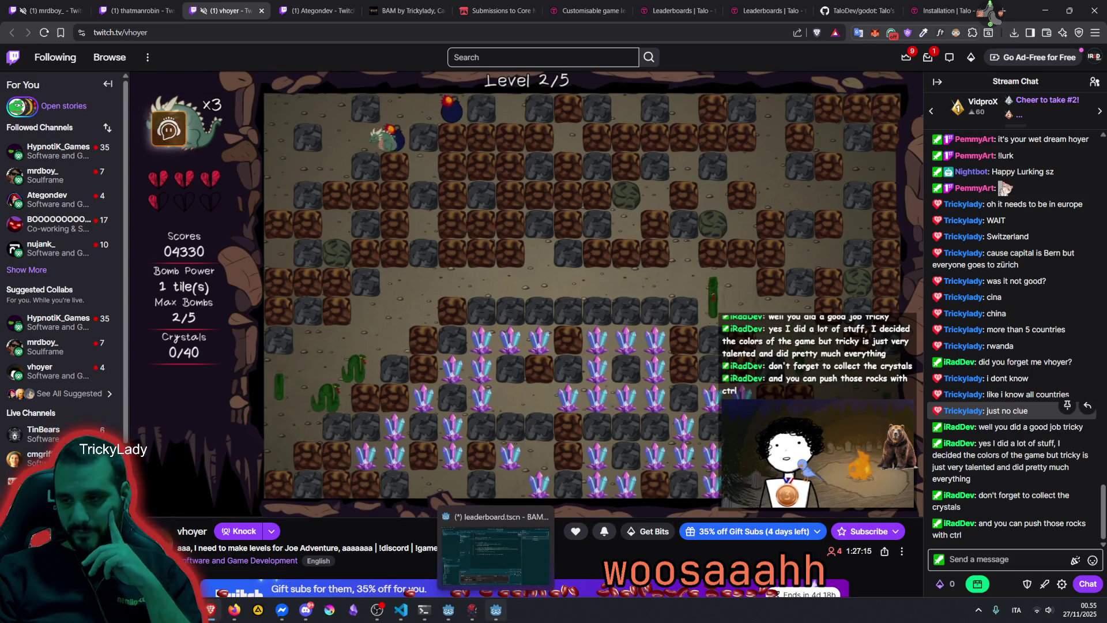
click(496, 610)
Check the is_last_page line and _on_pressed function, then open Talo's Player authentication docs
click(500, 254)
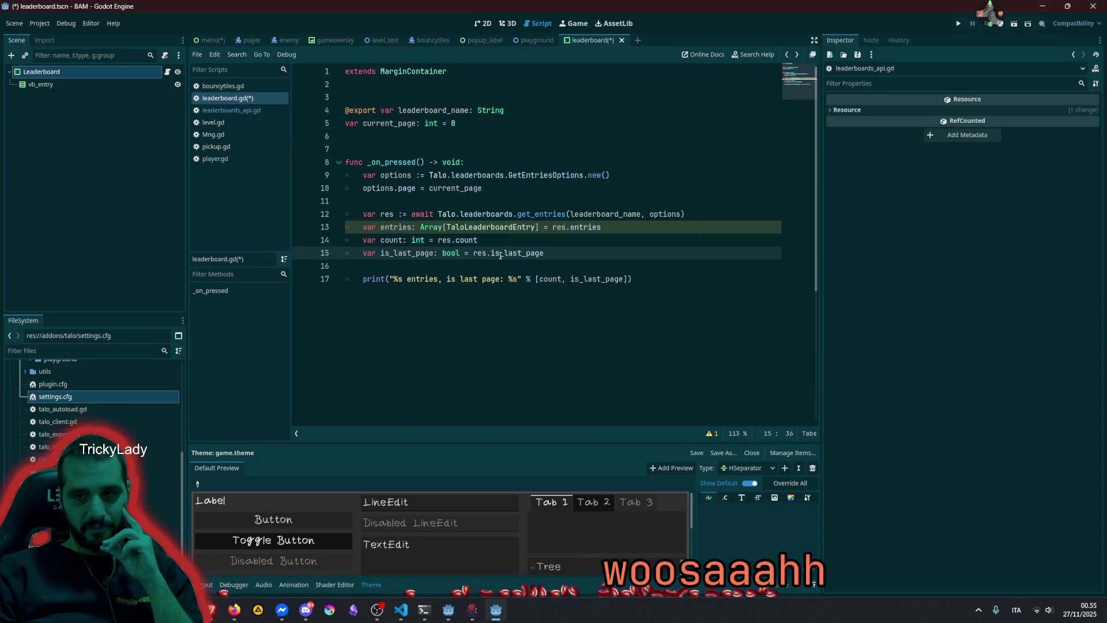
click(479, 164)
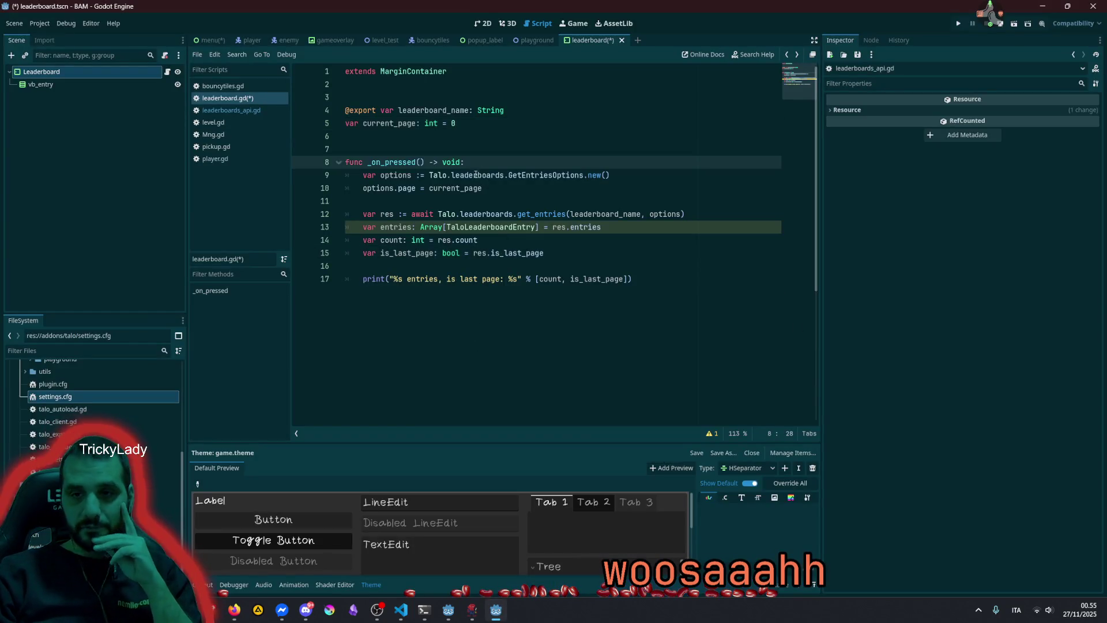
click(211, 610)
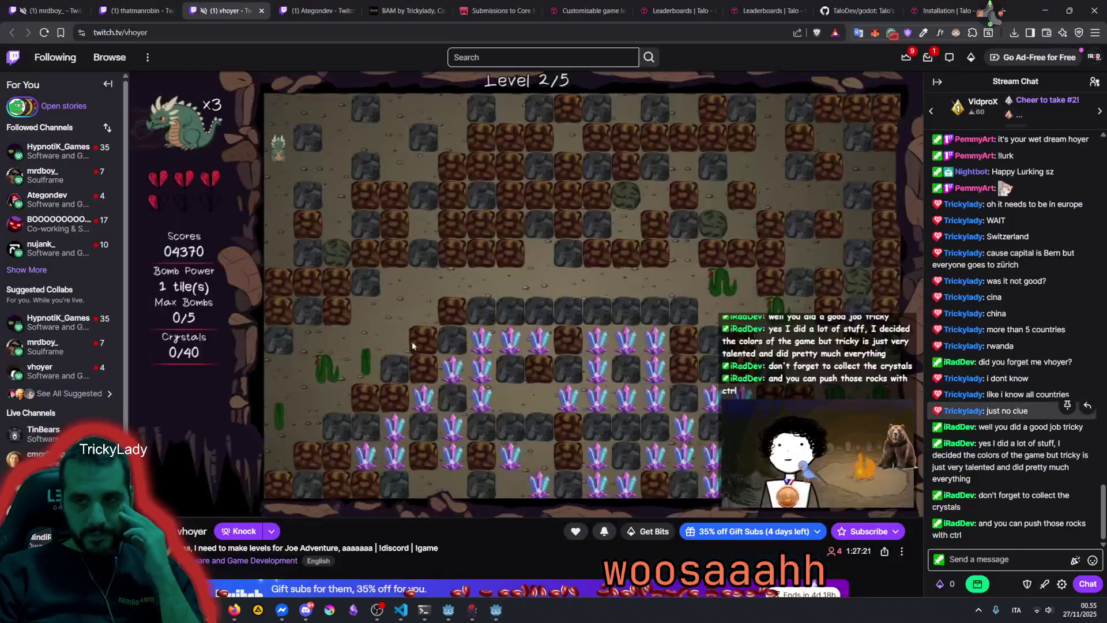
click(743, 5)
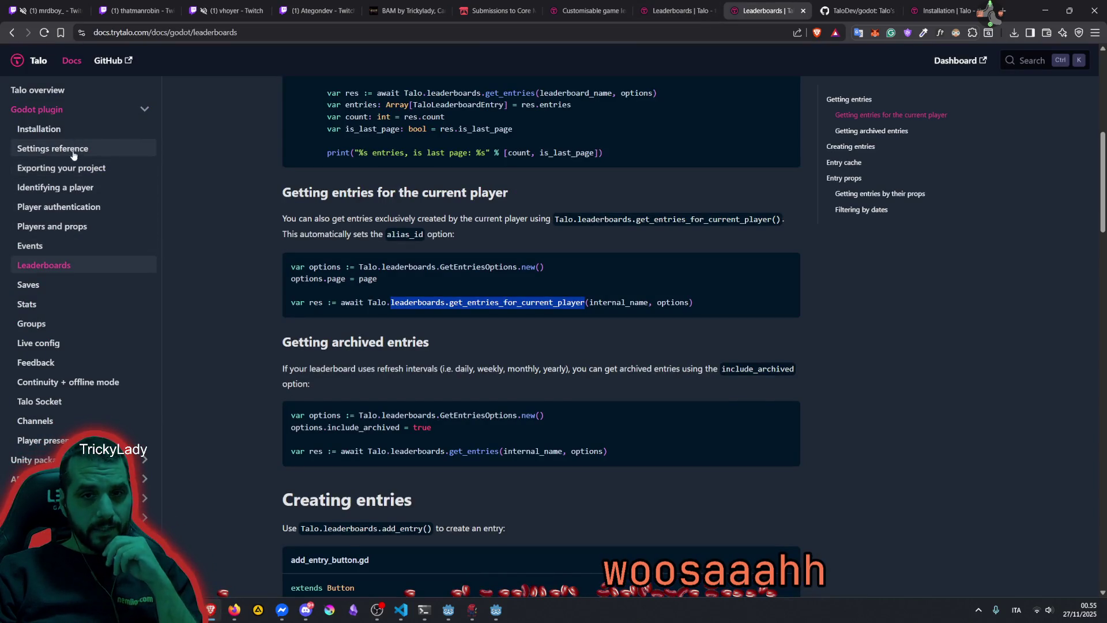
click(67, 206)
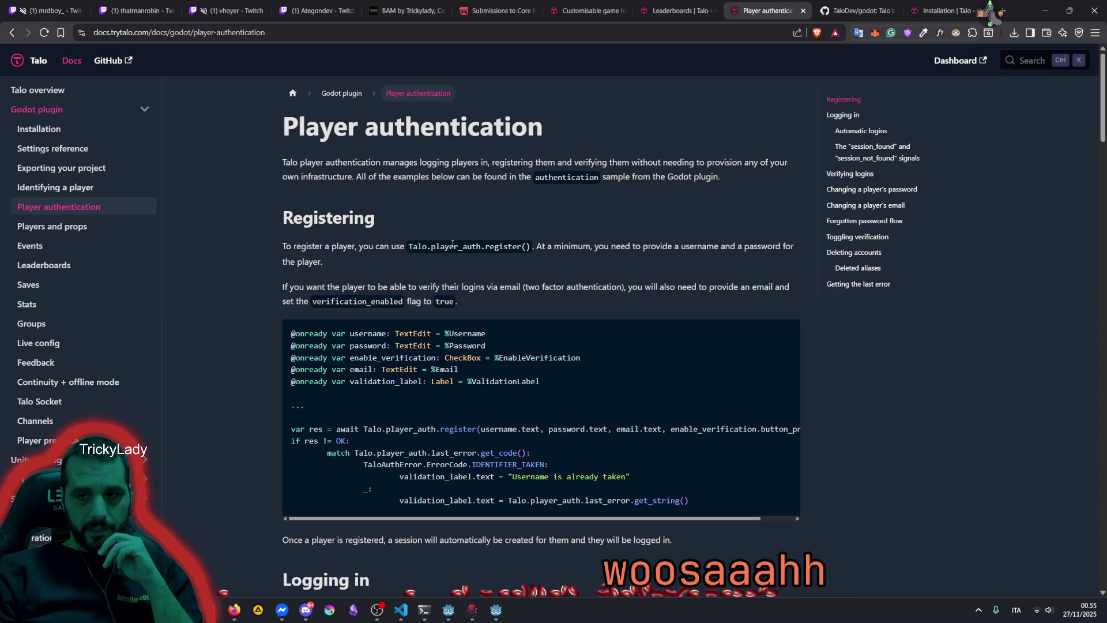
Read the registering rules: minimum username/password length, email verification and verification flag
drag(536, 245, 700, 241)
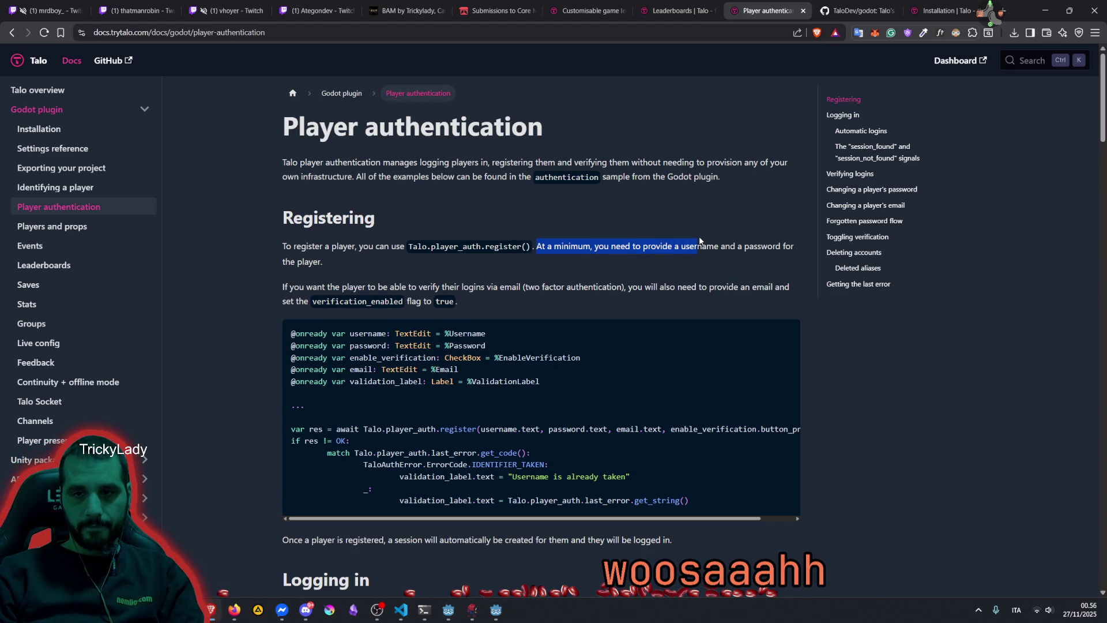
drag(345, 286, 460, 285)
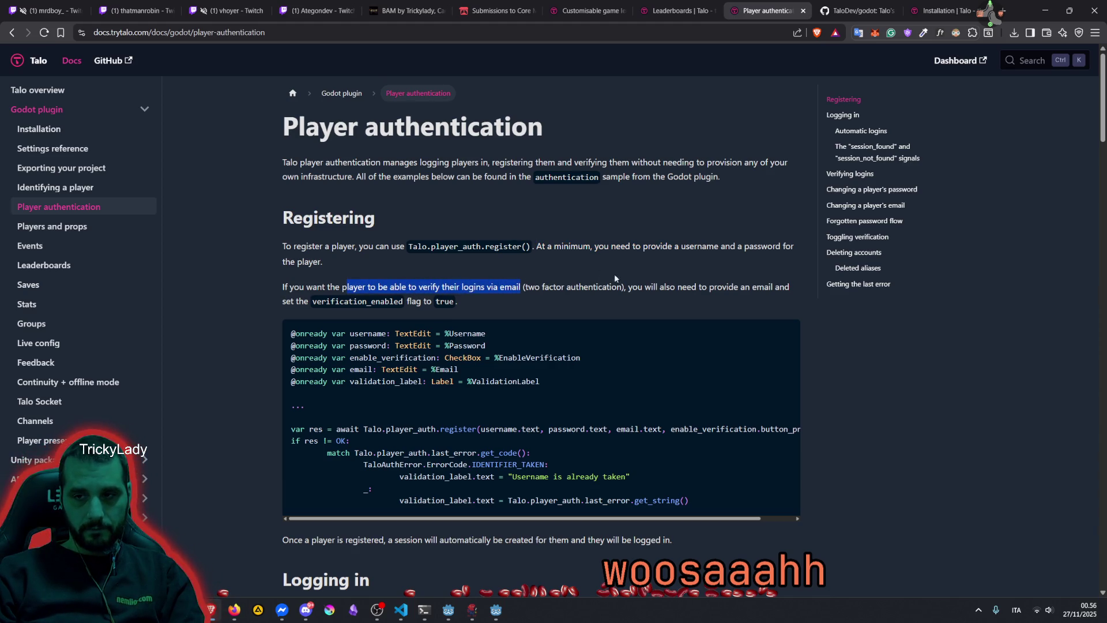
mouse_move(652, 285)
mouse_down()
mouse_move(764, 292)
mouse_move(321, 299)
mouse_up()
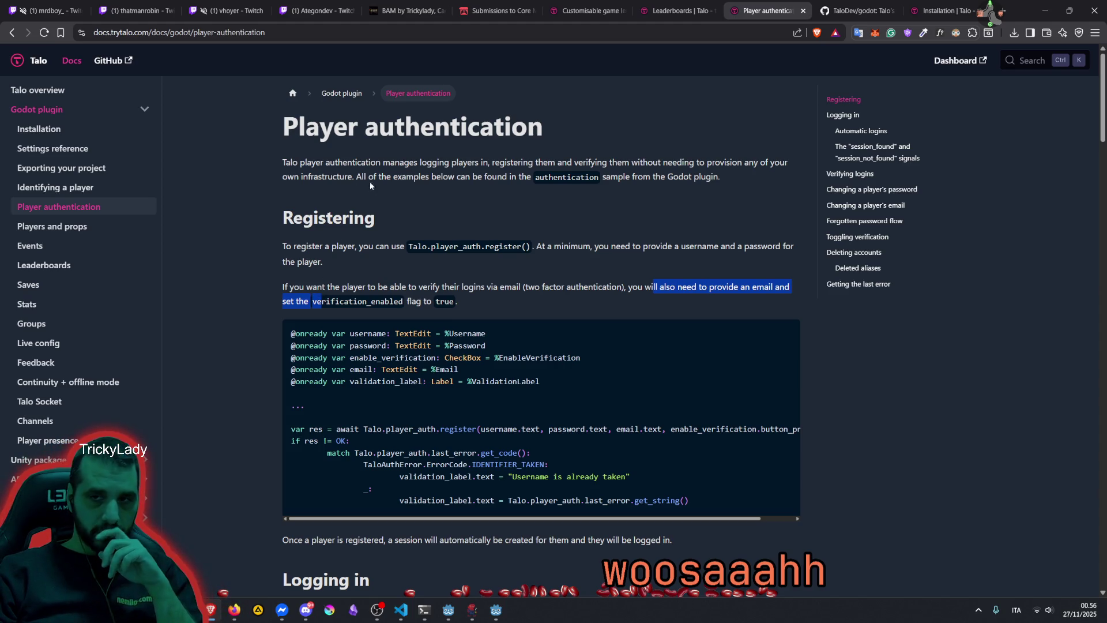
scroll(432, 176, down, 6)
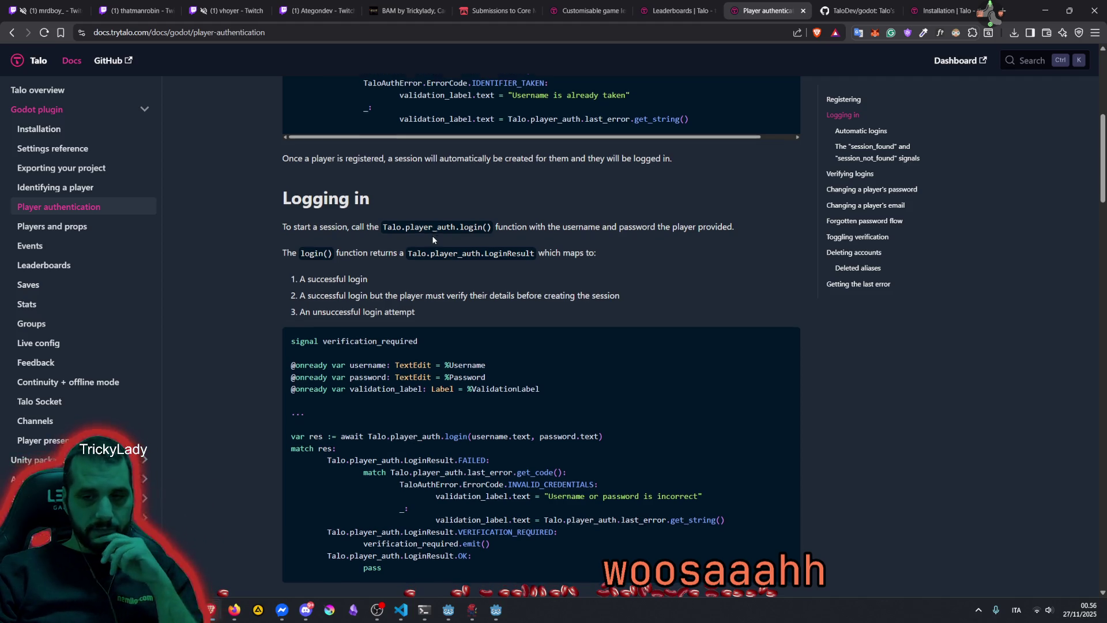
scroll(433, 240, down, 2)
scroll(433, 240, down, 4)
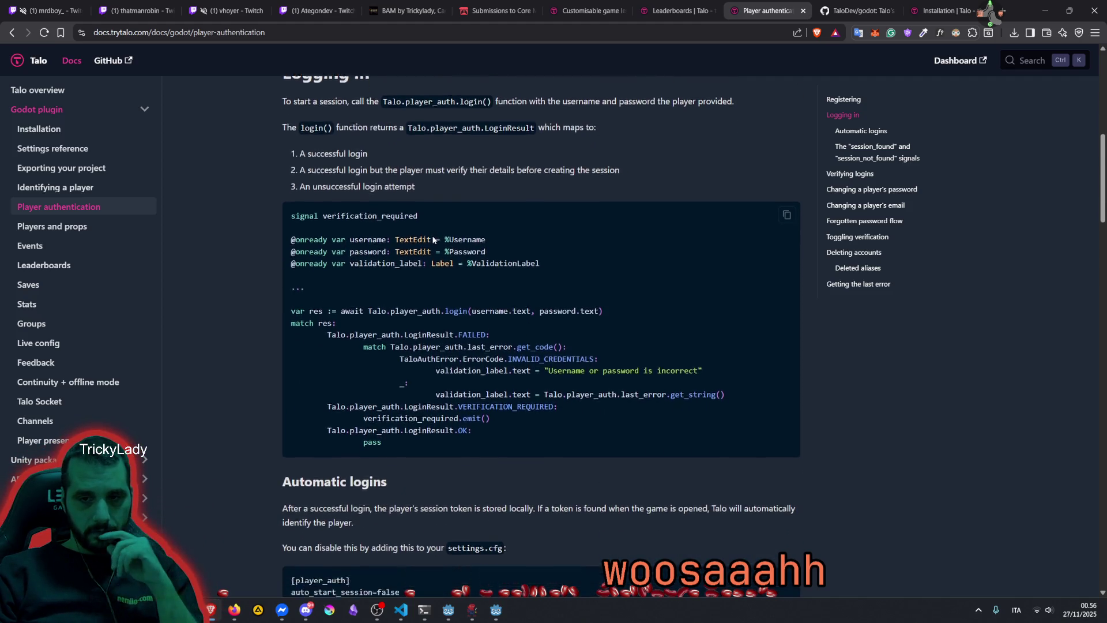
scroll(433, 239, down, 1)
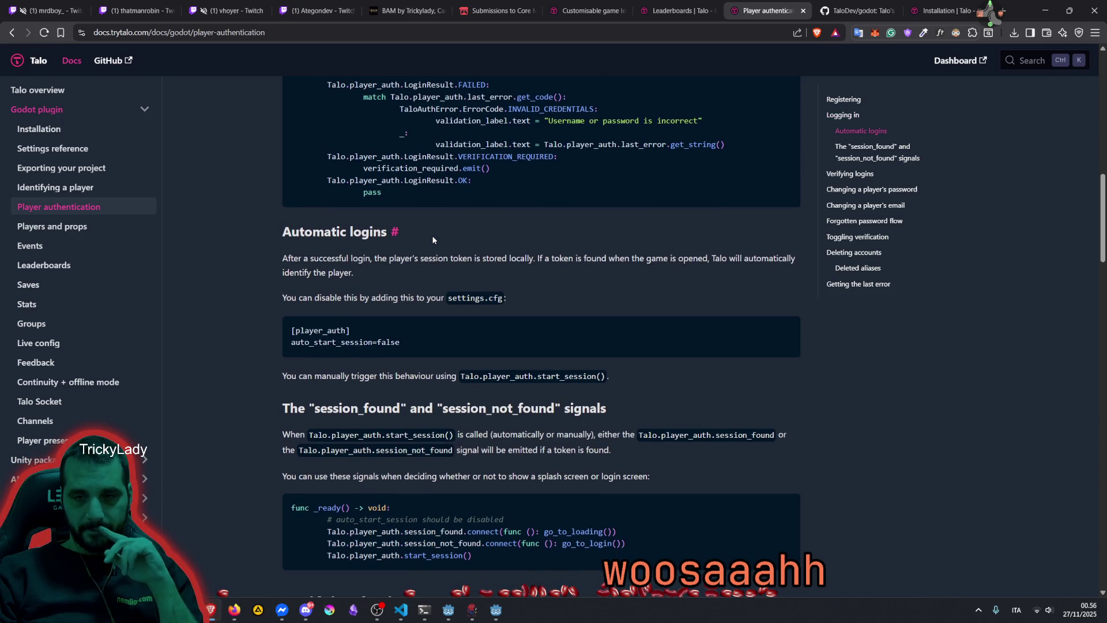
scroll(433, 240, down, 3)
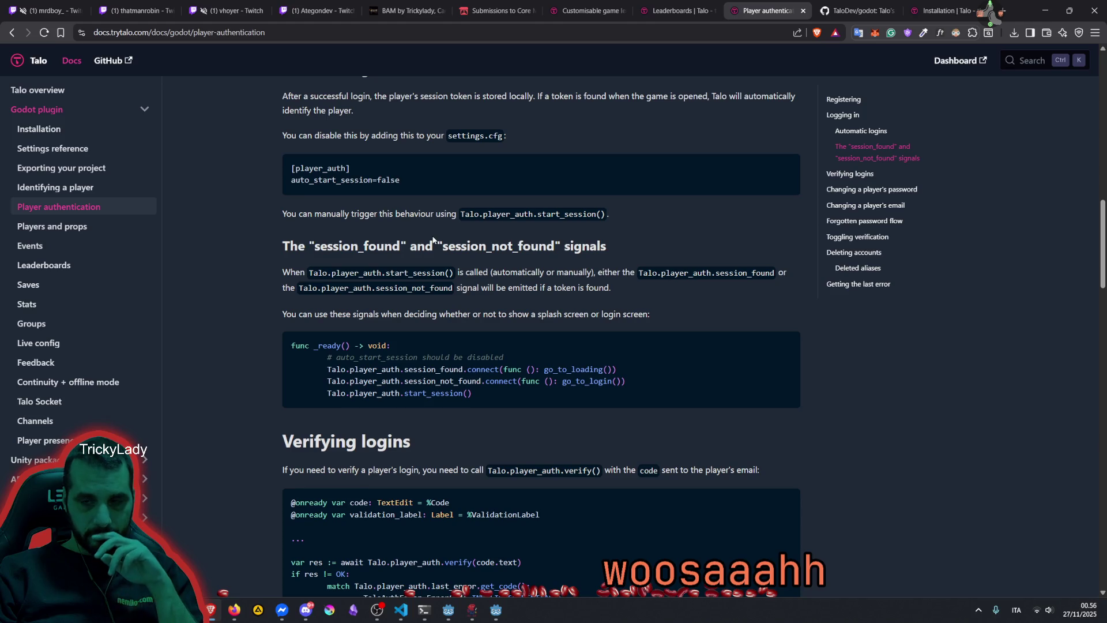
scroll(439, 240, down, 3)
Read the login verification section, including the verify function and toggling verification on and off
drag(298, 308, 579, 307)
double_click(535, 308)
double_click(577, 307)
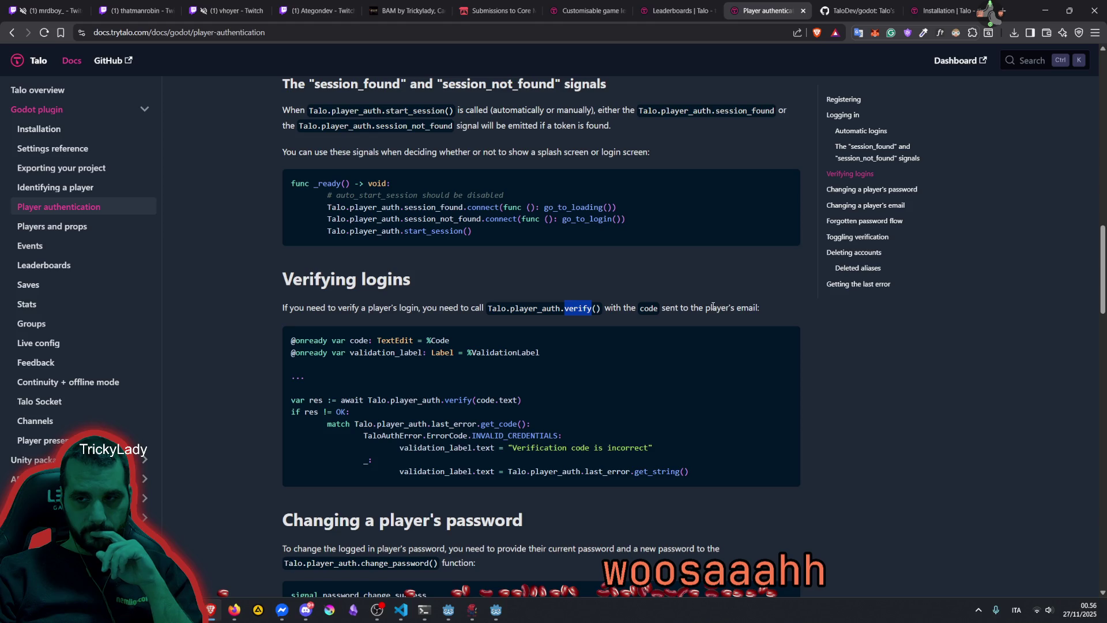
drag(668, 312, 723, 312)
scroll(723, 312, down, 5)
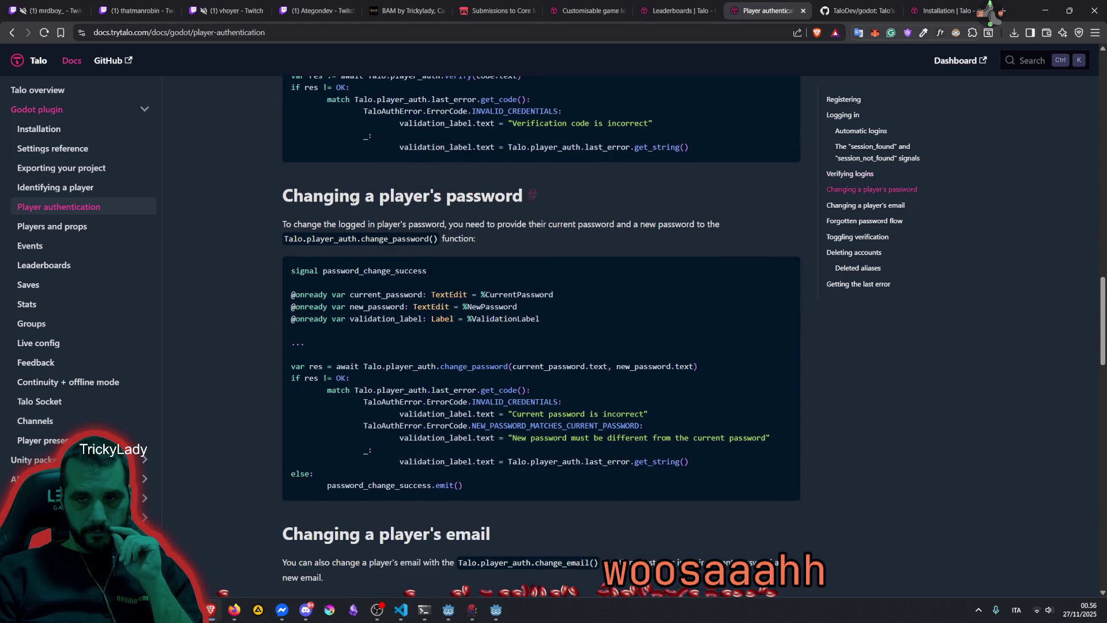
drag(362, 196, 482, 196)
scroll(405, 315, down, 4)
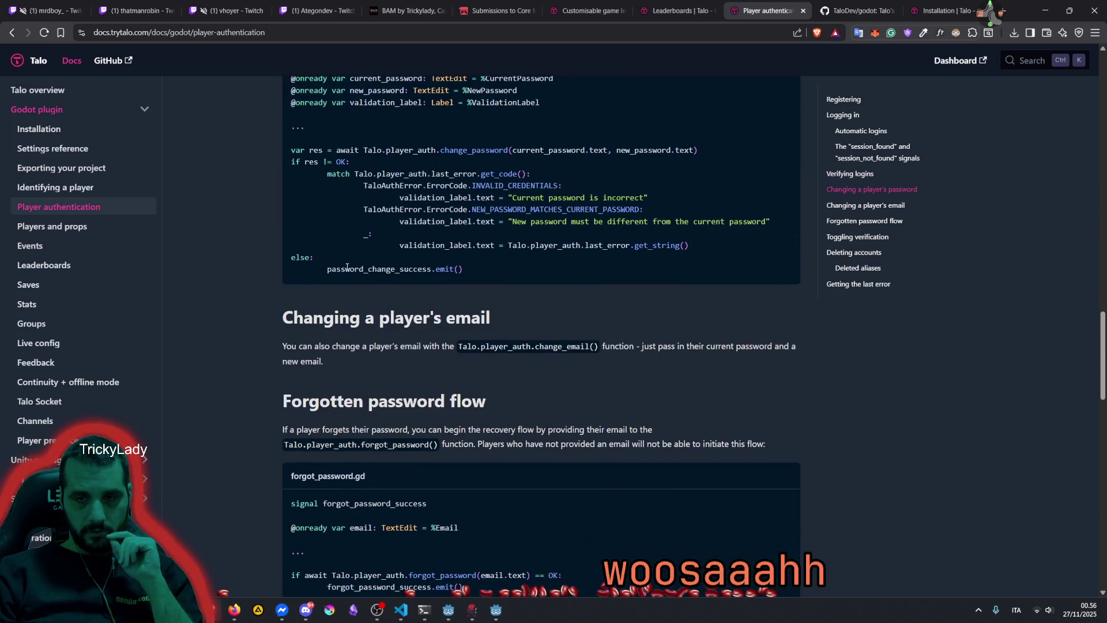
scroll(369, 311, down, 5)
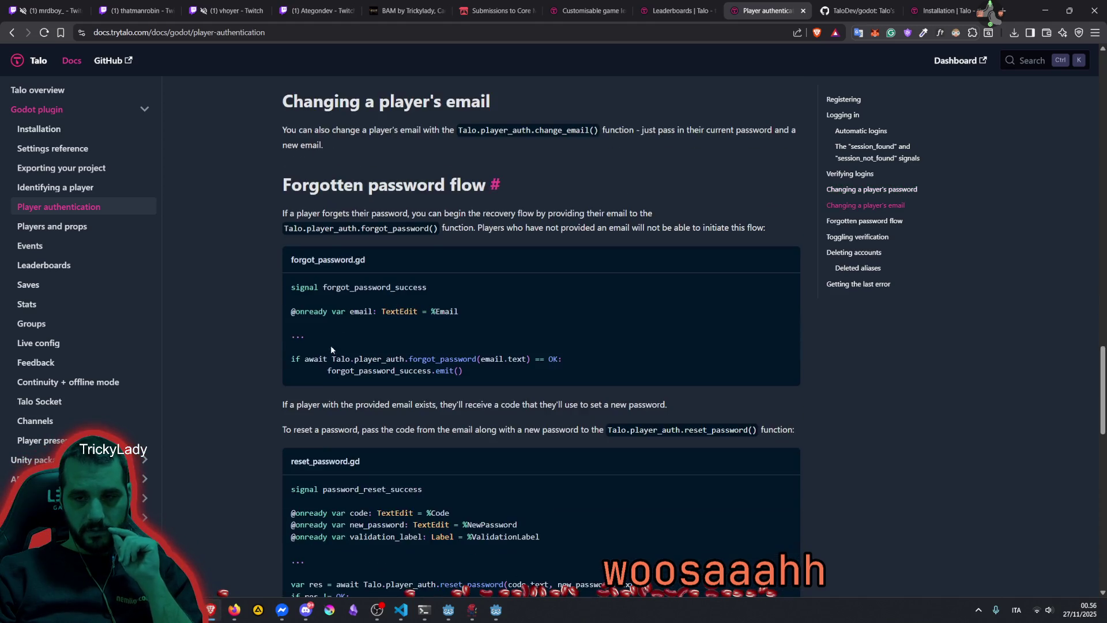
scroll(378, 285, down, 6)
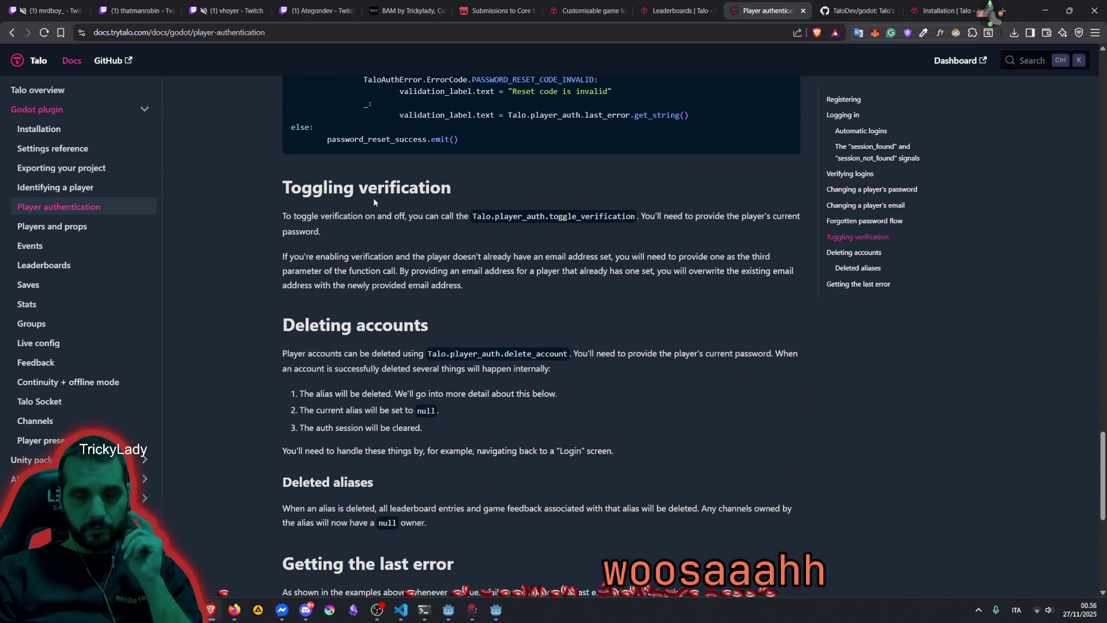
mouse_move(318, 216)
mouse_down()
mouse_move(764, 214)
mouse_move(375, 228)
mouse_up()
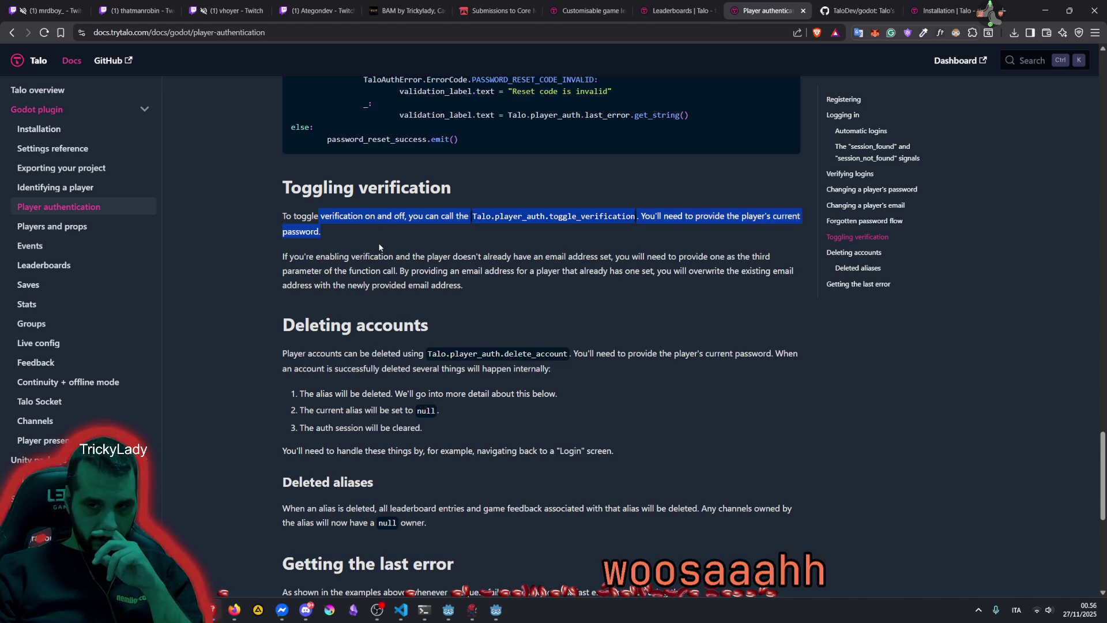
Read the Deleting accounts section on what happens when an account is deleted
scroll(380, 247, down, 3)
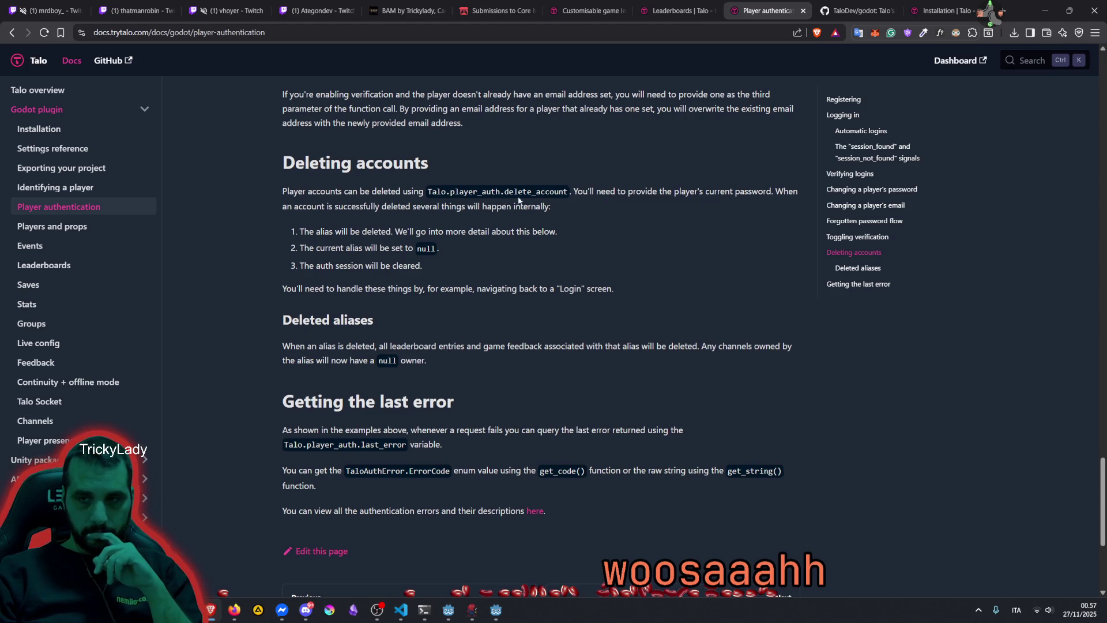
mouse_move(589, 192)
mouse_down()
mouse_move(725, 203)
mouse_move(362, 216)
mouse_up()
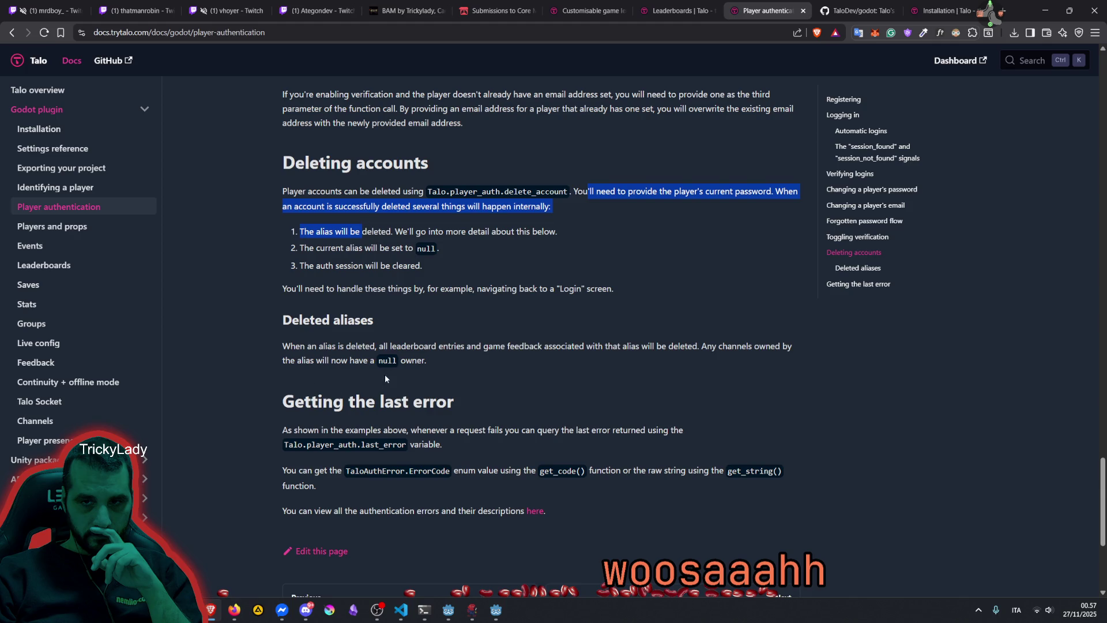
scroll(386, 378, down, 2)
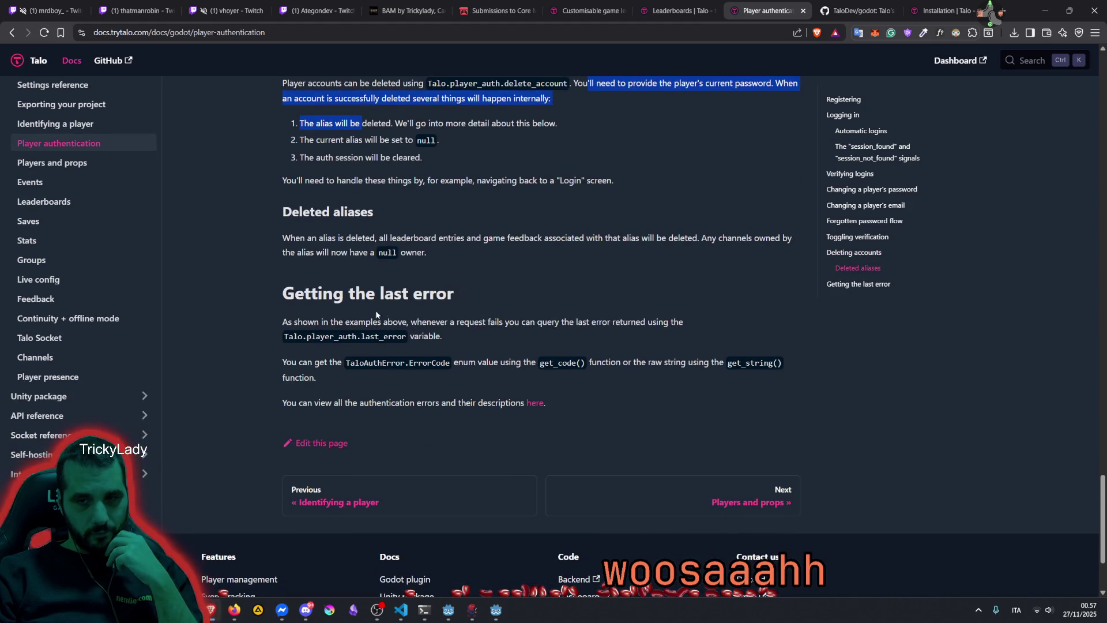
scroll(188, 226, up, 3)
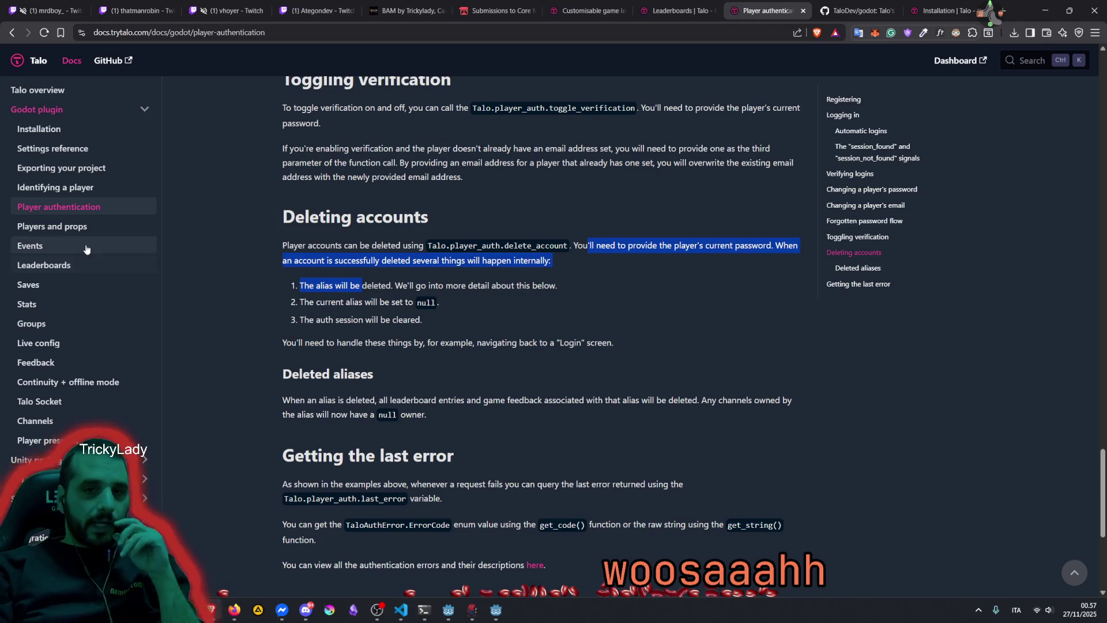
Open the Players and props docs page, then the Settings reference page
click(57, 226)
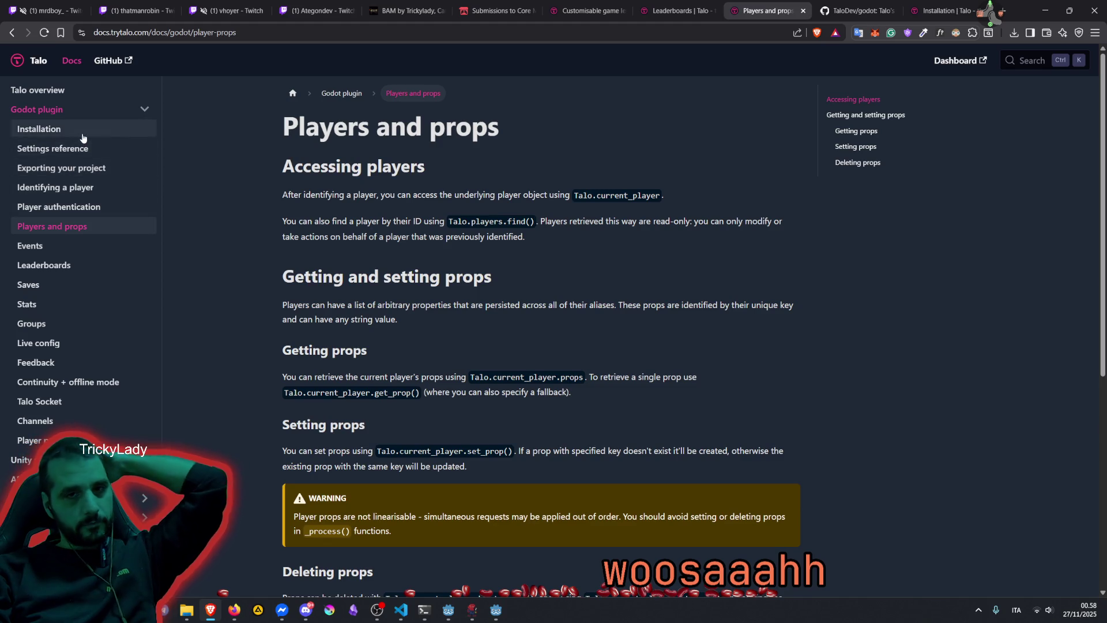
click(85, 148)
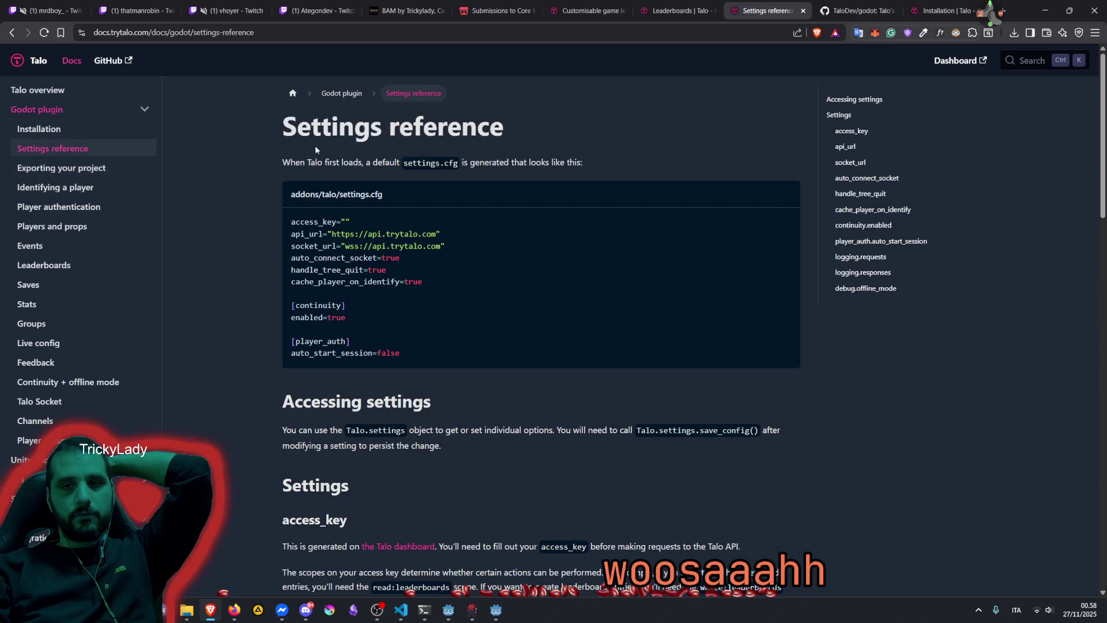
Read the default settings.cfg, the auto_start_session setting and the access_key note
drag(282, 163, 378, 163)
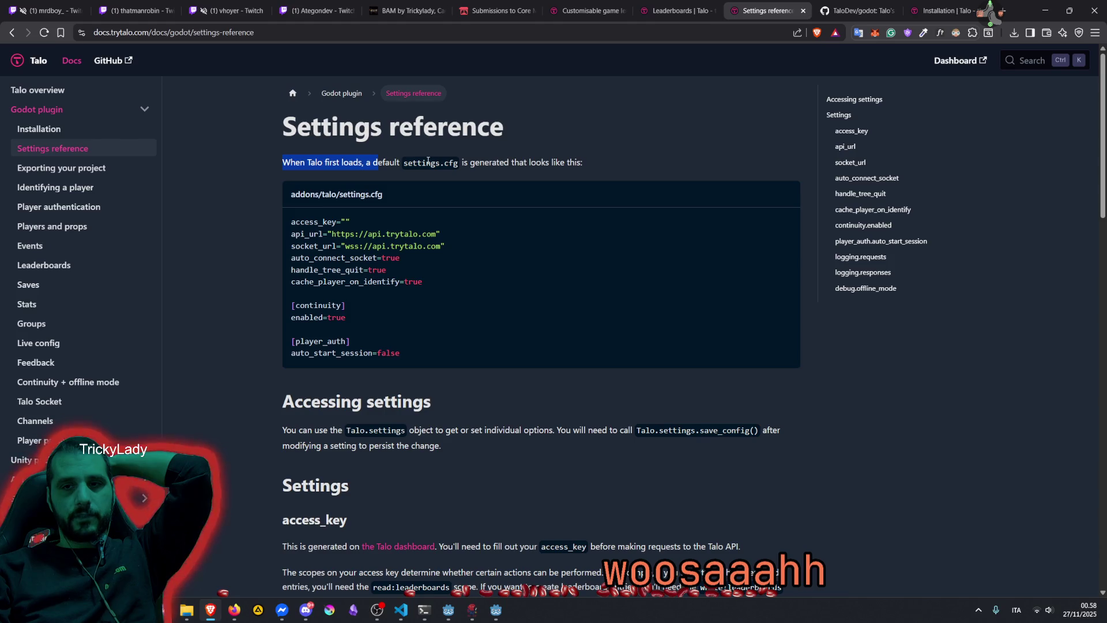
drag(484, 165, 582, 163)
scroll(362, 372, down, 3)
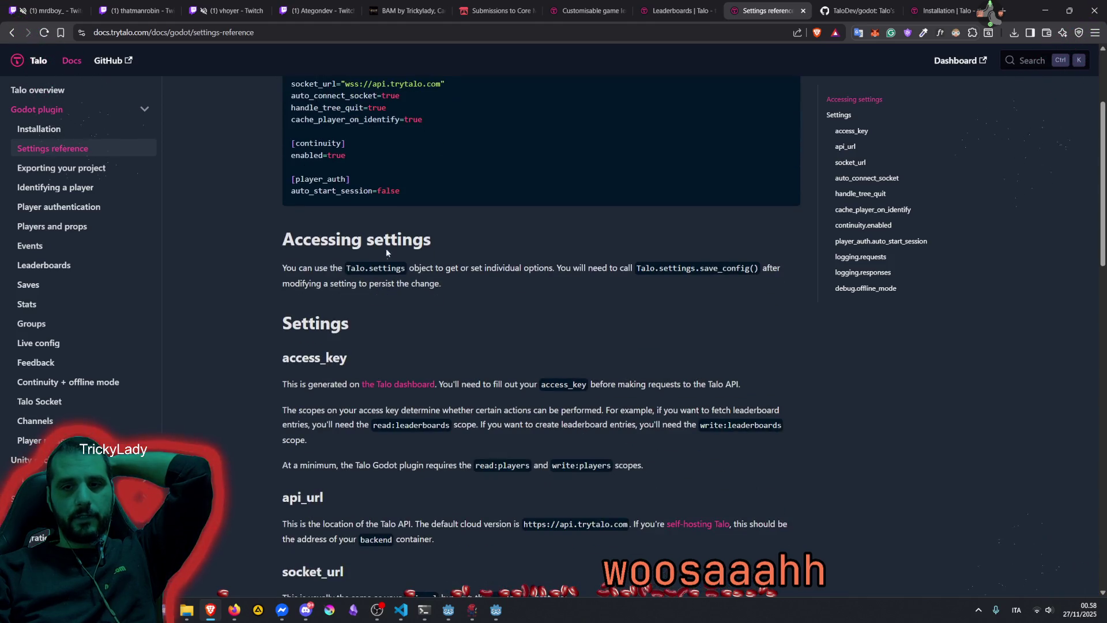
scroll(396, 262, up, 2)
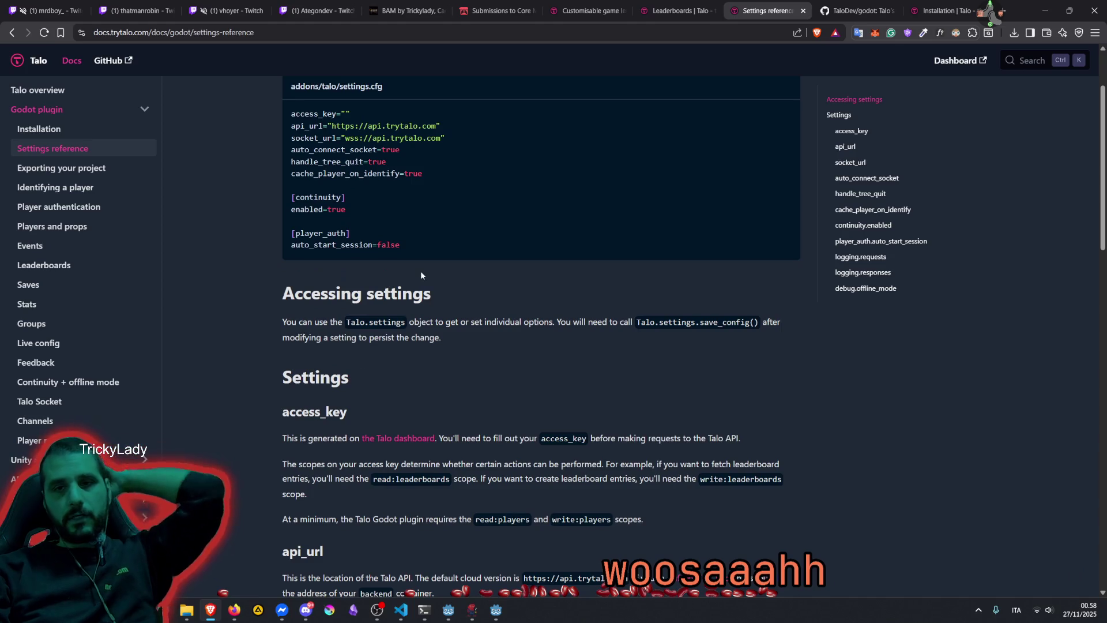
double_click(320, 243)
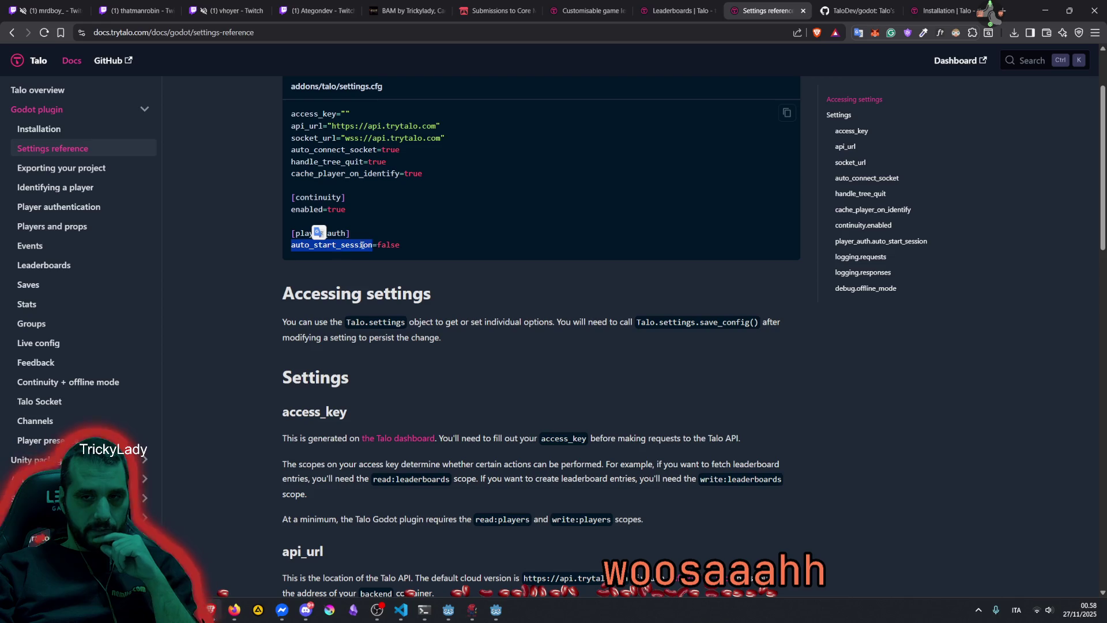
scroll(393, 245, down, 3)
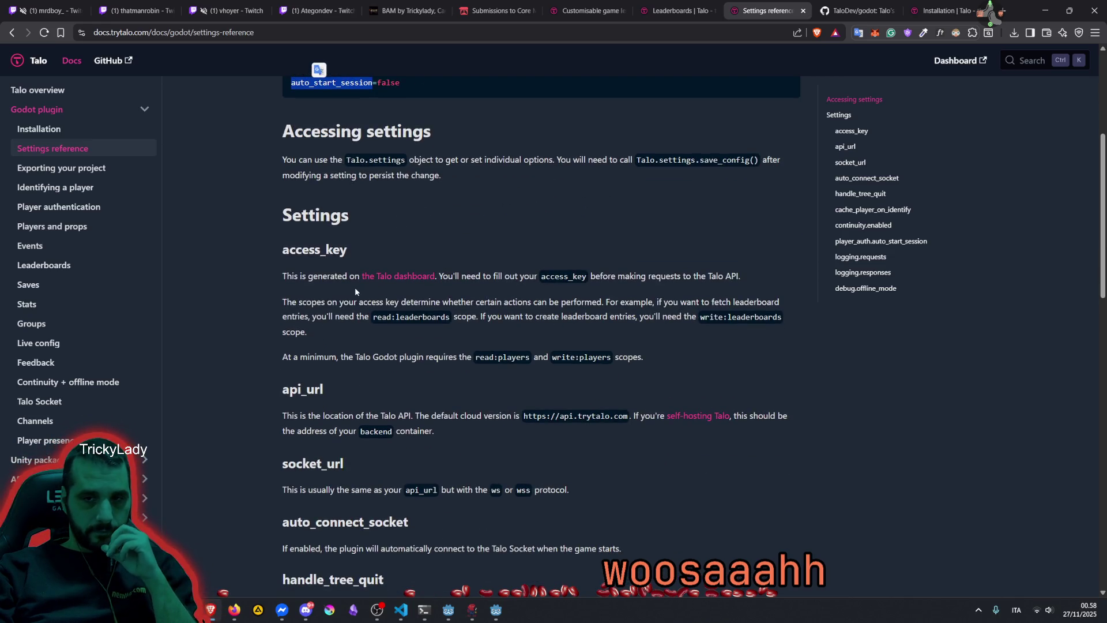
drag(470, 276, 528, 277)
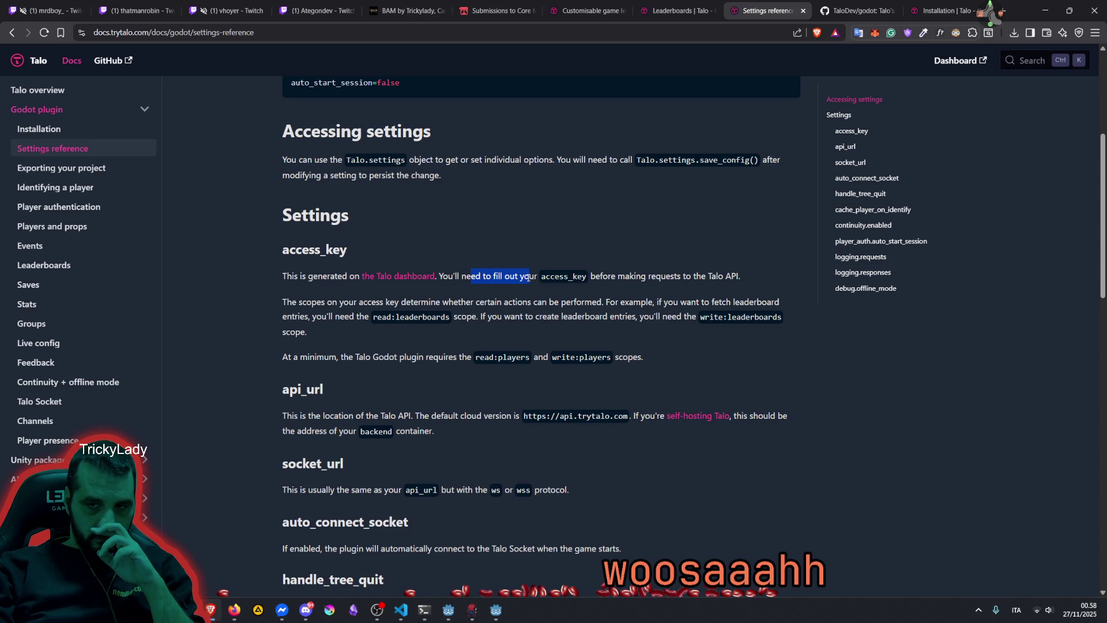
Read the player_auth.auto_start_session explanation, then go to the Identifying a player page
scroll(486, 288, down, 6)
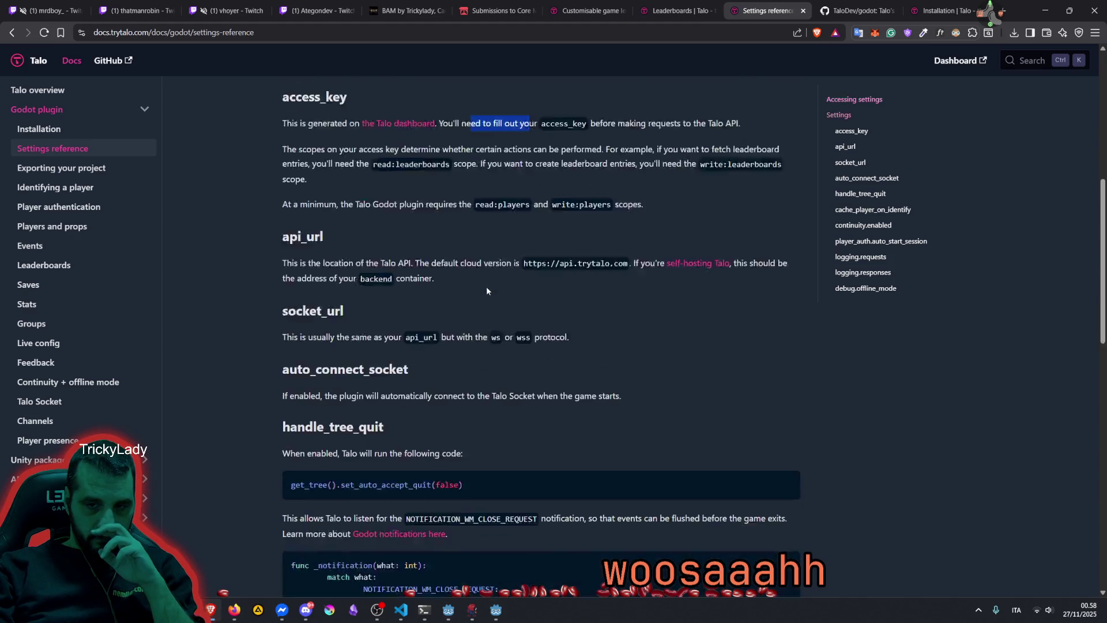
scroll(486, 291, down, 2)
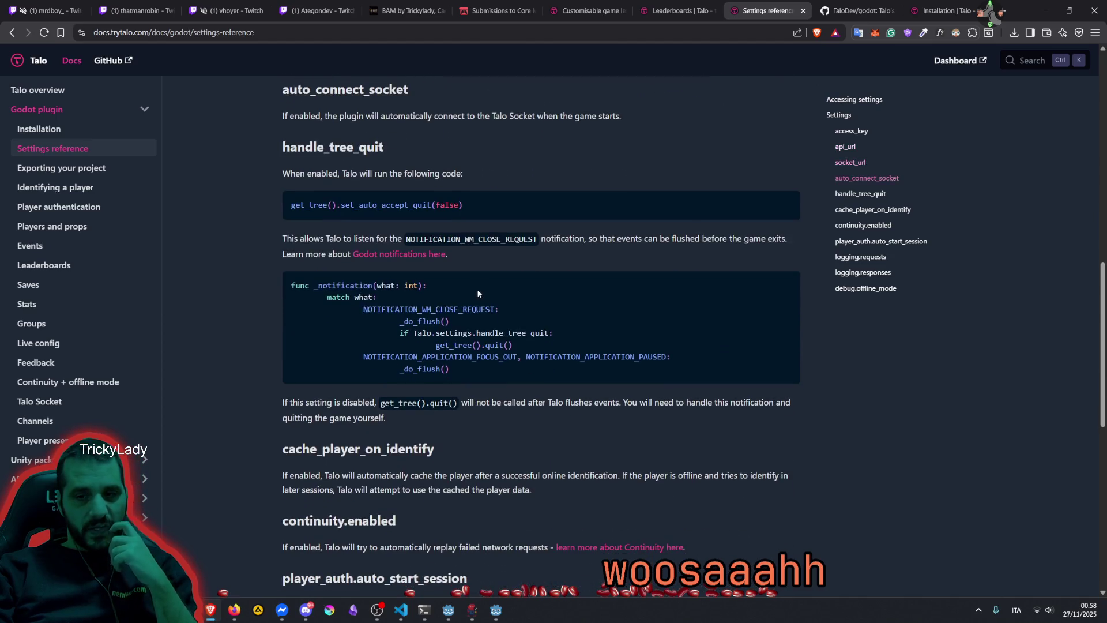
scroll(403, 323, down, 2)
drag(324, 366, 417, 381)
scroll(398, 343, down, 3)
mouse_move(289, 308)
mouse_down()
mouse_move(396, 308)
mouse_move(429, 336)
mouse_move(625, 339)
mouse_up()
scroll(440, 373, down, 1)
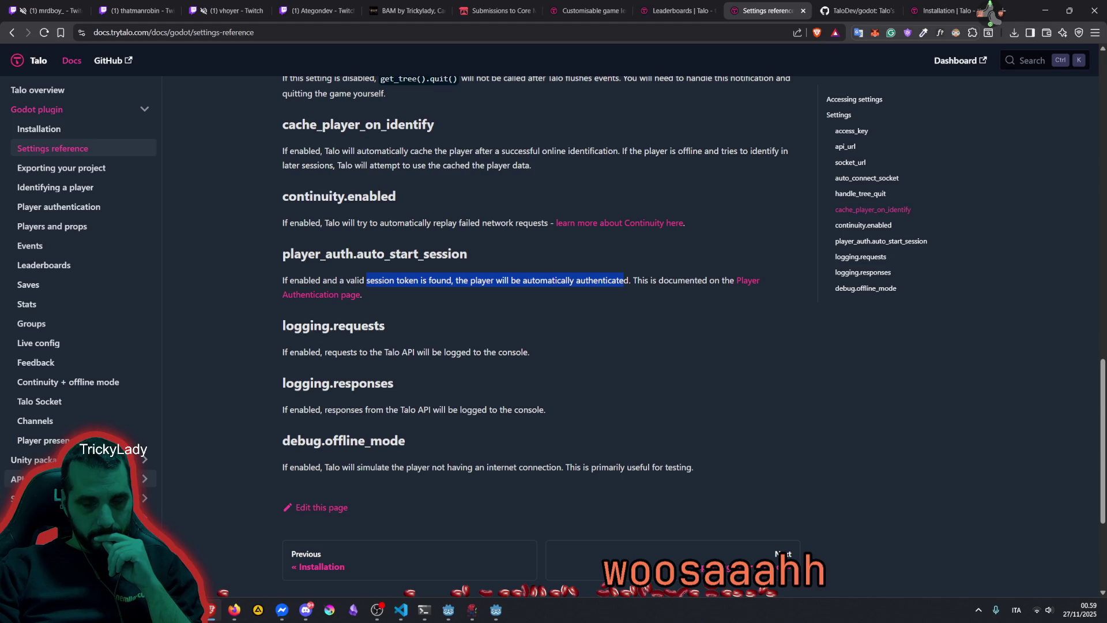
mouse_move(383, 270)
mouse_down()
mouse_move(440, 136)
mouse_move(442, 181)
mouse_up()
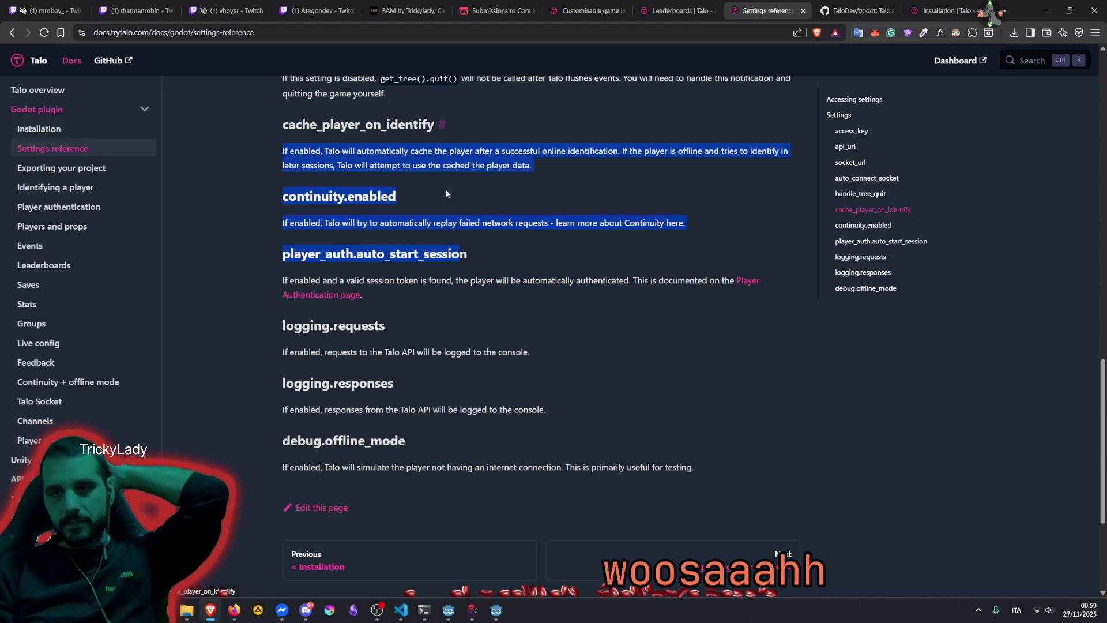
scroll(452, 213, up, 5)
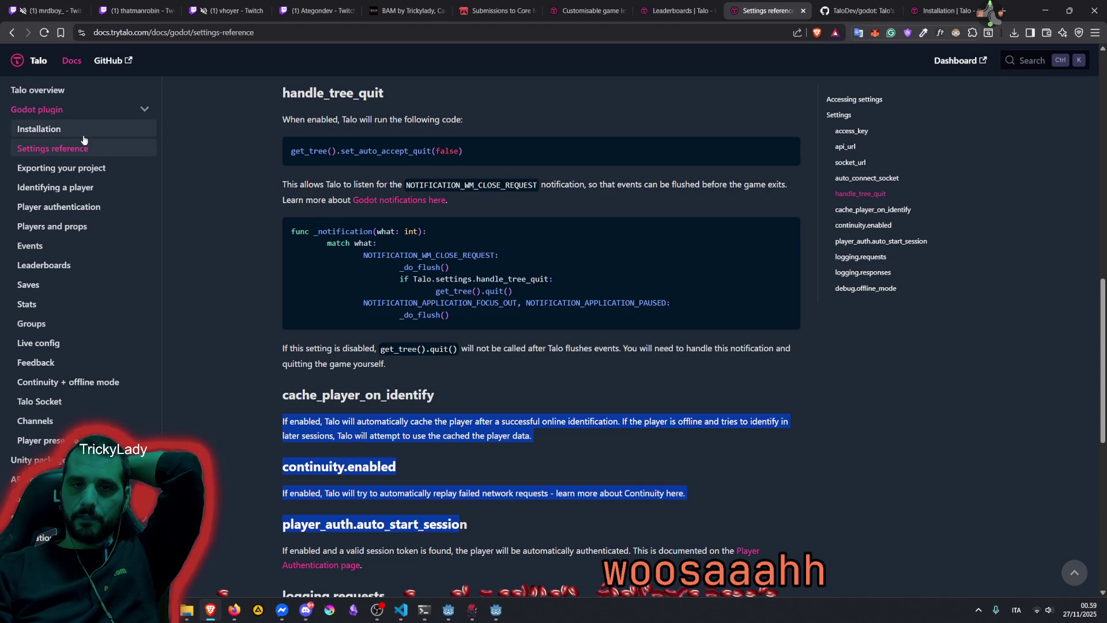
click(78, 190)
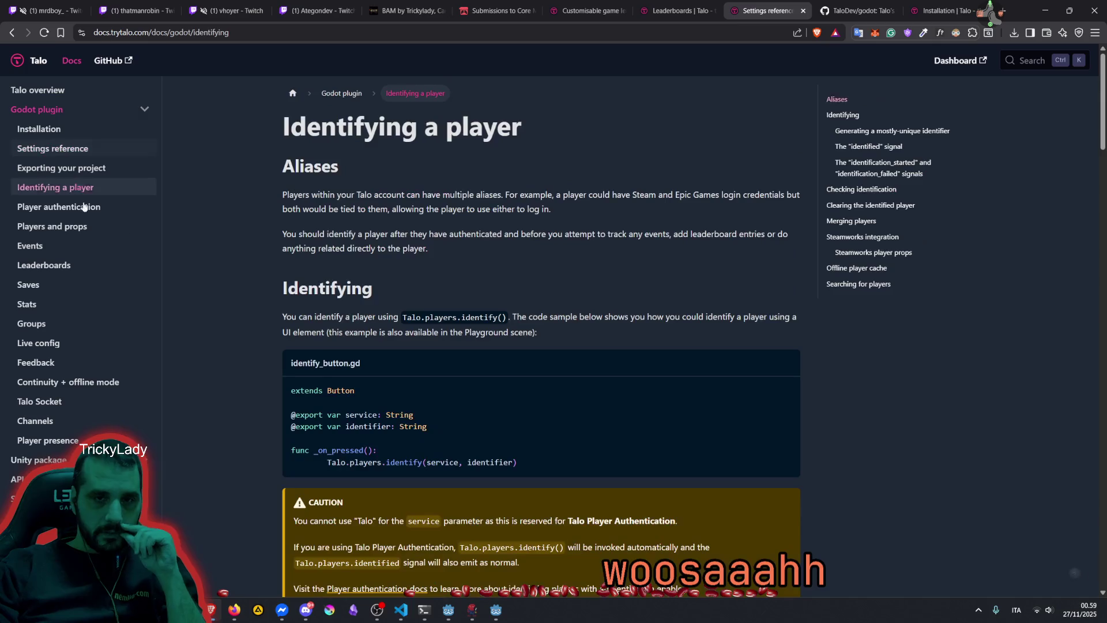
drag(310, 194, 494, 190)
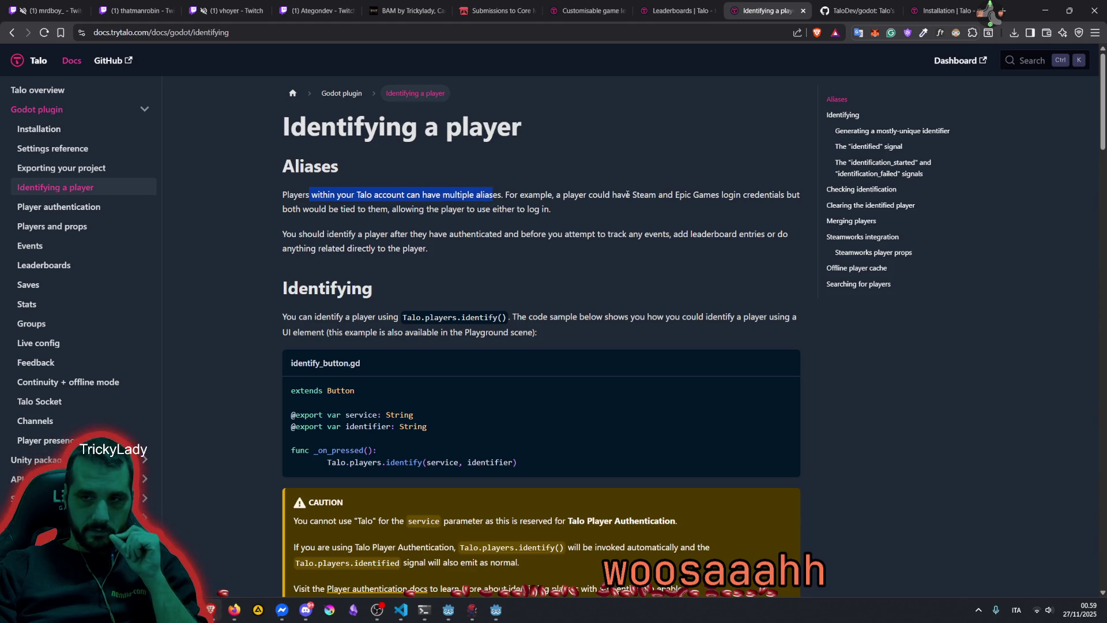
drag(639, 195, 726, 208)
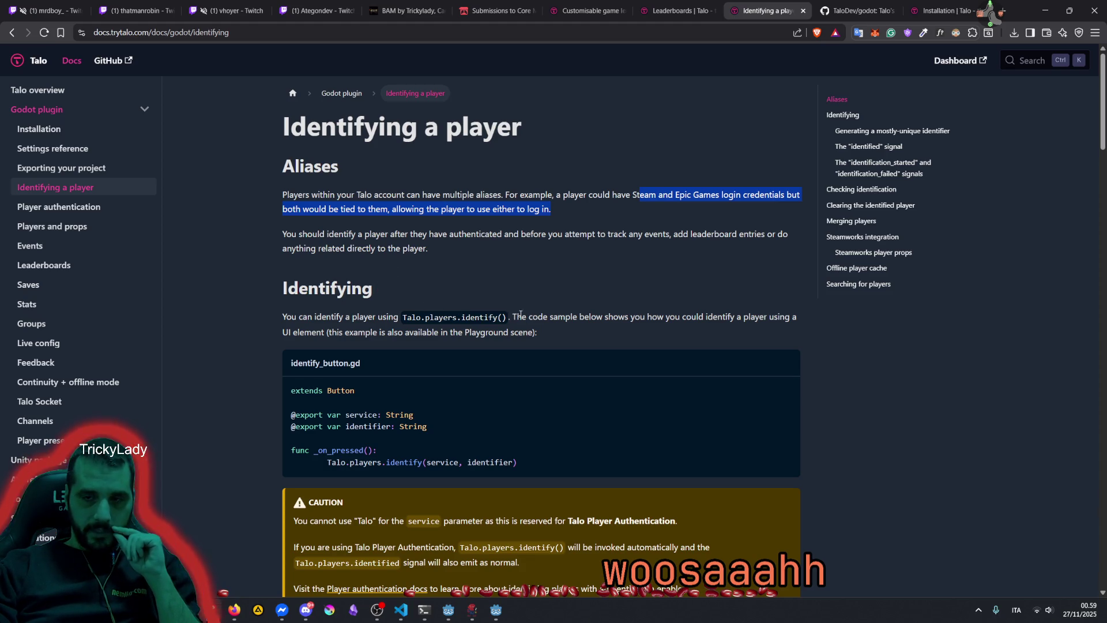
mouse_move(515, 316)
mouse_down()
mouse_move(741, 318)
mouse_move(304, 330)
mouse_up()
scroll(404, 294, down, 3)
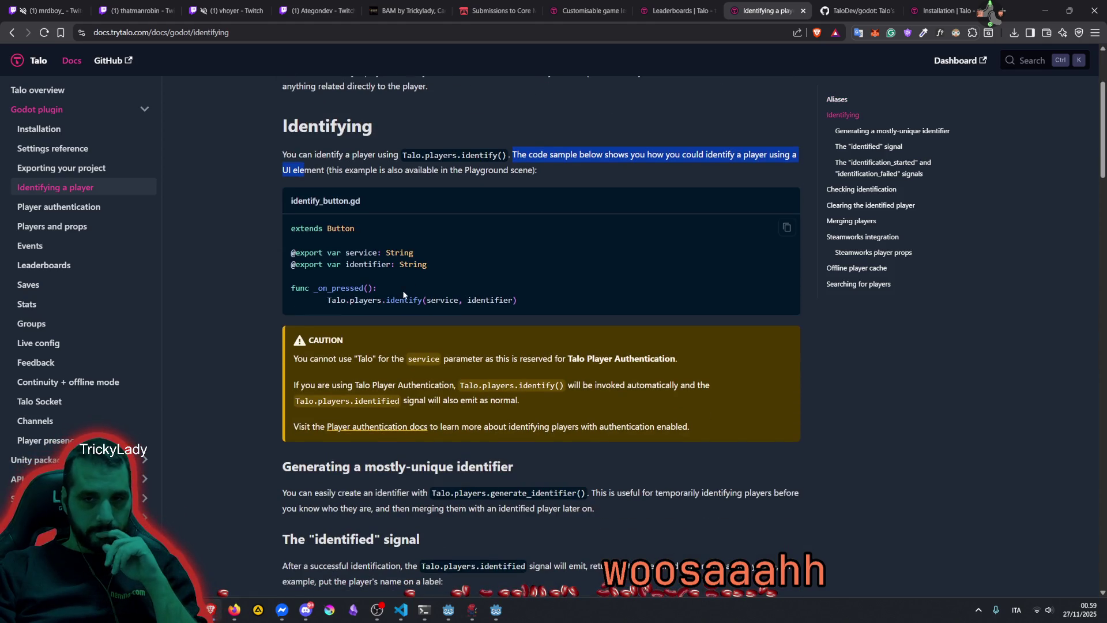
click(421, 260)
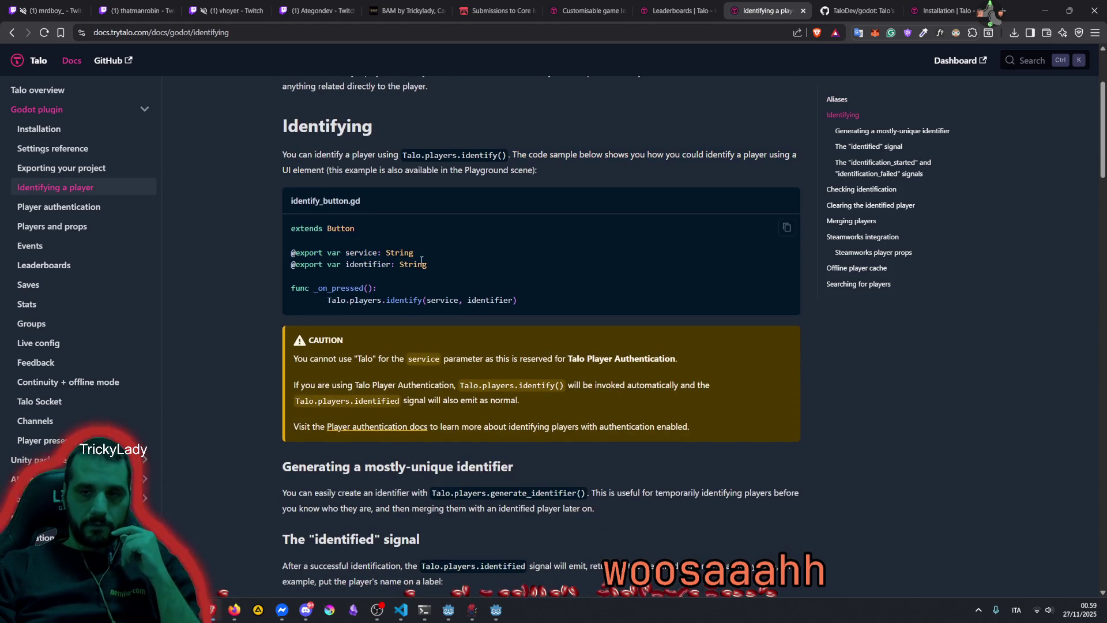
drag(329, 302, 418, 301)
double_click(442, 301)
double_click(371, 252)
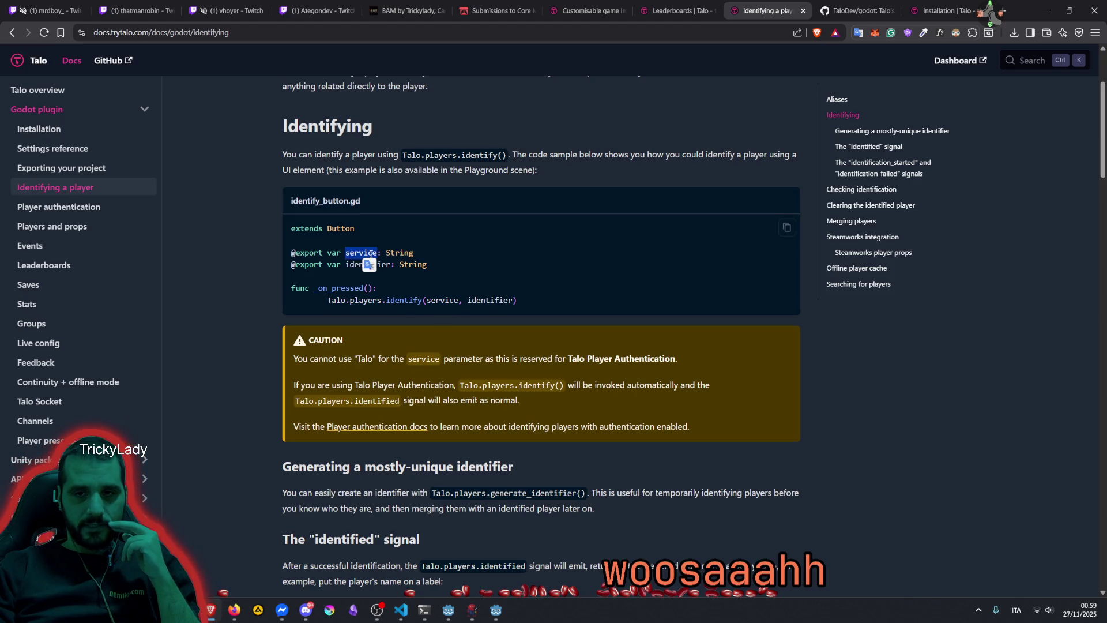
double_click(490, 300)
double_click(374, 264)
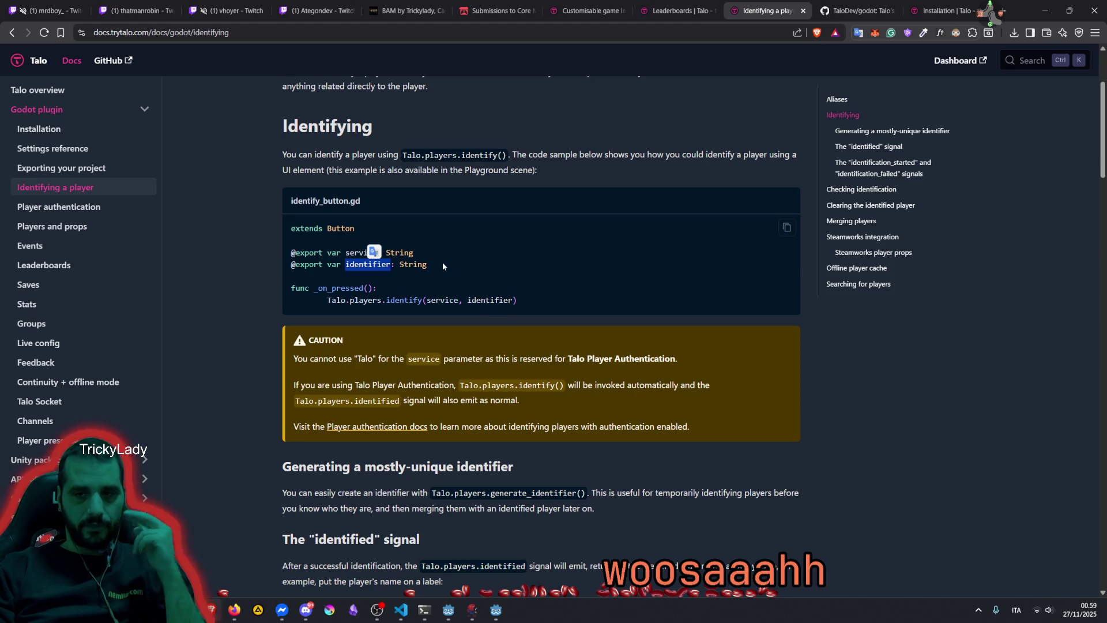
scroll(479, 399, down, 1)
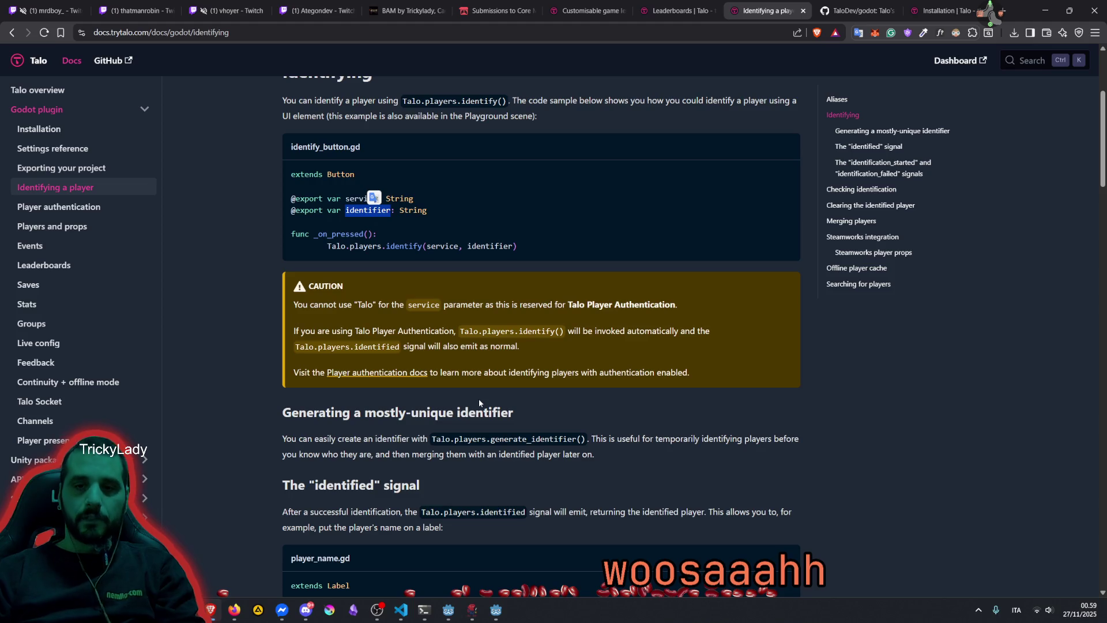
scroll(479, 402, down, 3)
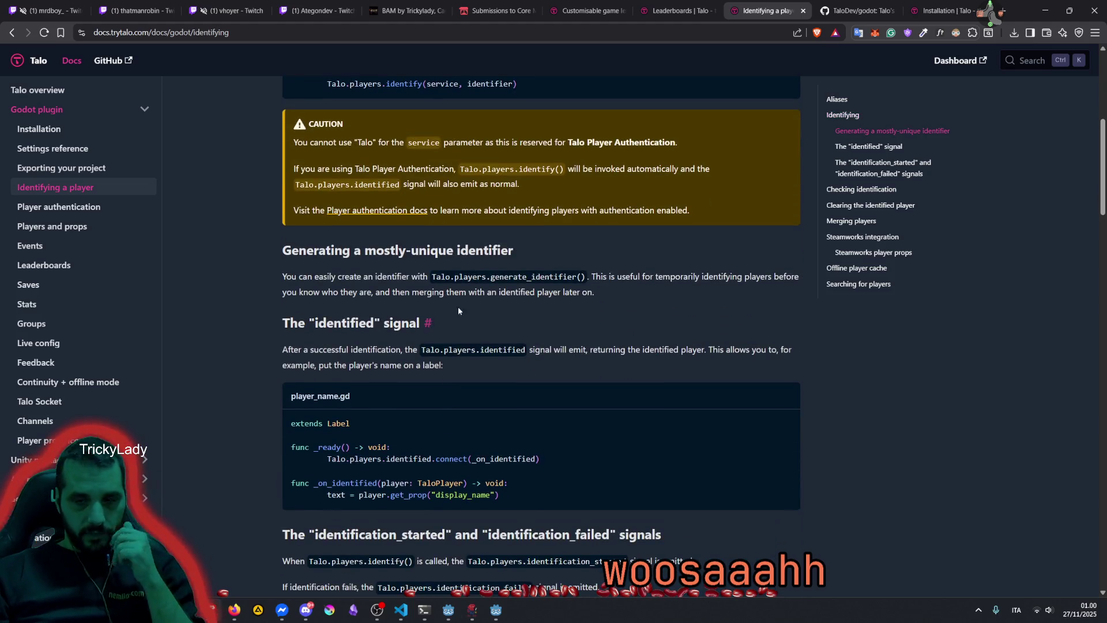
drag(372, 279, 457, 281)
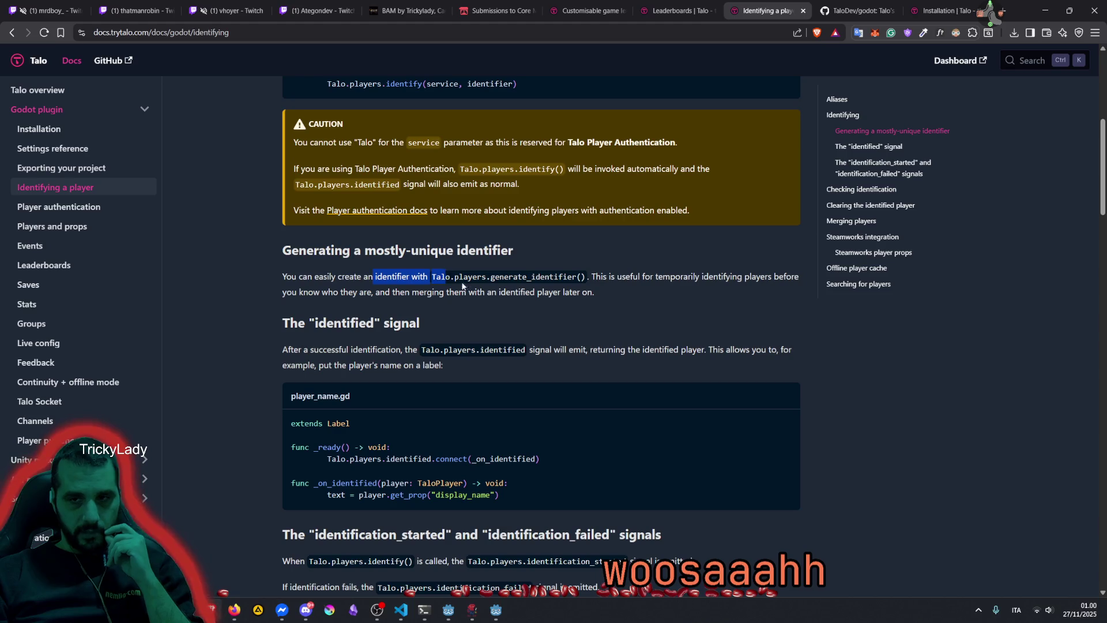
double_click(515, 276)
drag(591, 277, 647, 274)
triple_click(647, 275)
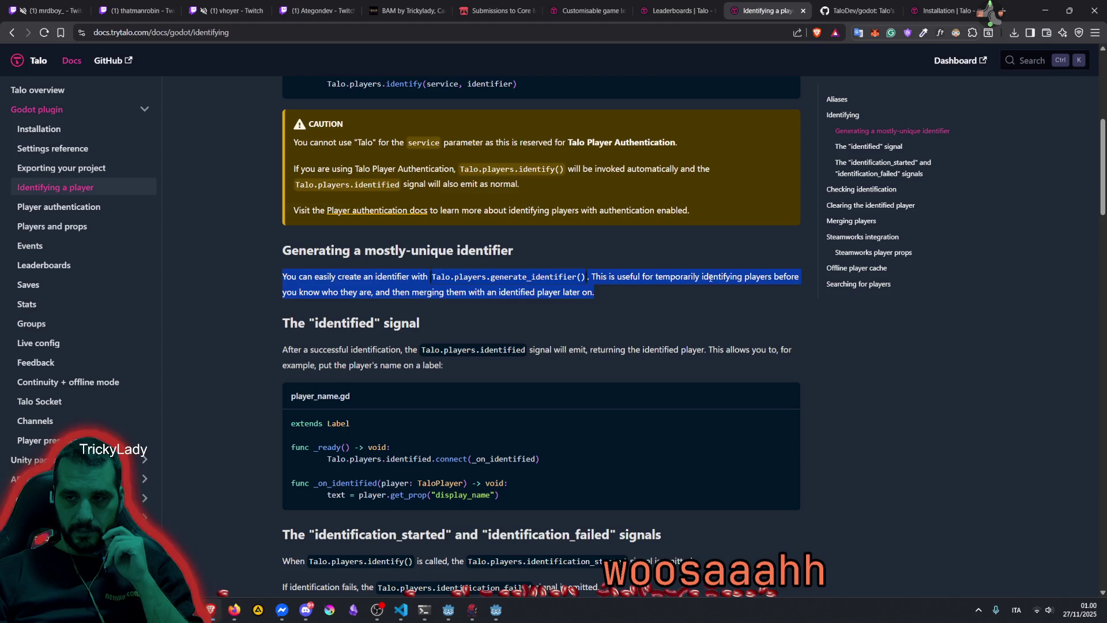
click(753, 278)
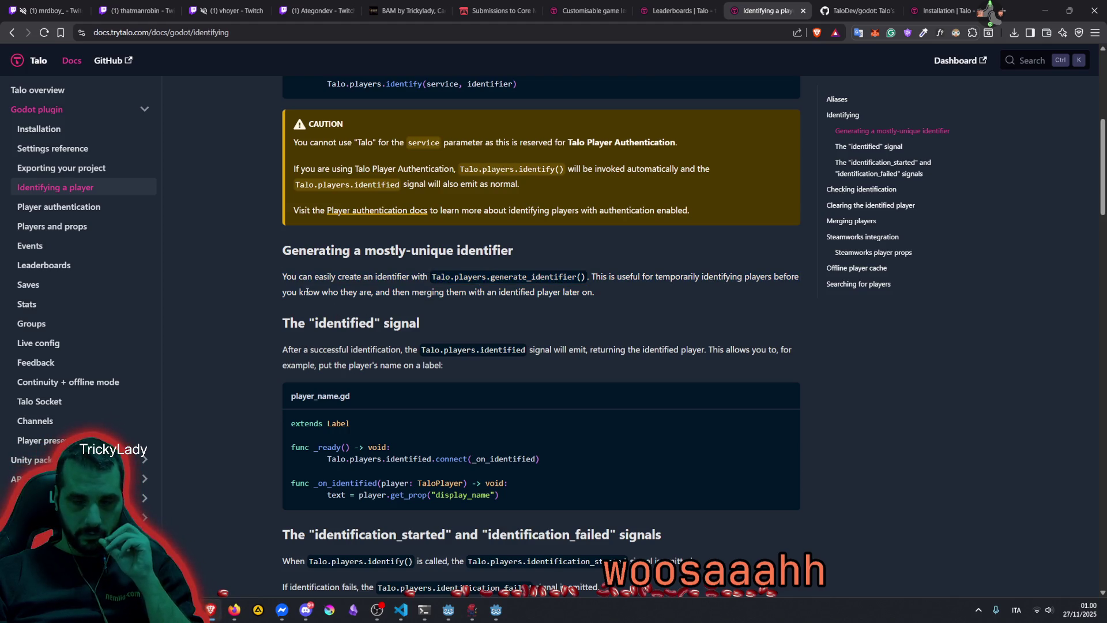
drag(300, 292, 377, 290)
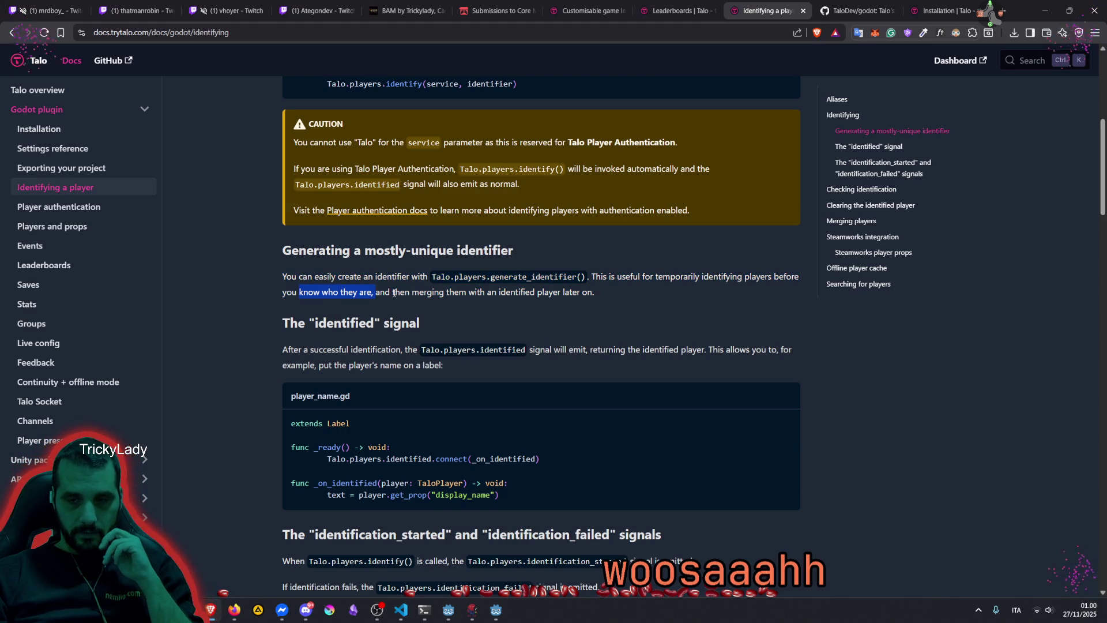
drag(449, 293, 588, 299)
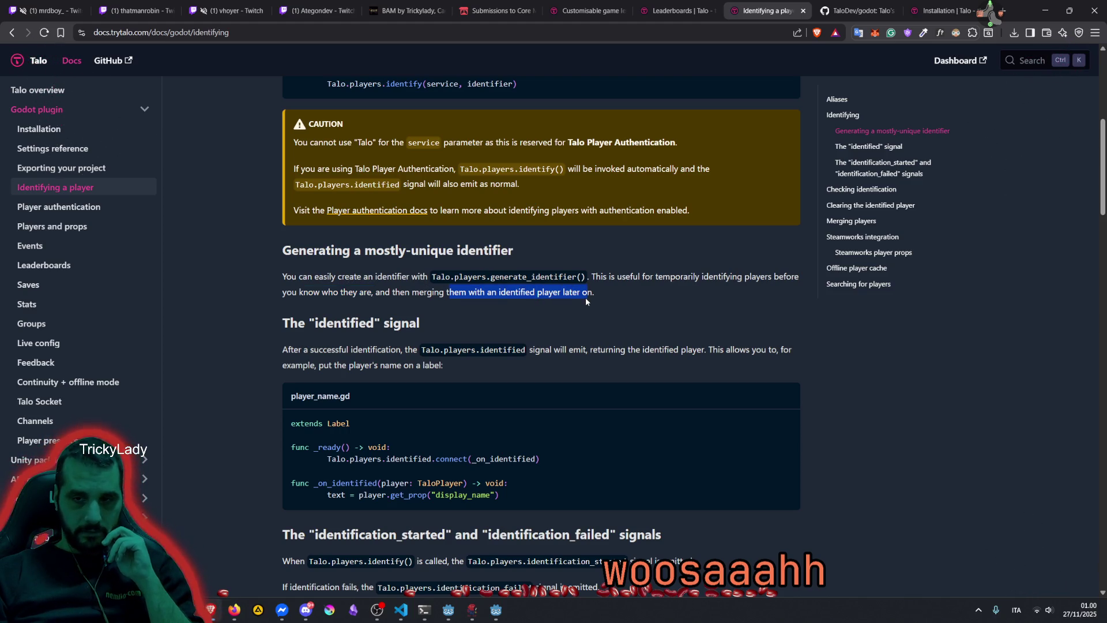
scroll(531, 311, down, 5)
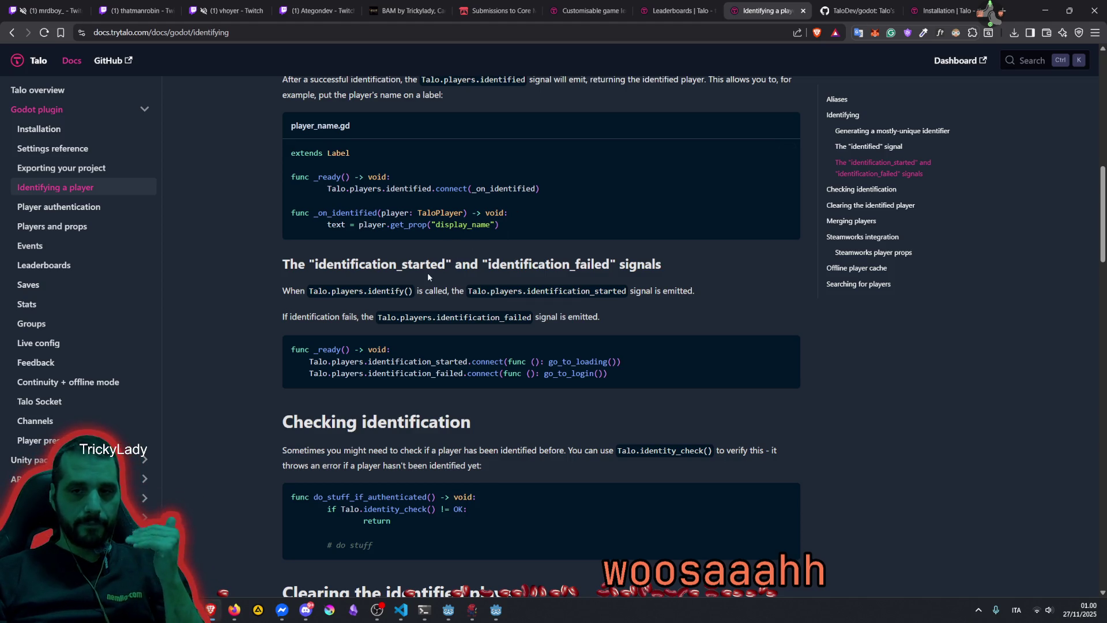
scroll(427, 272, down, 2)
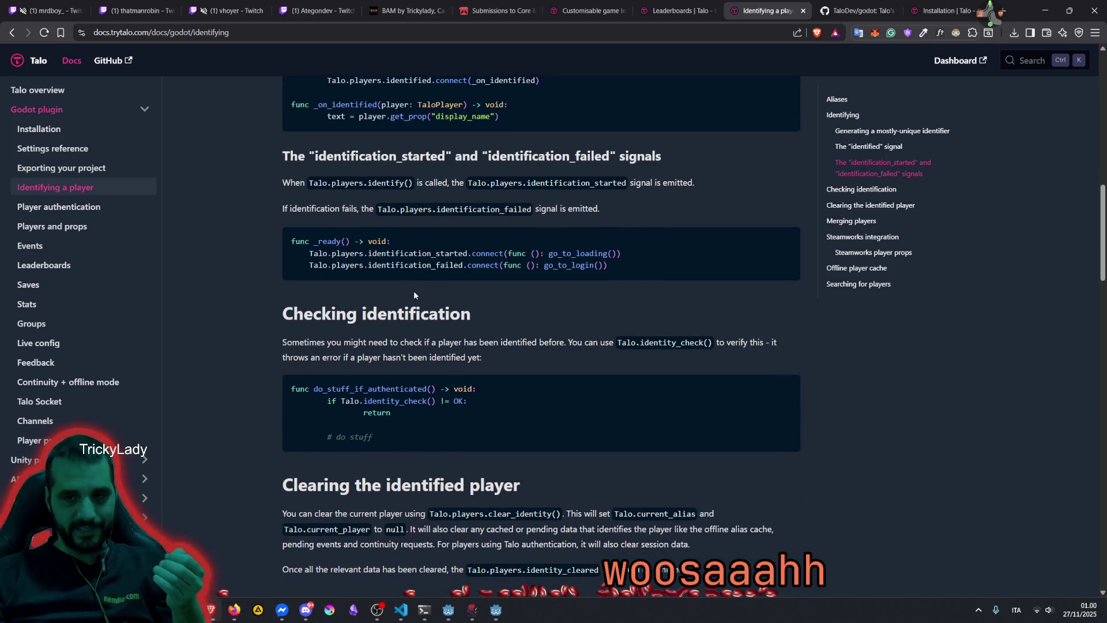
scroll(413, 290, down, 1)
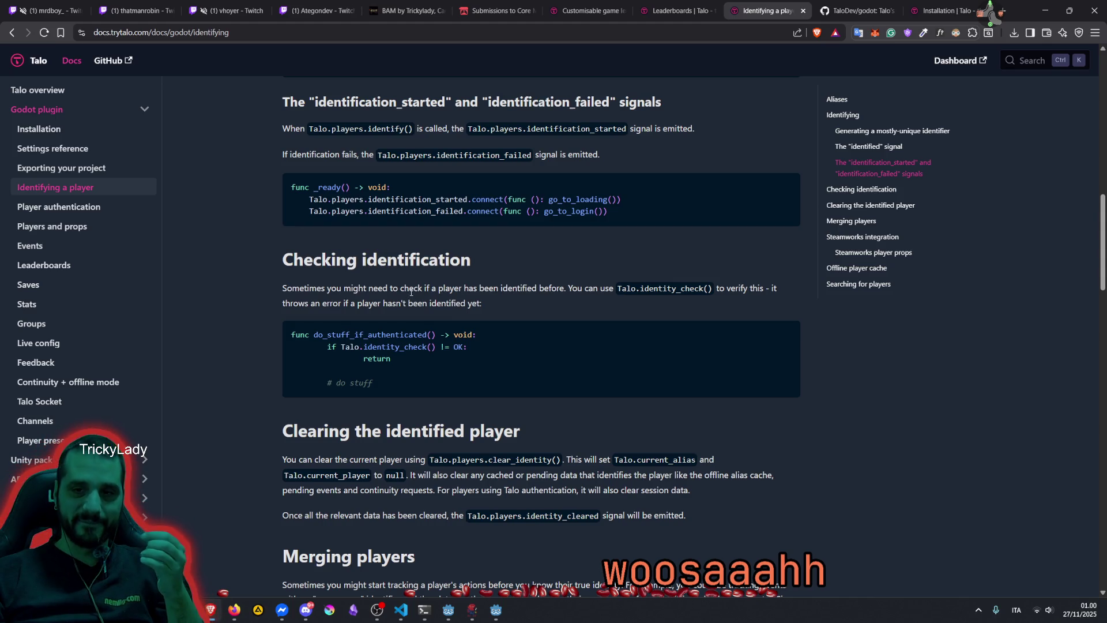
drag(337, 287, 550, 288)
scroll(551, 288, down, 3)
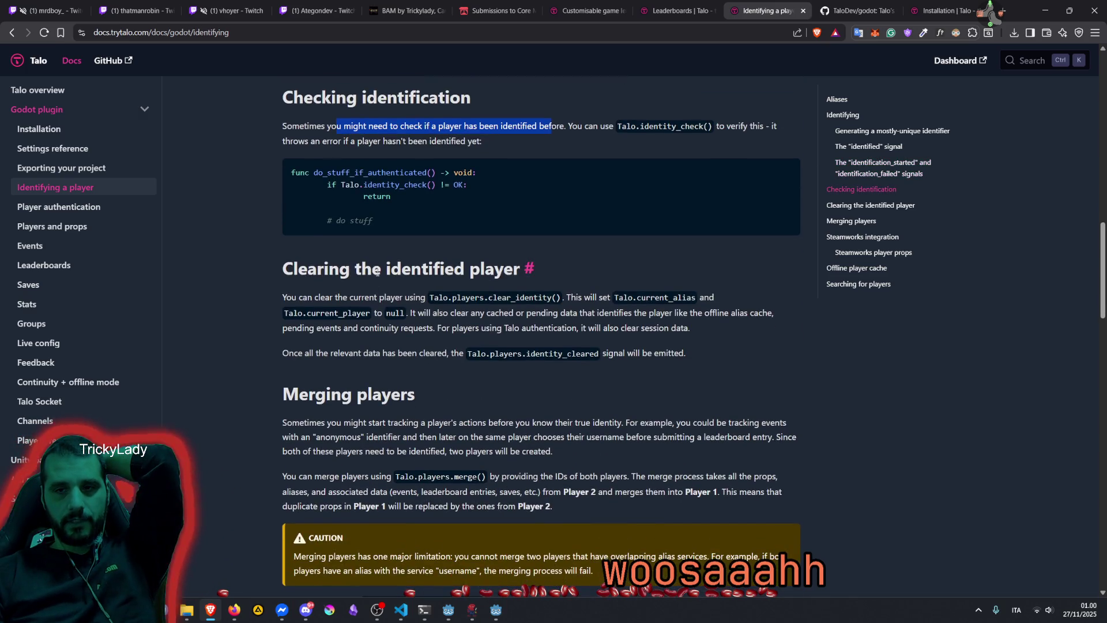
drag(387, 269, 464, 267)
drag(331, 297, 629, 312)
click(352, 297)
click(506, 312)
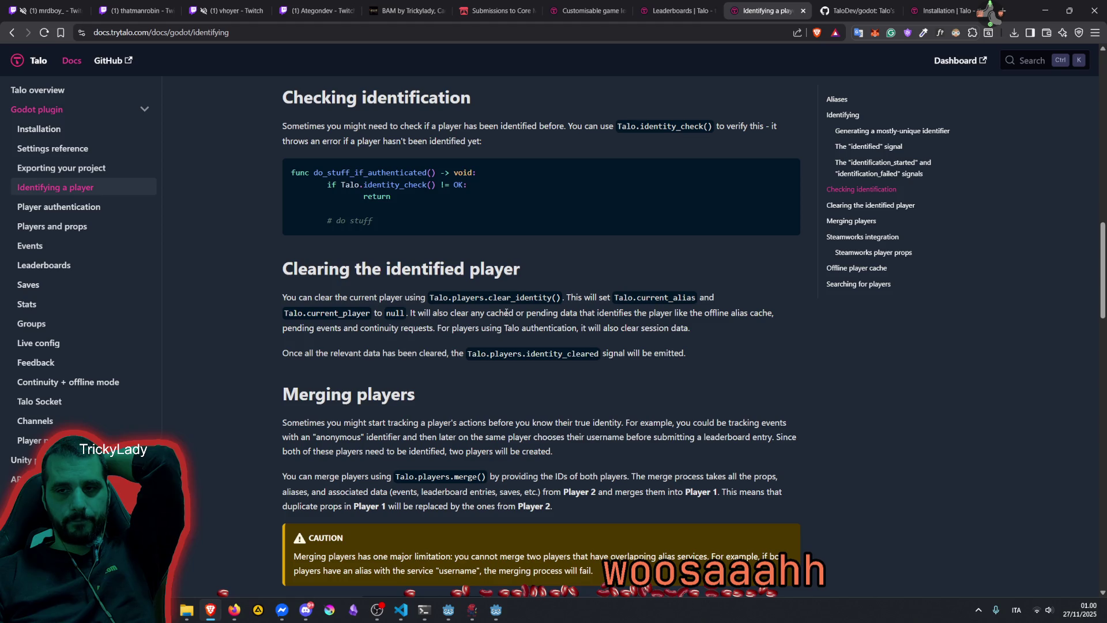
double_click(369, 312)
click(418, 309)
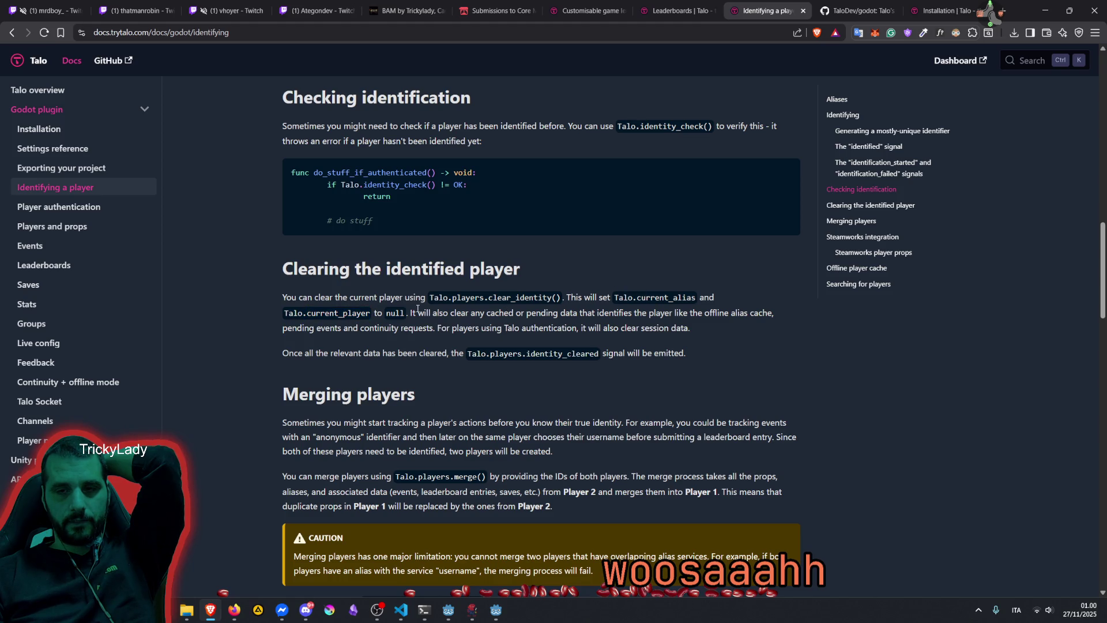
double_click(643, 297)
double_click(306, 313)
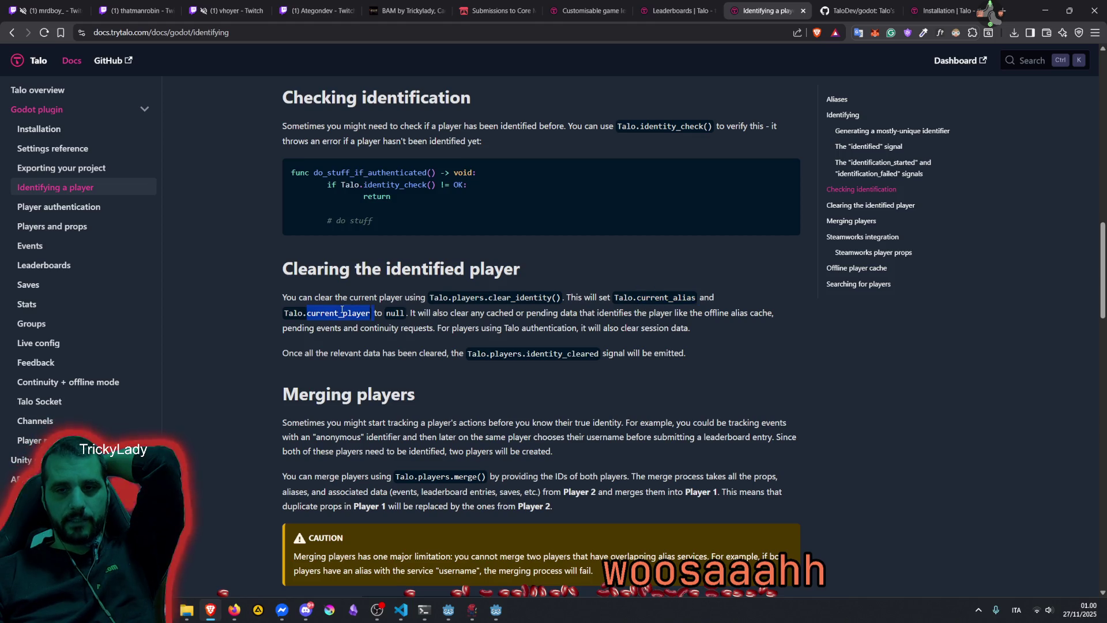
click(433, 314)
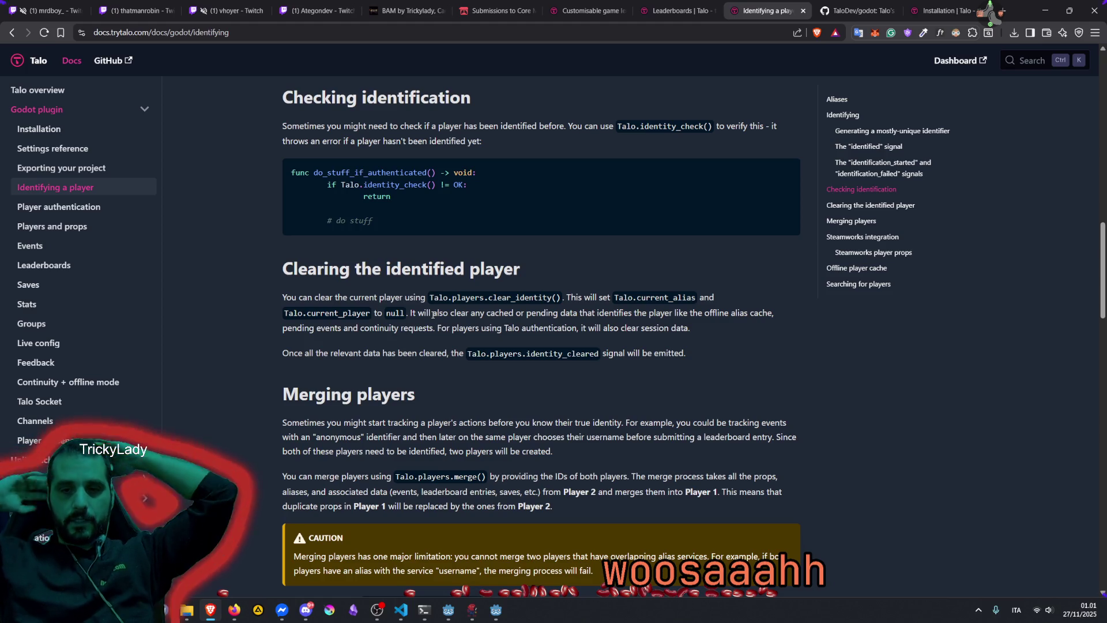
mouse_move(585, 423)
mouse_down()
mouse_move(795, 437)
mouse_move(577, 476)
mouse_up()
Scroll down the Identifying a player page to the Offline player cache section
scroll(557, 438, down, 1)
scroll(557, 438, down, 5)
scroll(462, 312, down, 5)
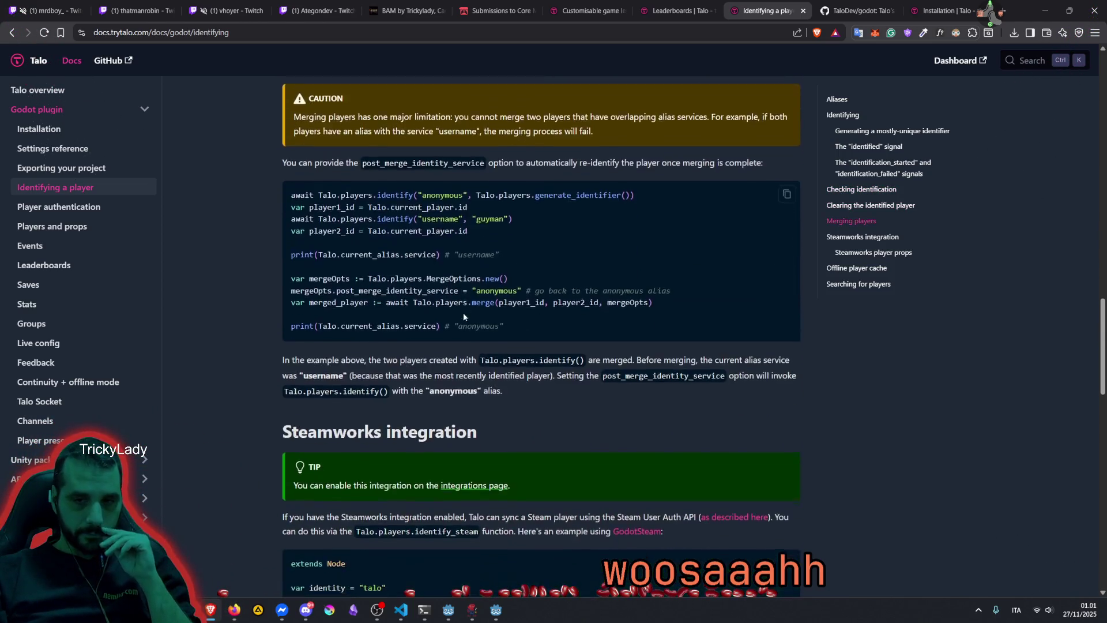
scroll(457, 311, down, 10)
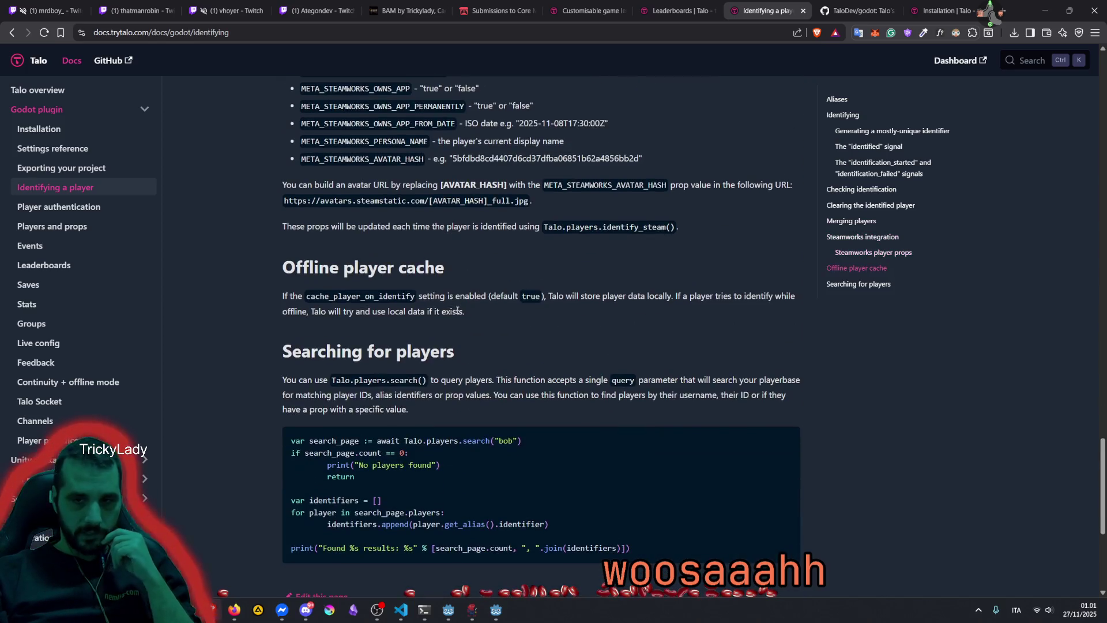
mouse_move(282, 267)
mouse_down()
mouse_move(445, 267)
mouse_move(434, 268)
mouse_up()
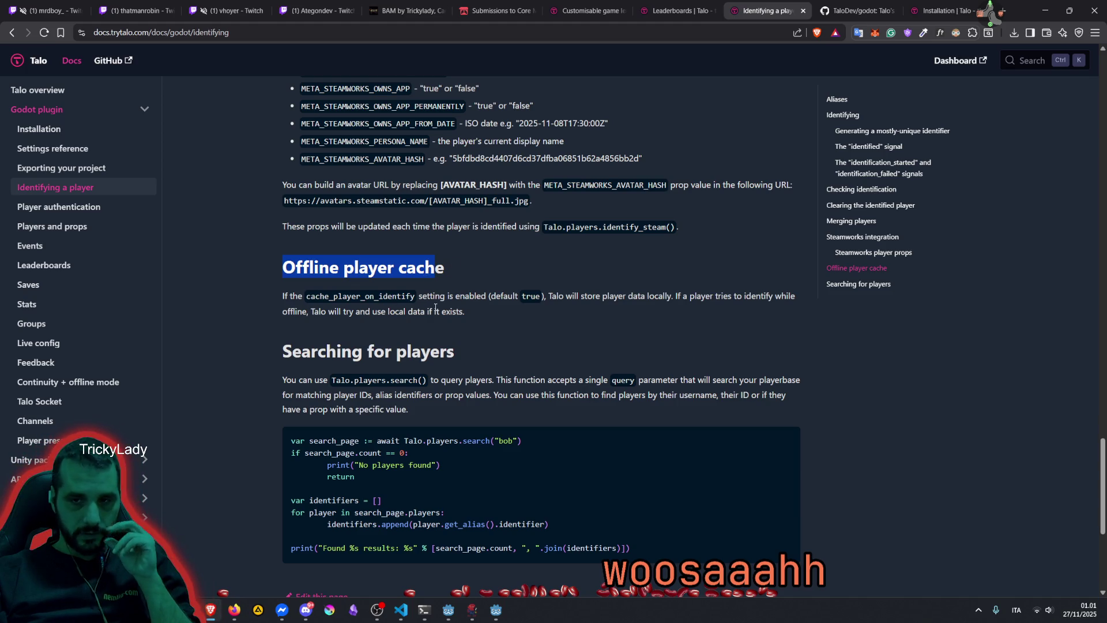
scroll(443, 304, down, 3)
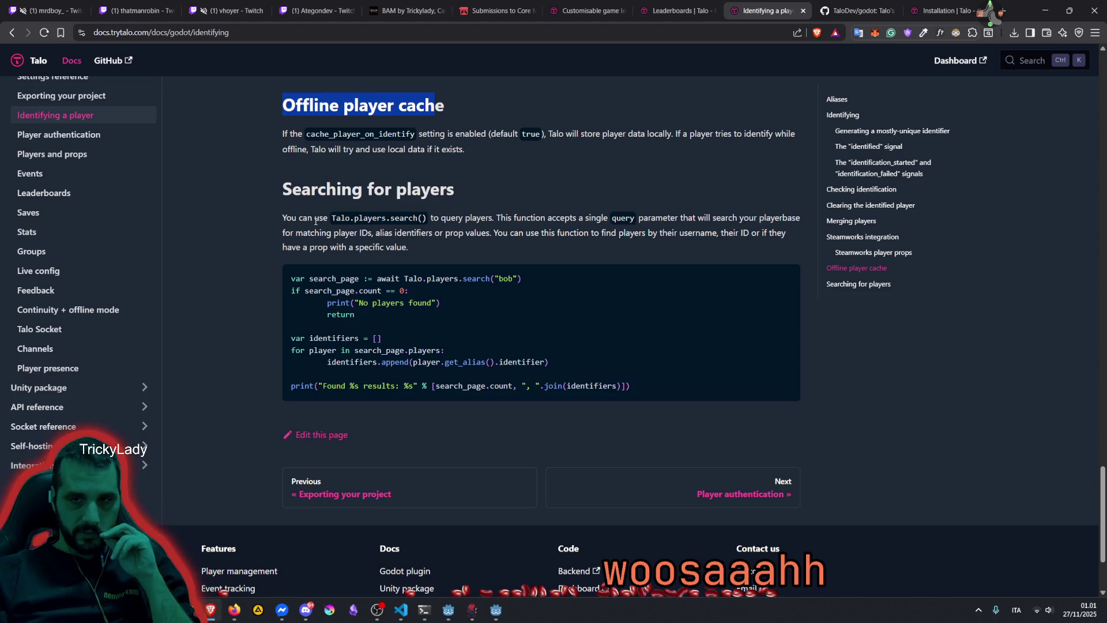
Read the Searching for players text on querying the playerbase by alias identifiers
drag(431, 218, 595, 220)
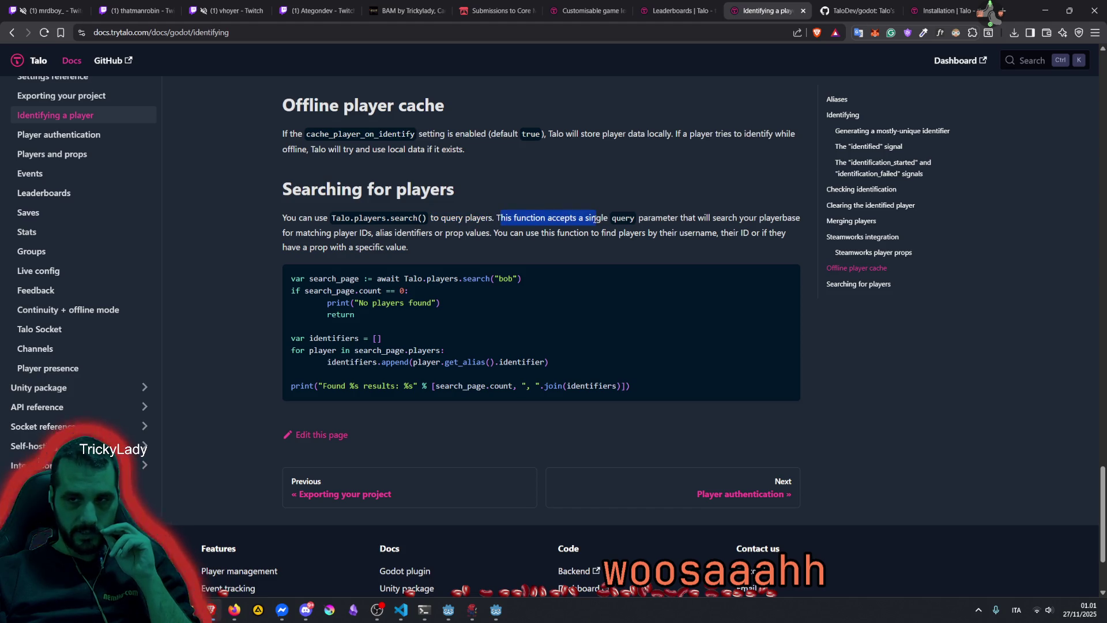
drag(743, 218, 799, 219)
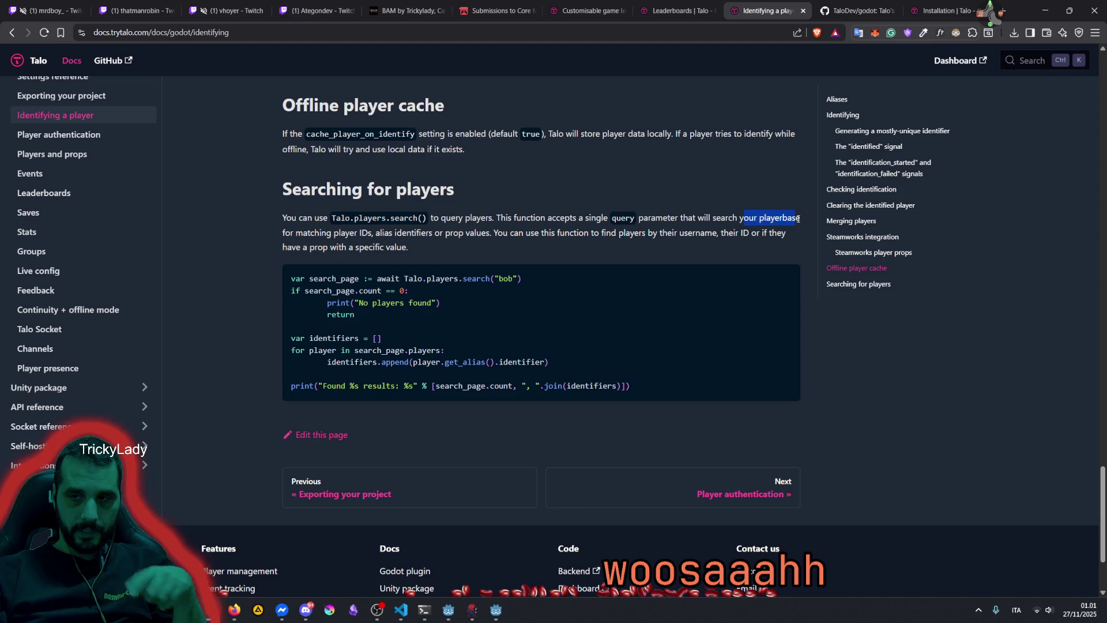
click(377, 234)
drag(377, 234, 481, 231)
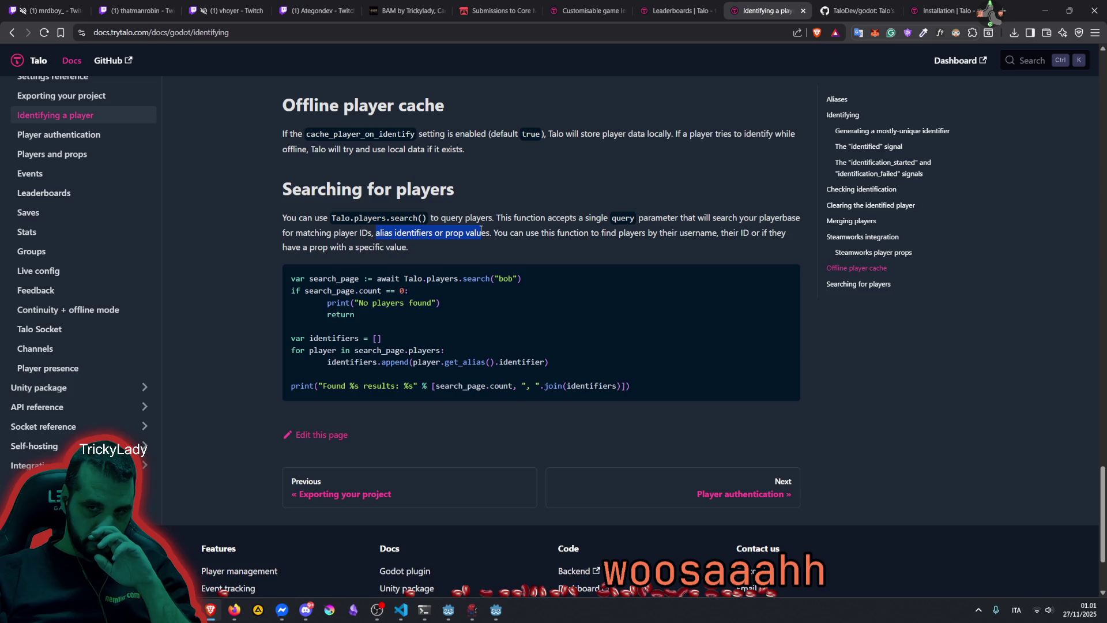
Study the search example: search_page, the awaited search call and the search_page.players loop
double_click(334, 278)
drag(377, 279, 509, 274)
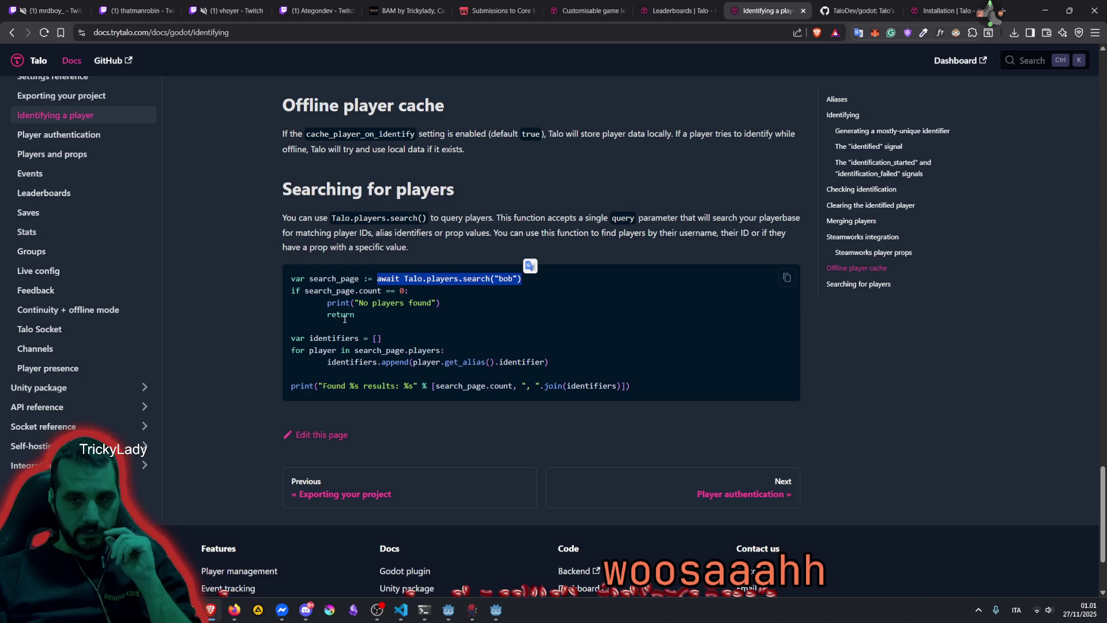
double_click(323, 350)
drag(354, 350, 448, 352)
double_click(400, 350)
double_click(431, 350)
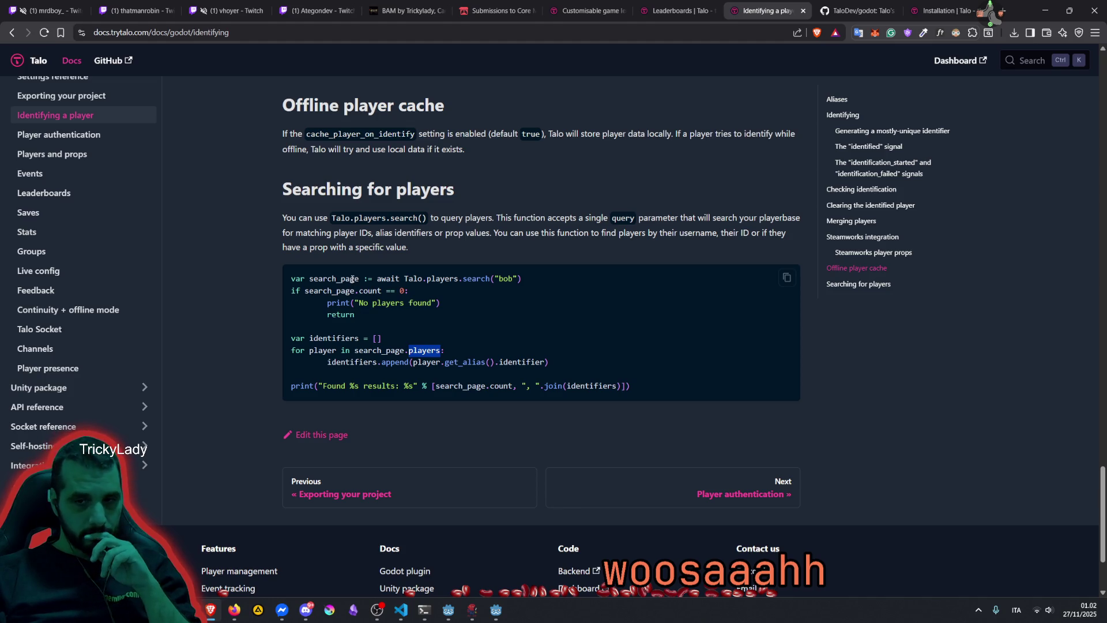
scroll(353, 282, down, 1)
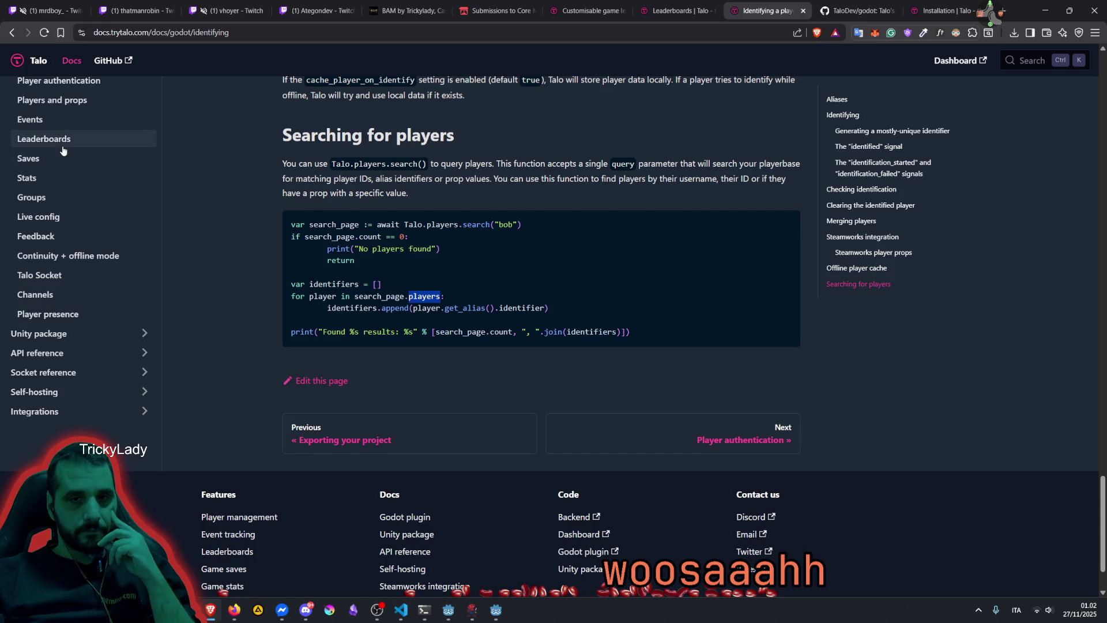
Load ChatGPT from the bookmarks bar in the TaloDev/godot GitHub tab
click(849, 11)
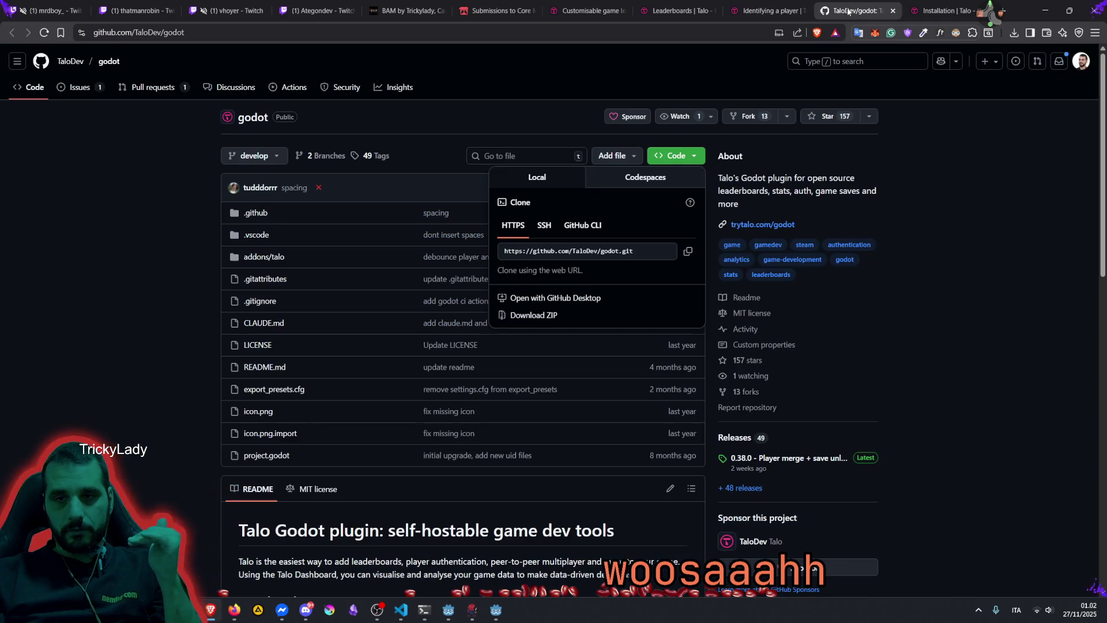
click(202, 35)
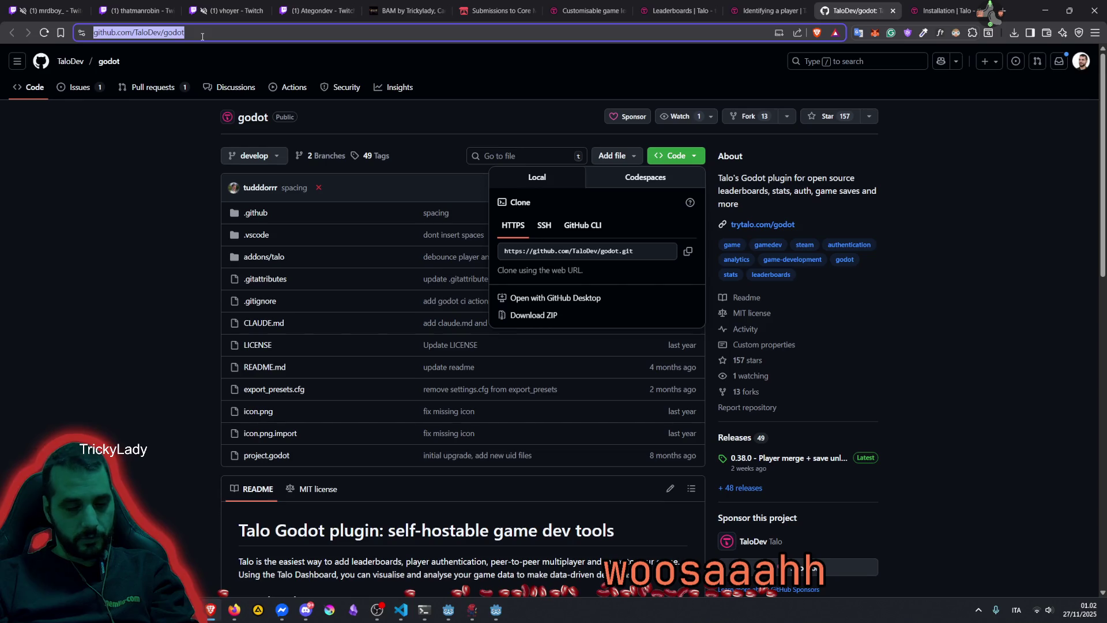
key(ctrl+shift+b)
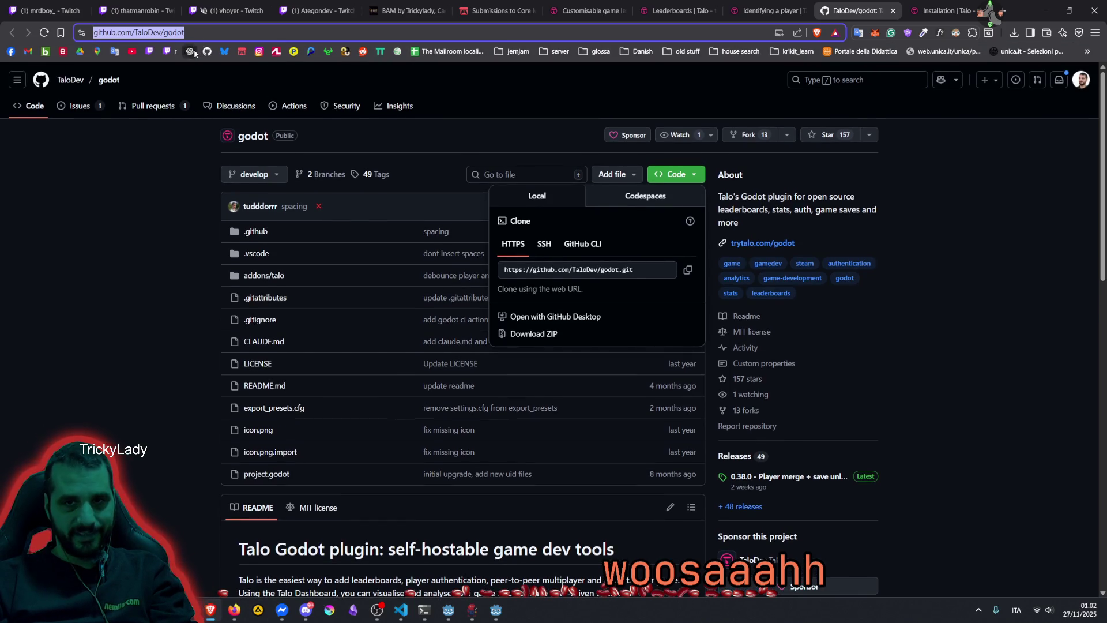
click(190, 51)
key(ctrl+shift+b)
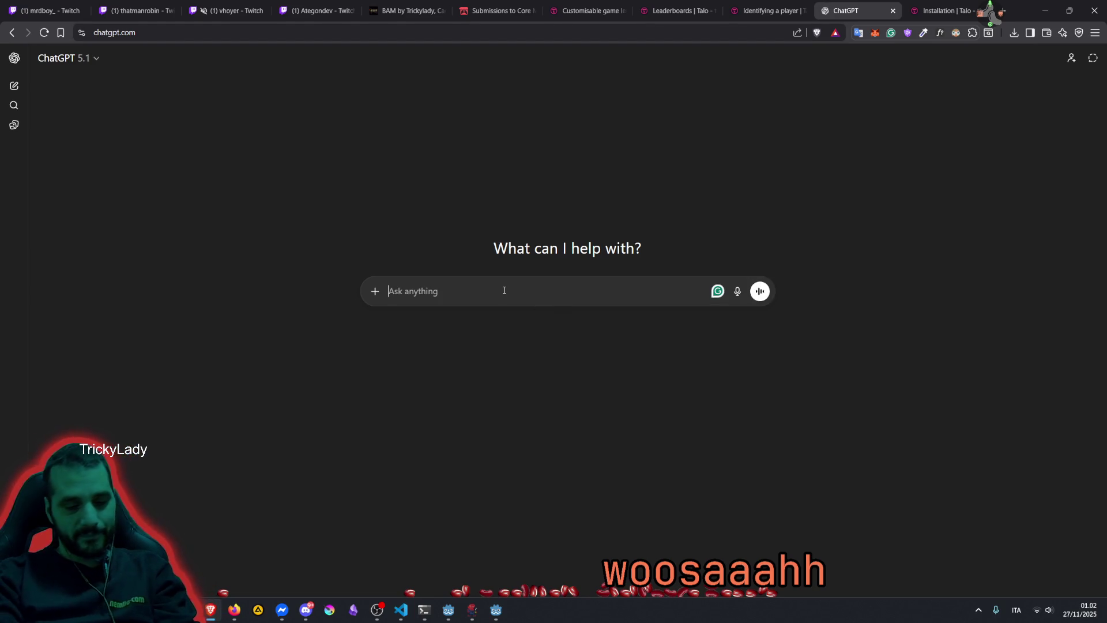
Grab the Identifying a player docs address and return to the empty ChatGPT chat
click(767, 10)
scroll(58, 173, up, 10)
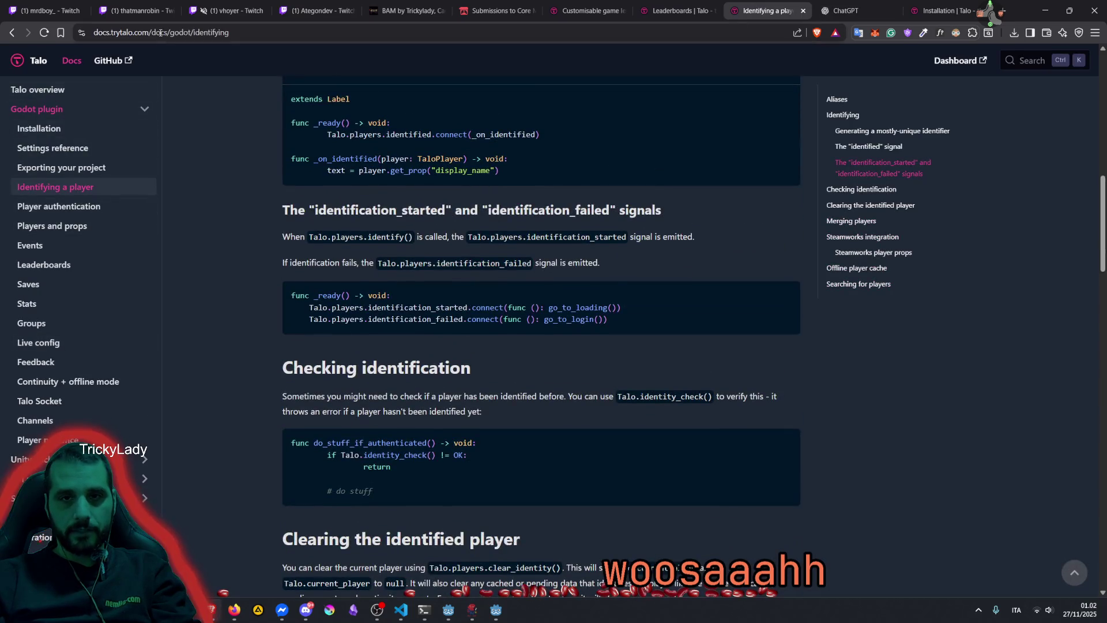
key(ctrl+l)
click(846, 11)
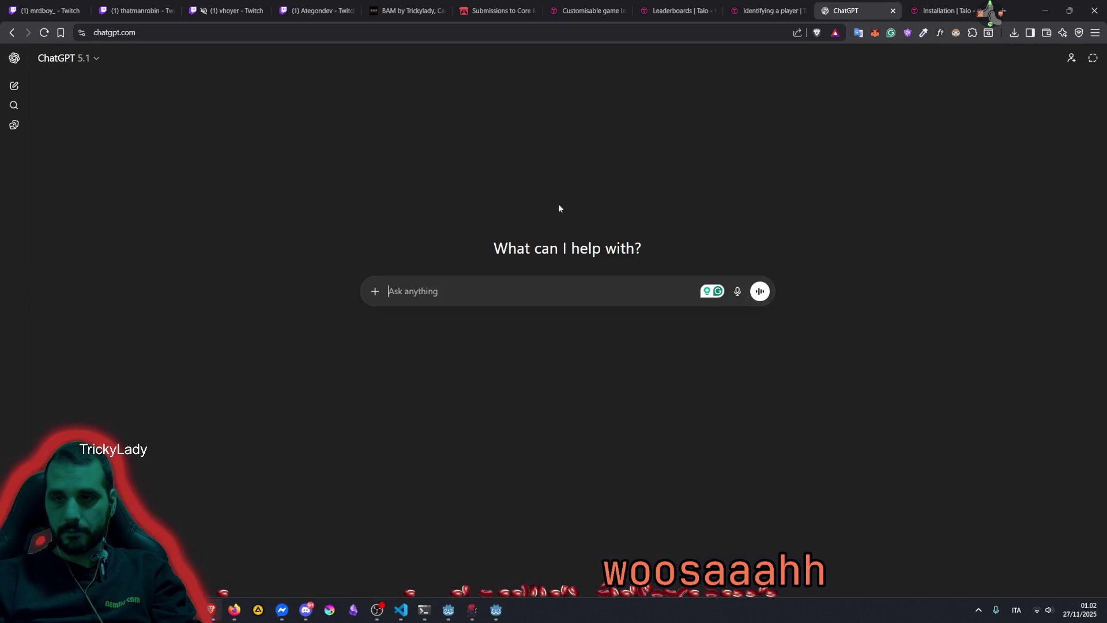
Ask ChatGPT, with the docs link, whether Talo accepts just a player name and score without auth
text(can you )
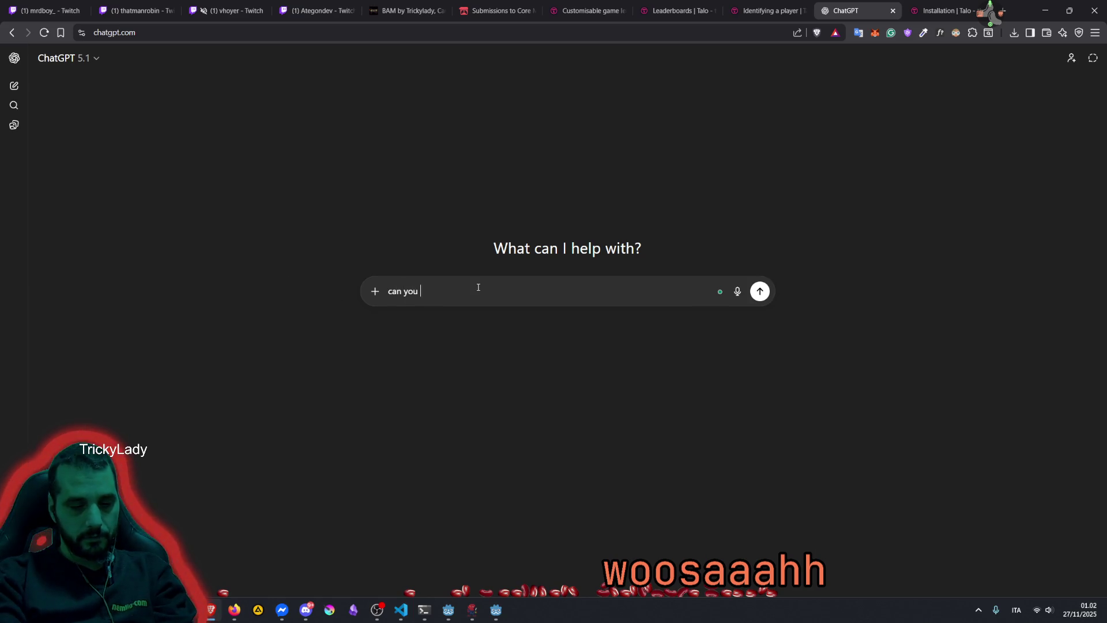
text(read this Talo)
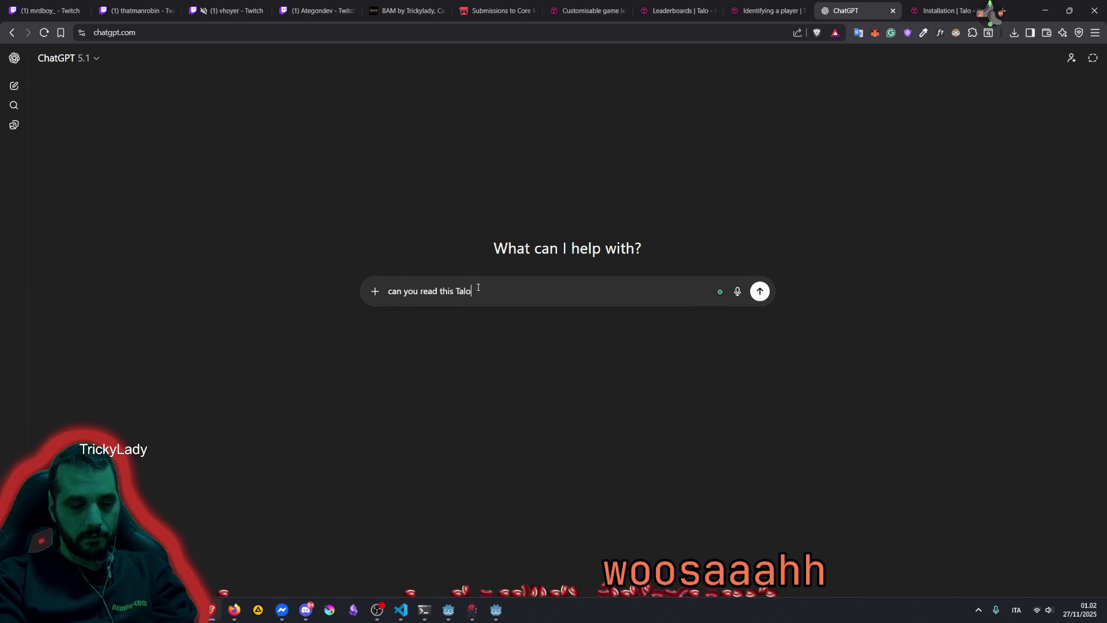
text( documen)
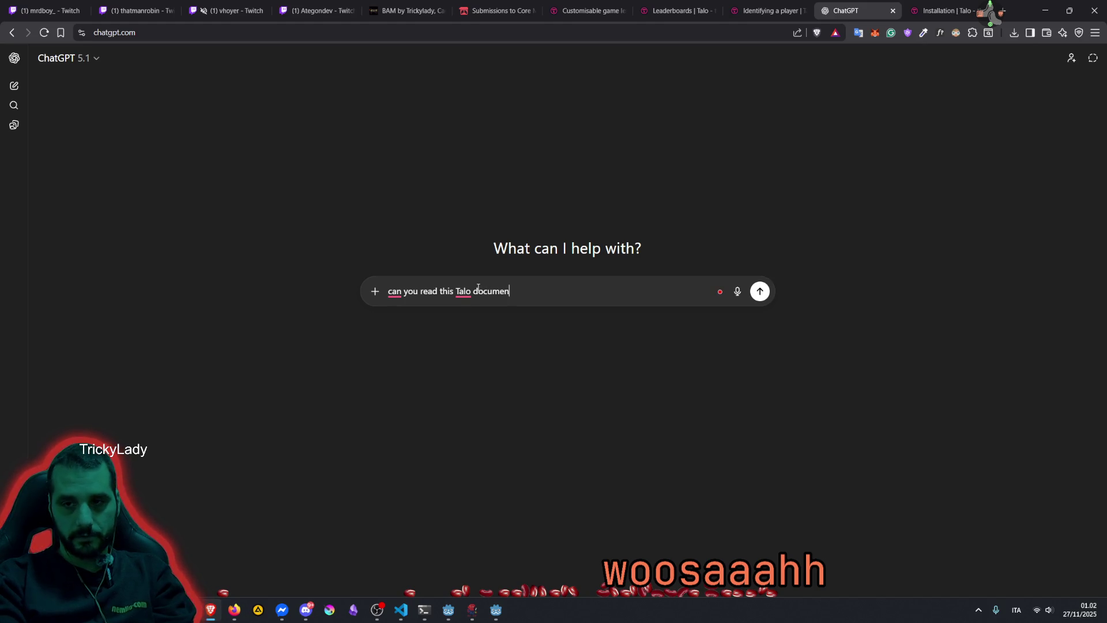
text(tation and )
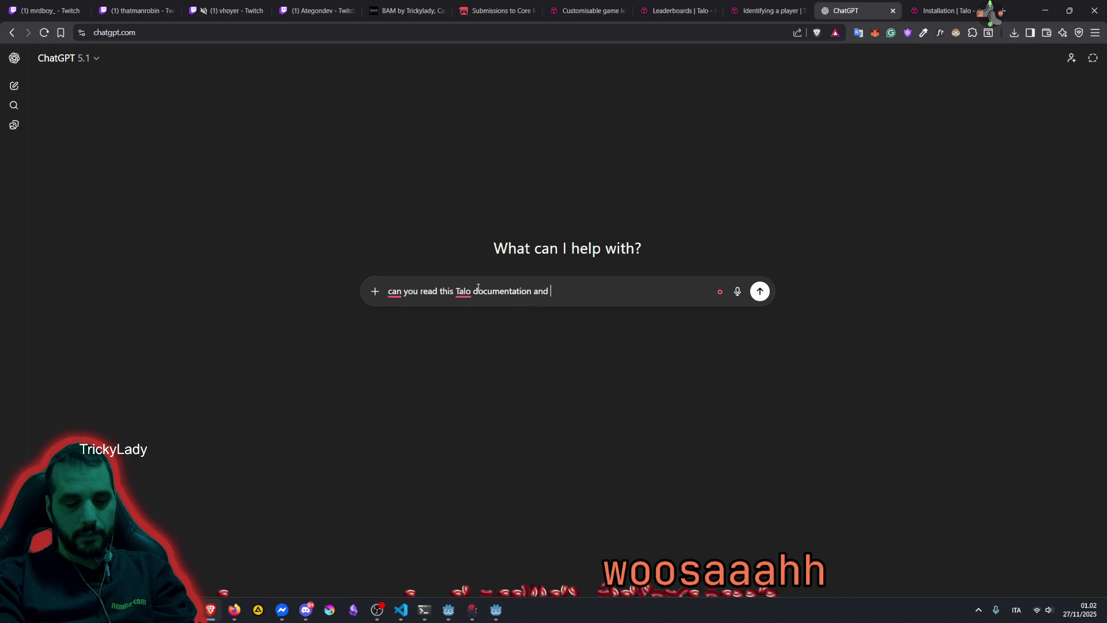
text(check that the)
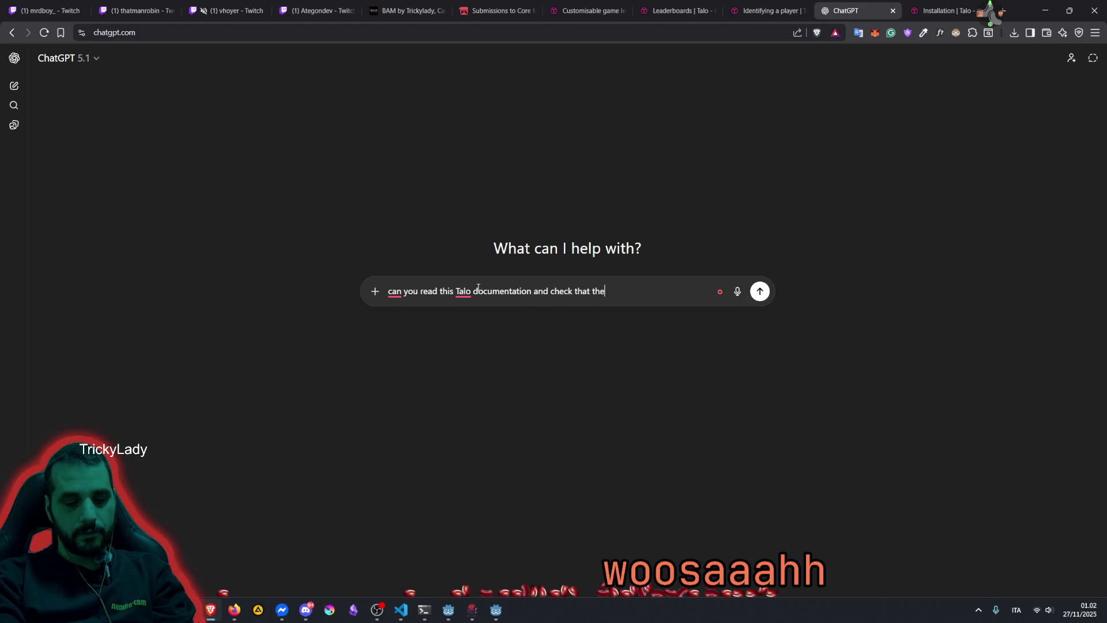
text(re is no opt)
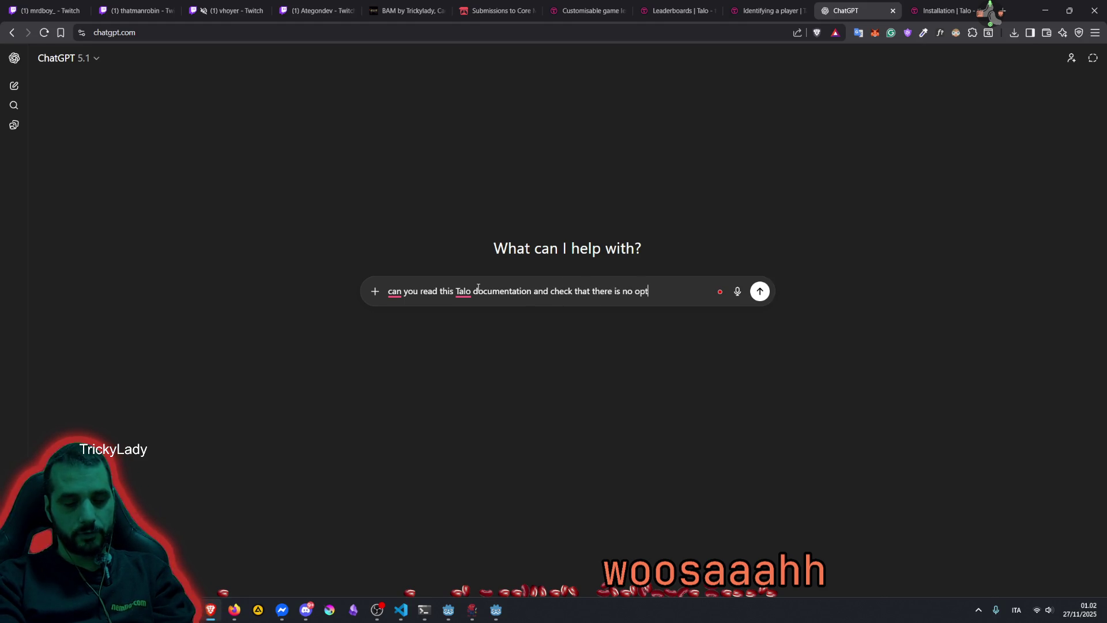
key(BackSpace)
key(BackSpace)
key(BackSpace)
key(ctrl+BackSpace)
key(ctrl+BackSpace)
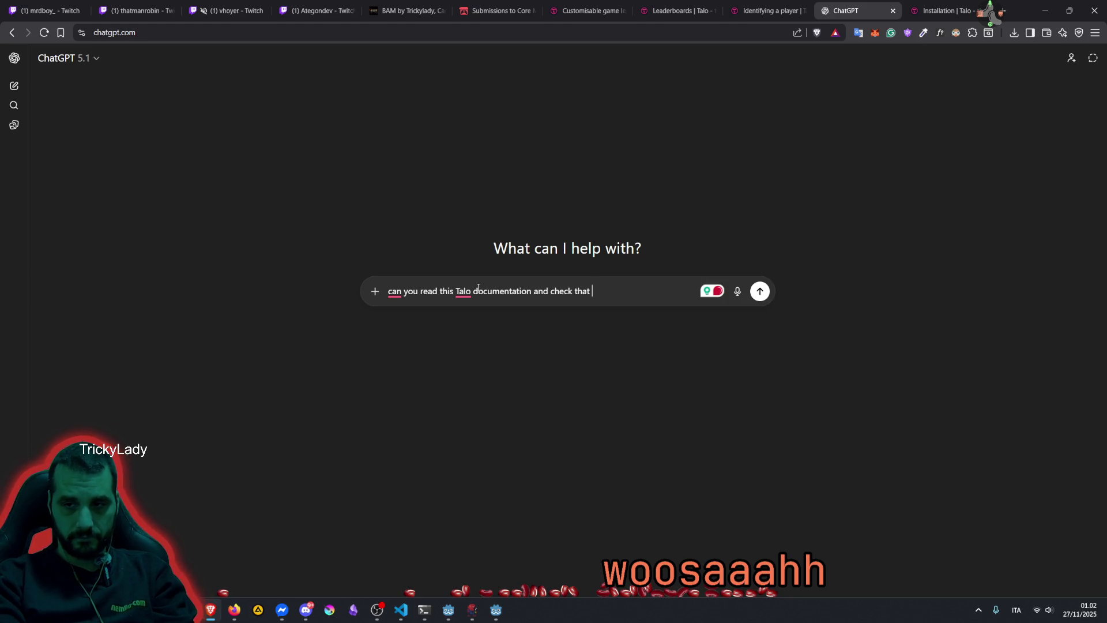
text(f therei )
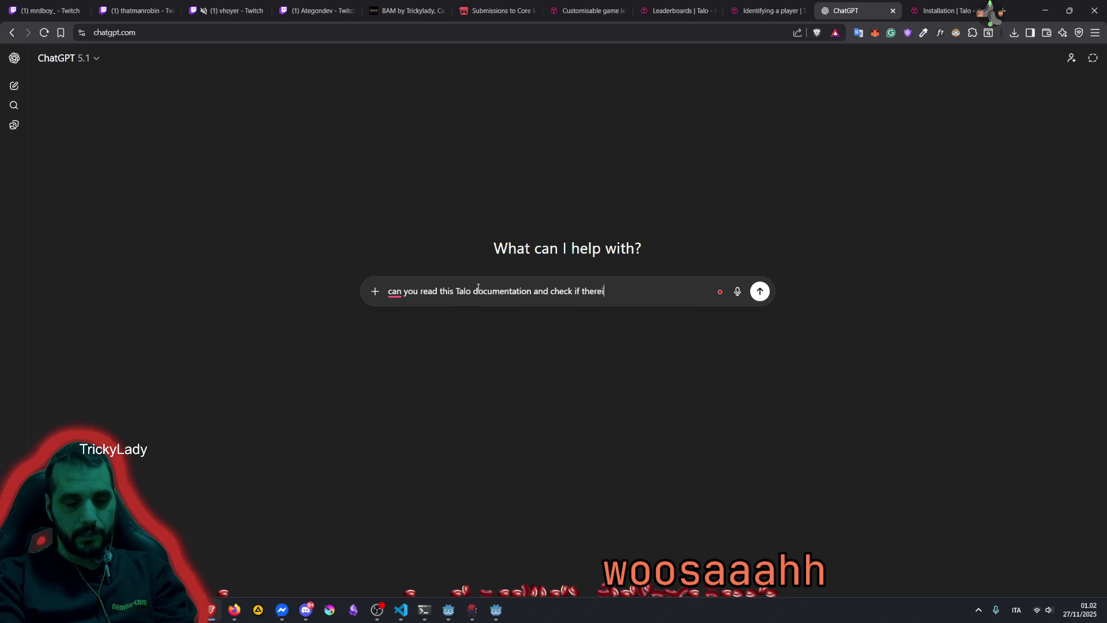
text( is and)
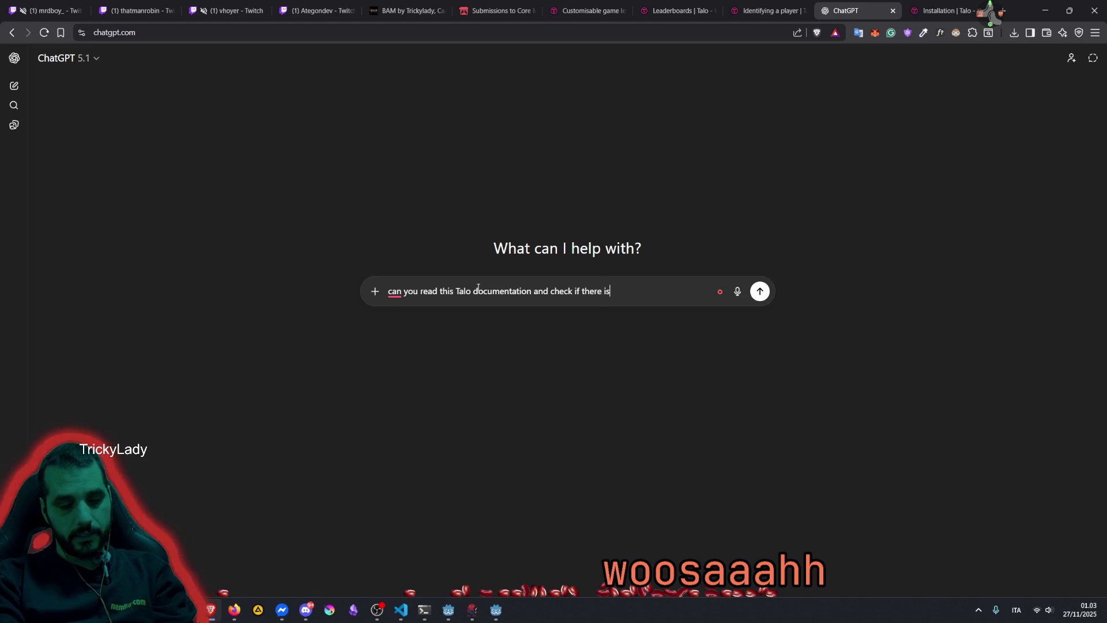
key(BackSpace)
text(op)
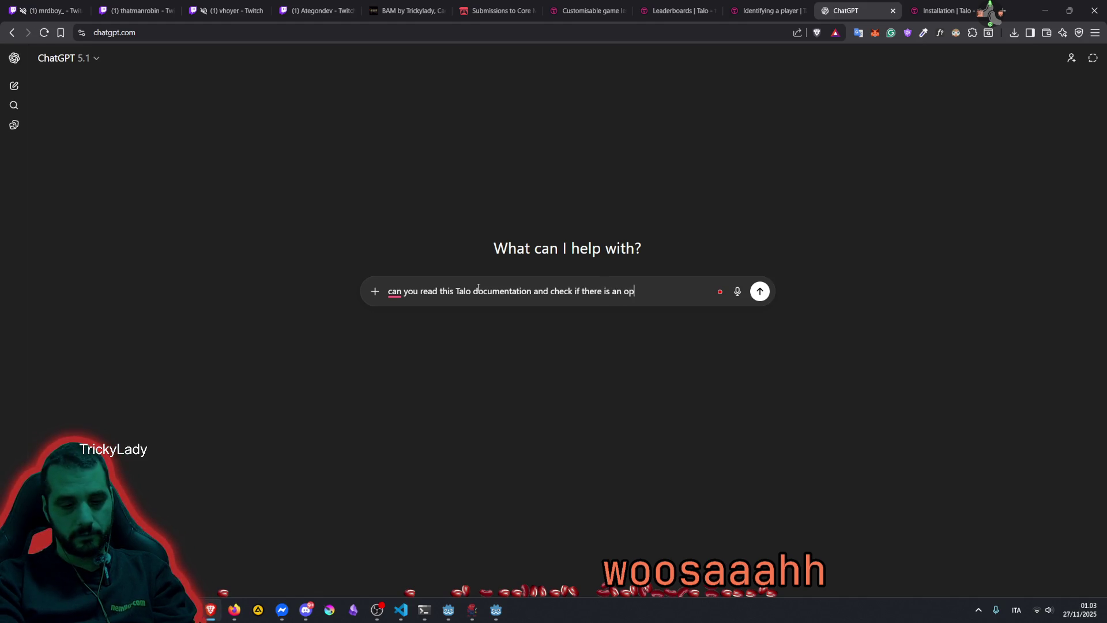
text(tion to ha)
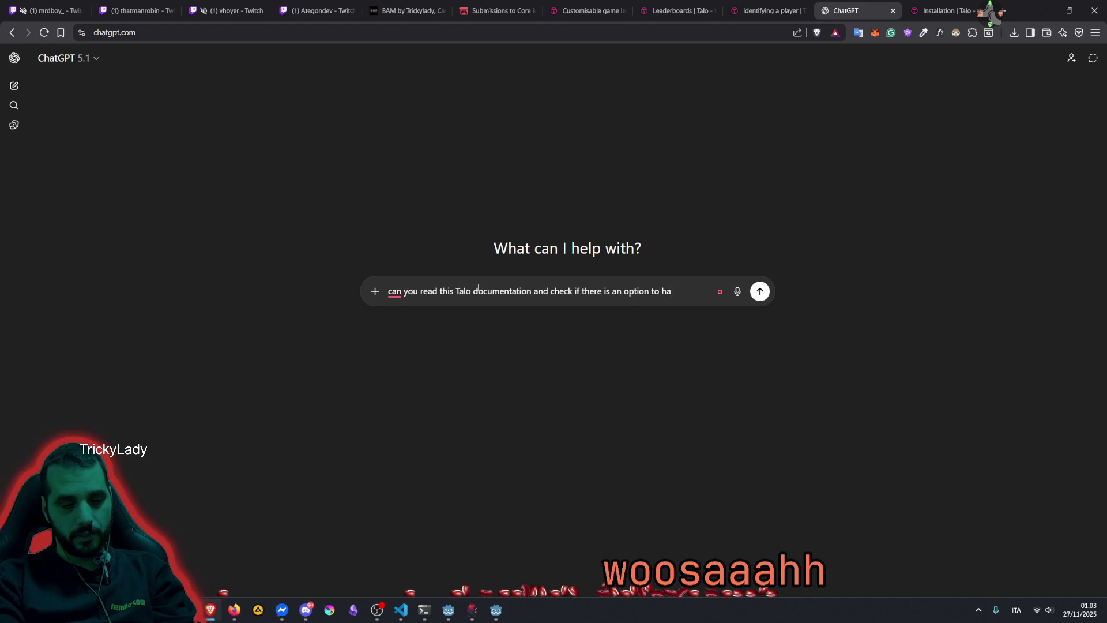
key(BackSpace)
key(BackSpace)
text(just )
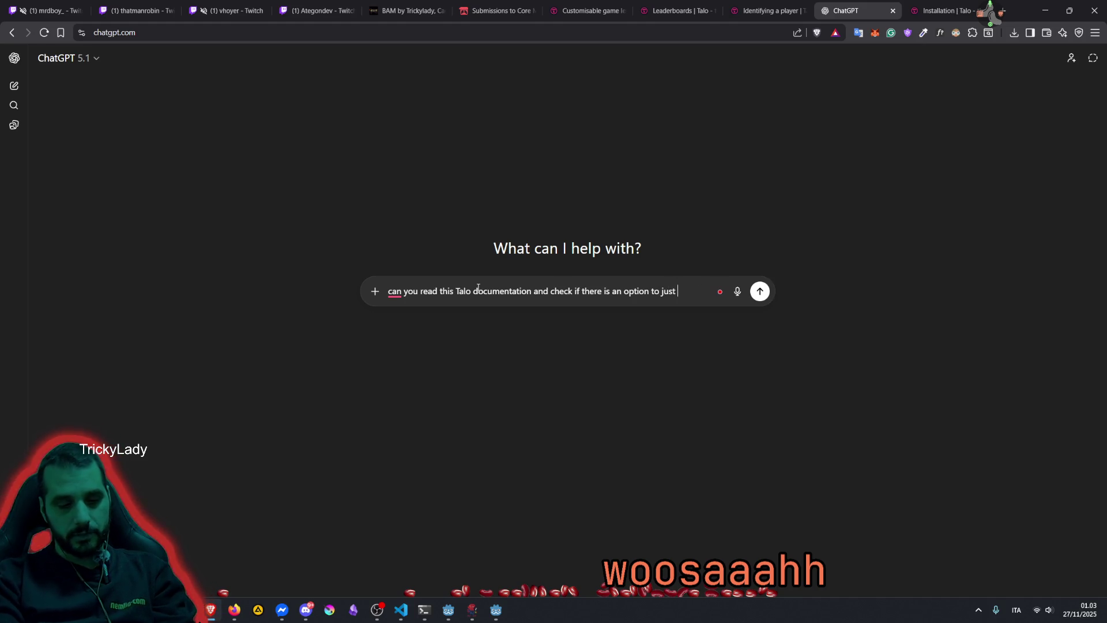
text(send a)
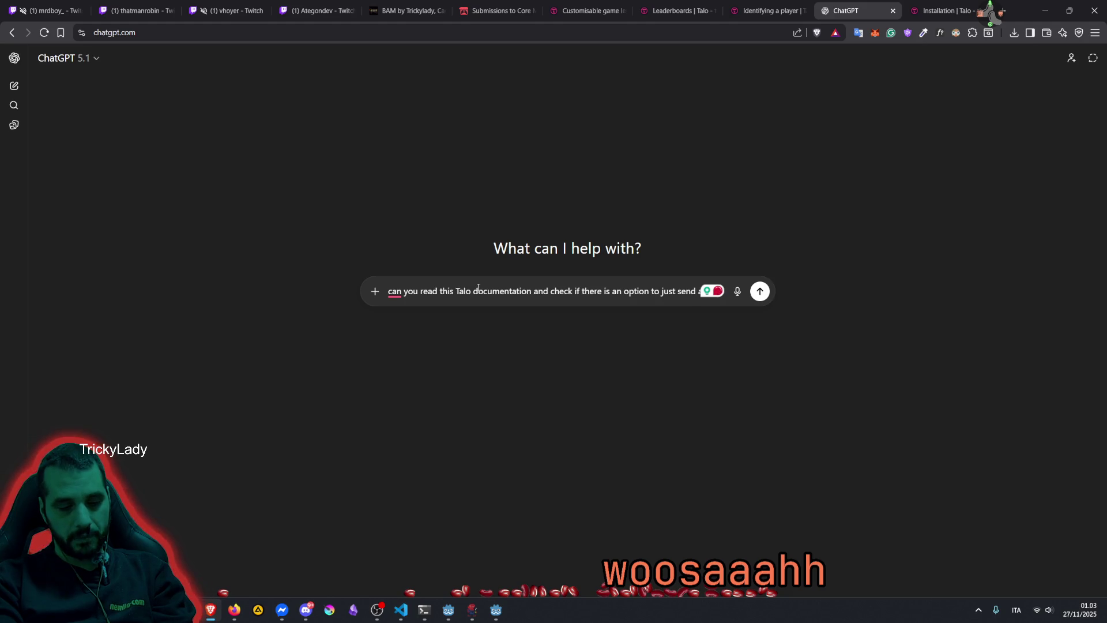
text( player name a)
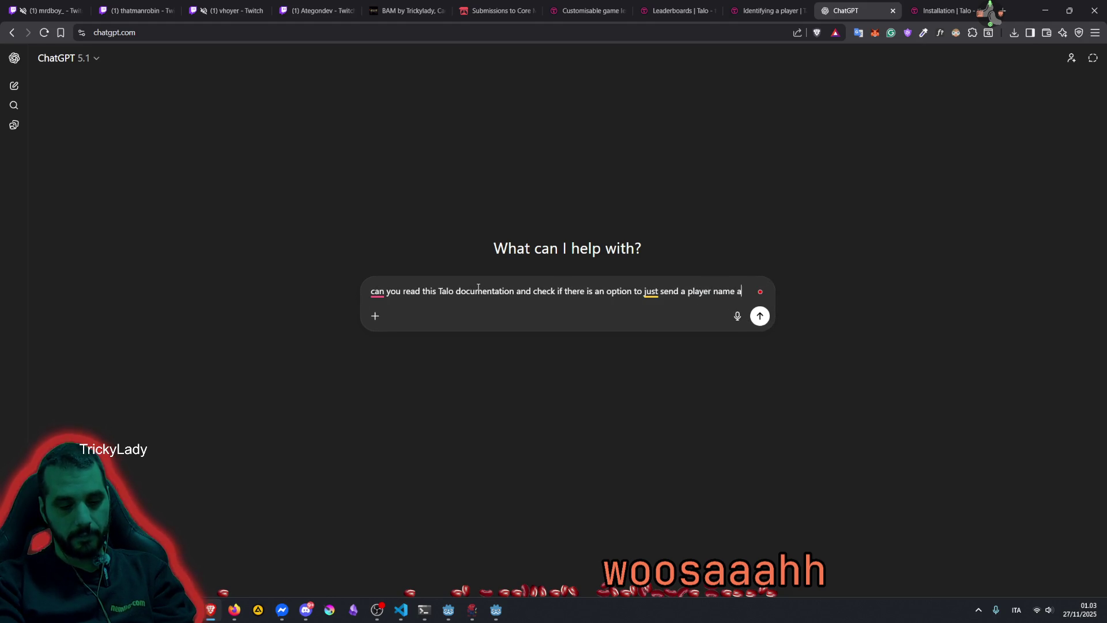
text(nd score t)
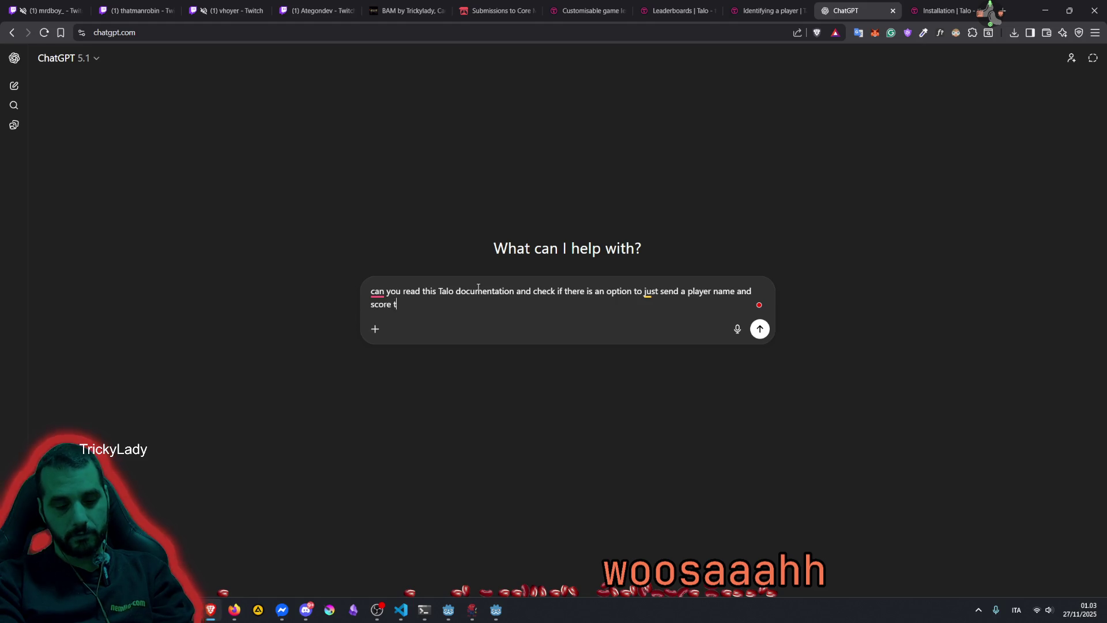
text(o a leaderbo)
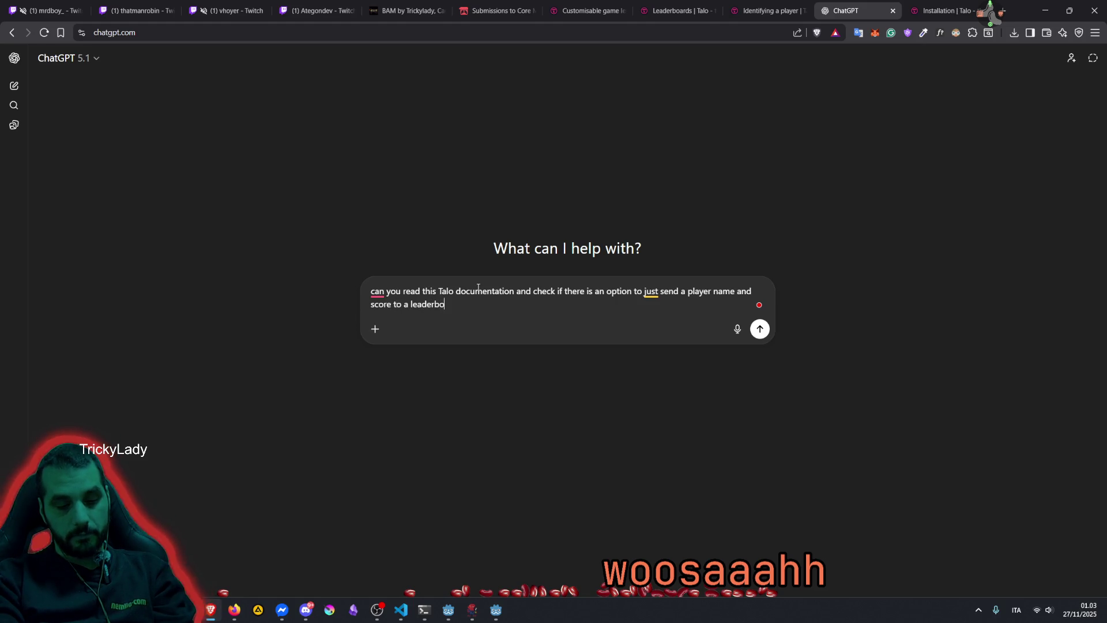
text(ard, )
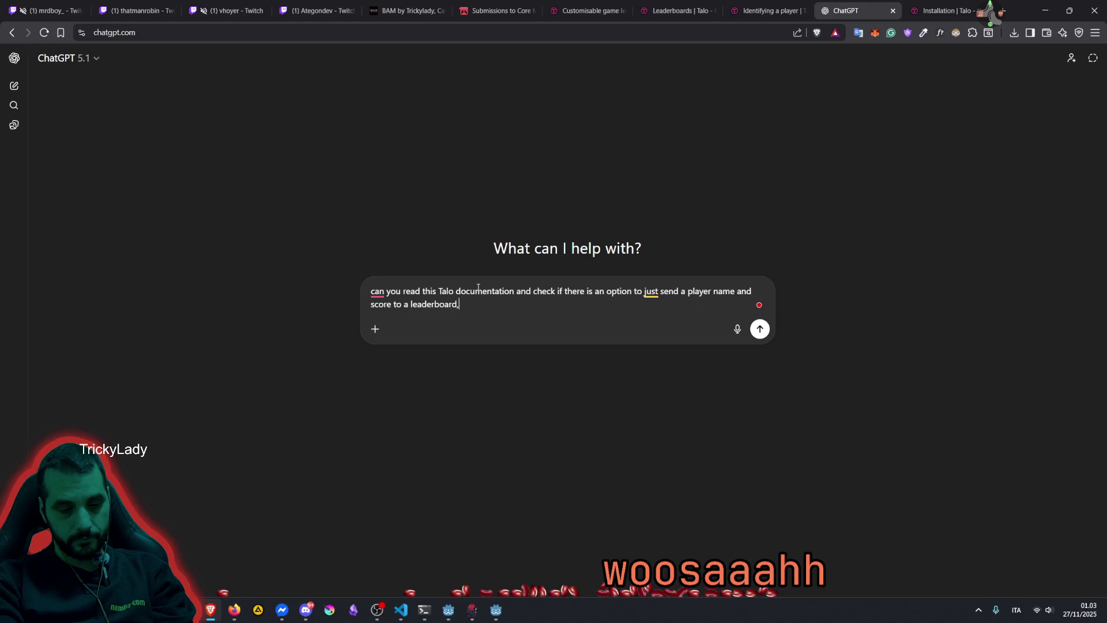
text(? I d)
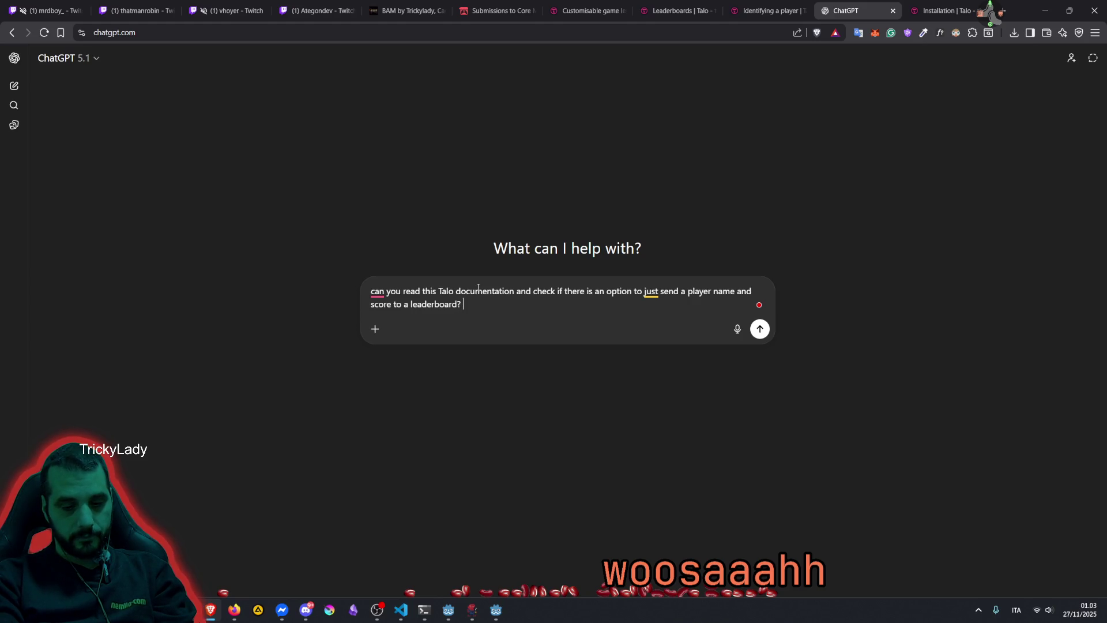
key(BackSpace)
text(t's for a game jam and I don't want to use the auth flow)
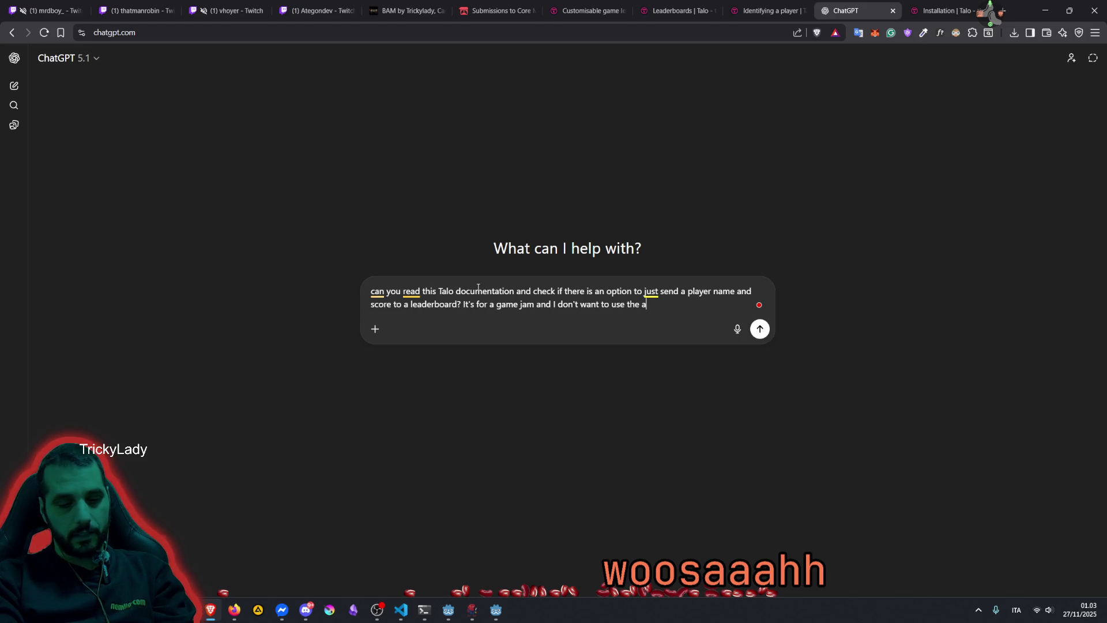
text( for players:)
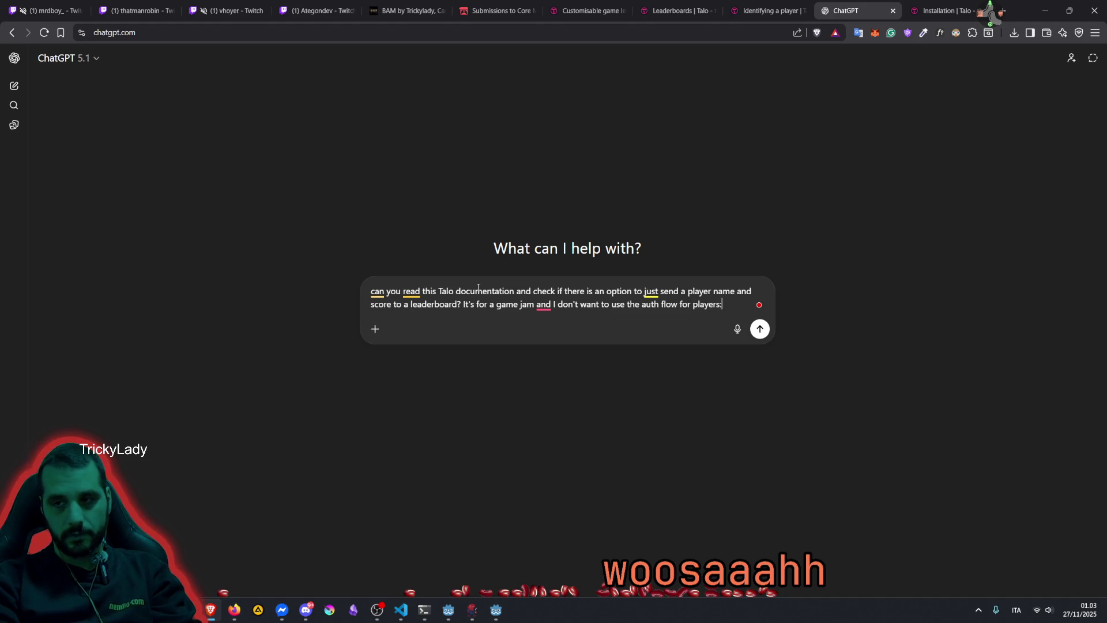
key(shift+Return)
text(https://docs.trytalo.com/docs/godot/identifying)
key(Return)
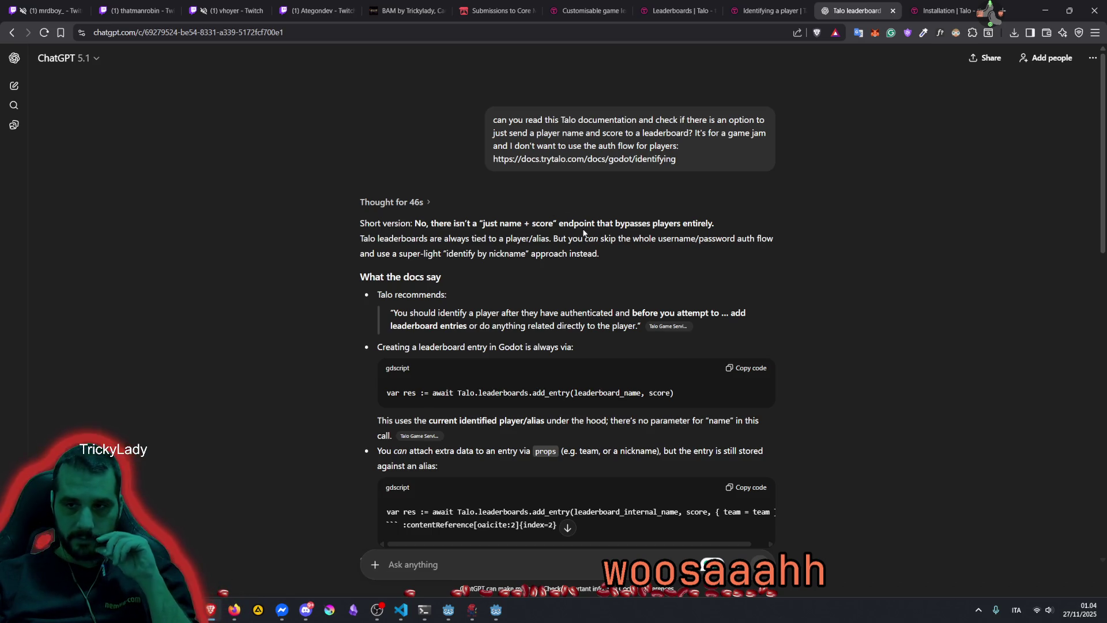
Highlight the 'players entirely' phrase in ChatGPT's reply about Talo identification
drag(653, 223, 715, 223)
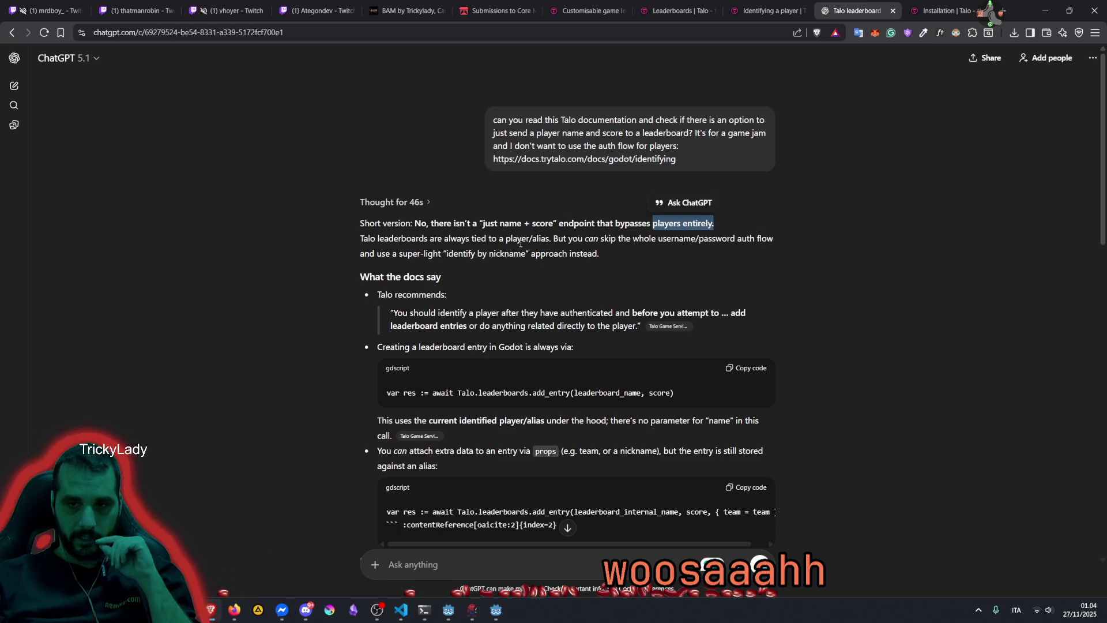
drag(381, 238, 566, 236)
click(511, 238)
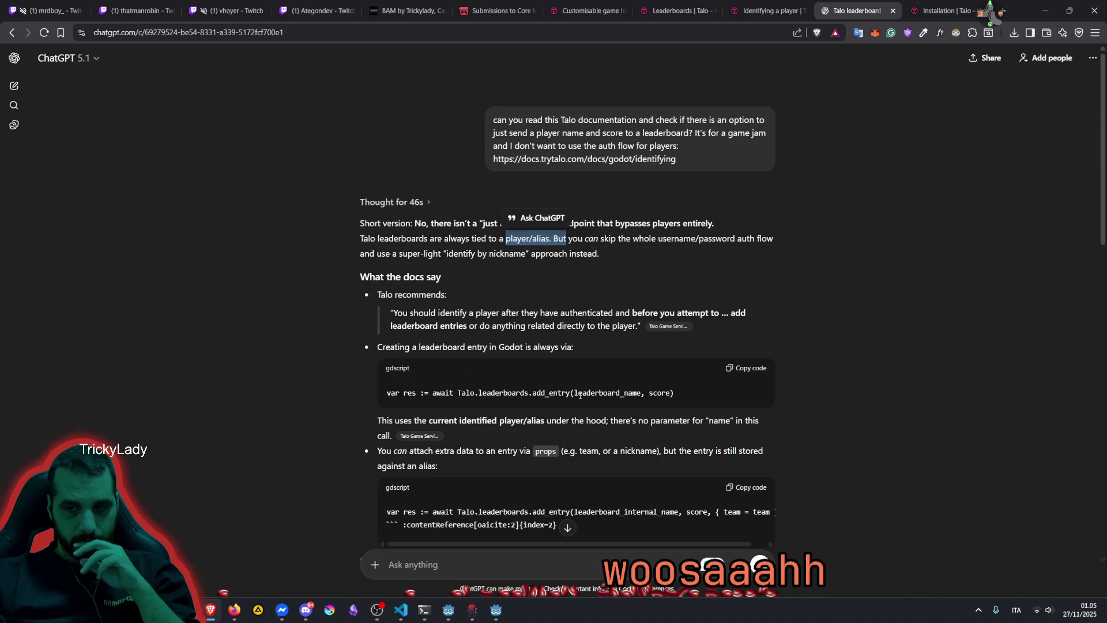
drag(461, 349, 580, 348)
scroll(580, 348, down, 2)
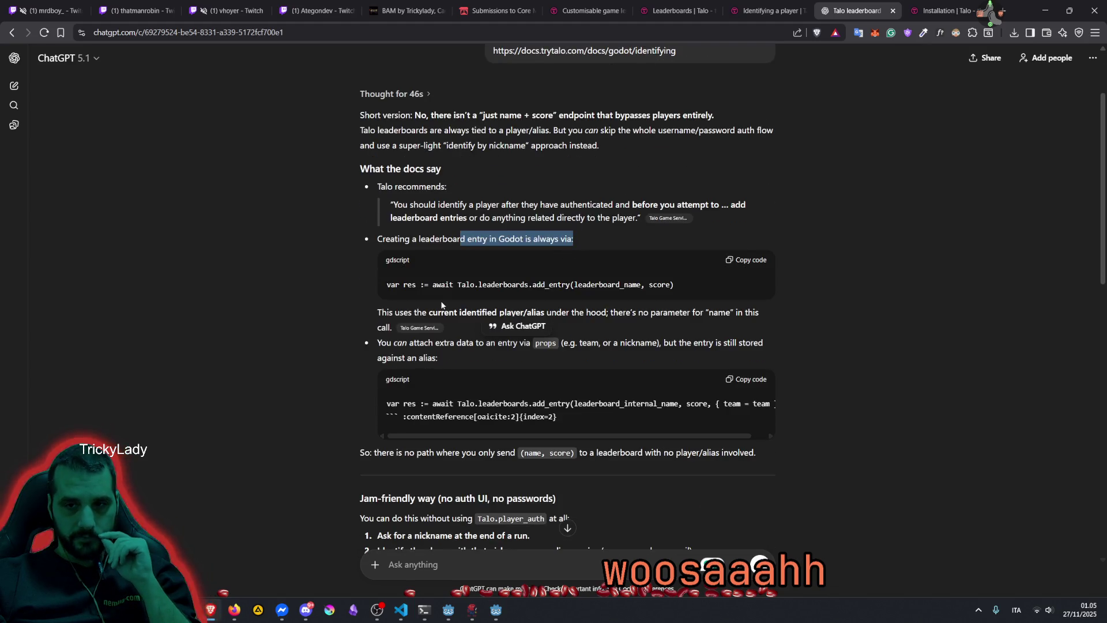
drag(397, 310, 495, 312)
click(520, 310)
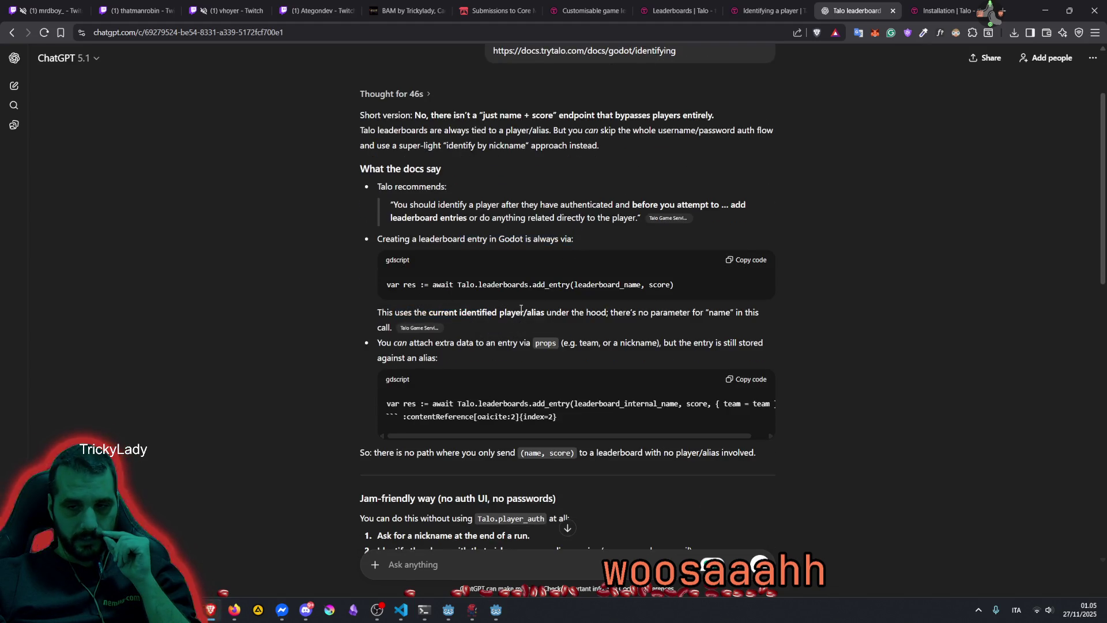
drag(610, 312, 697, 312)
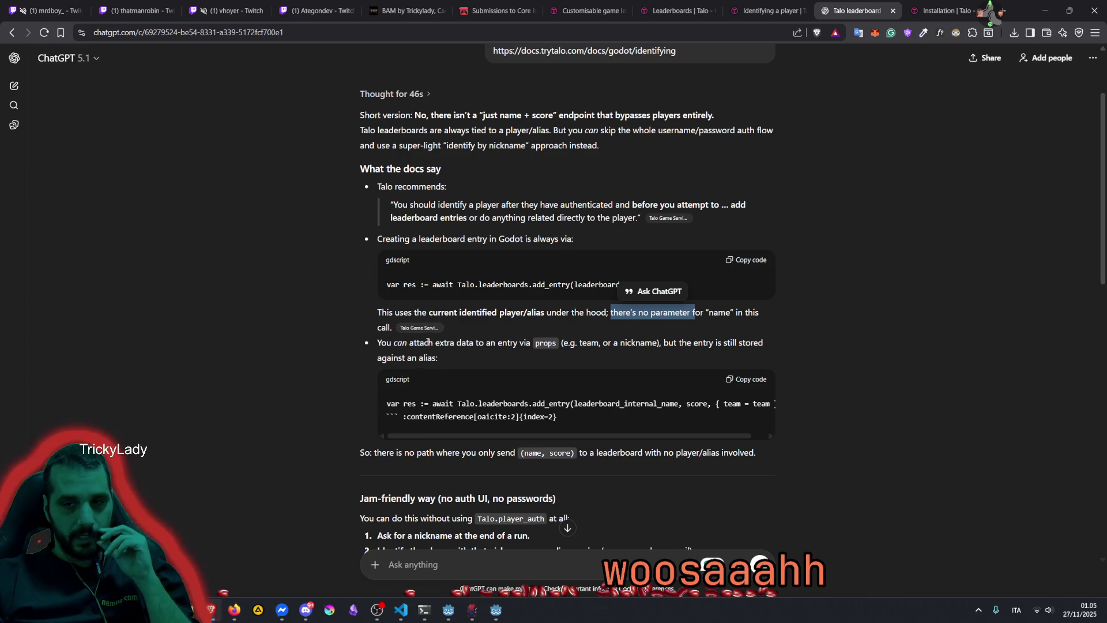
drag(440, 343, 506, 346)
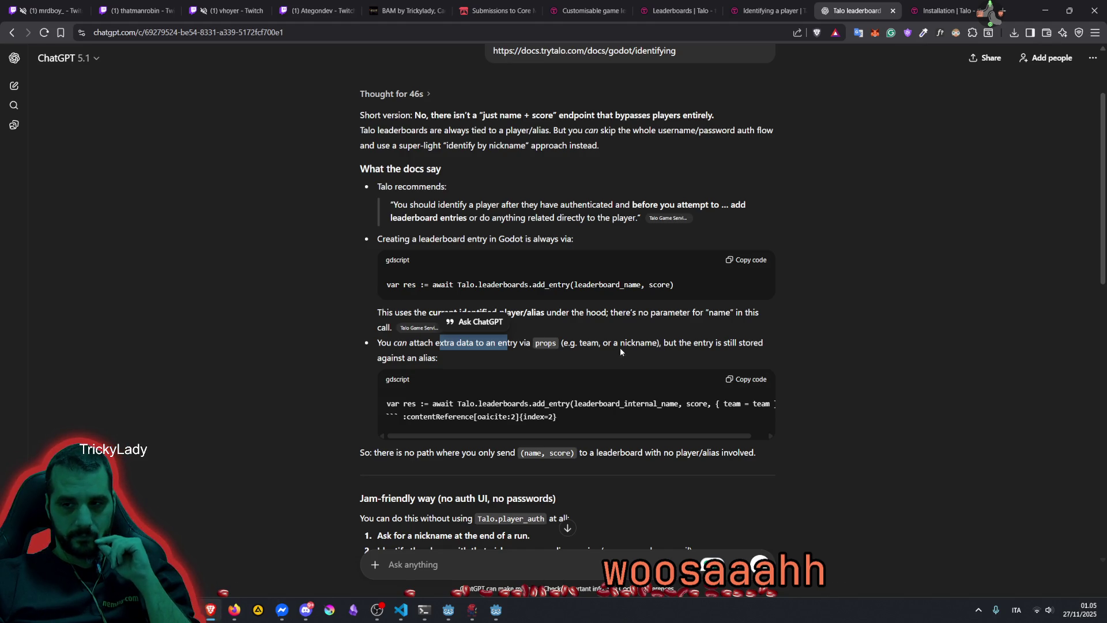
drag(397, 358, 453, 359)
click(453, 360)
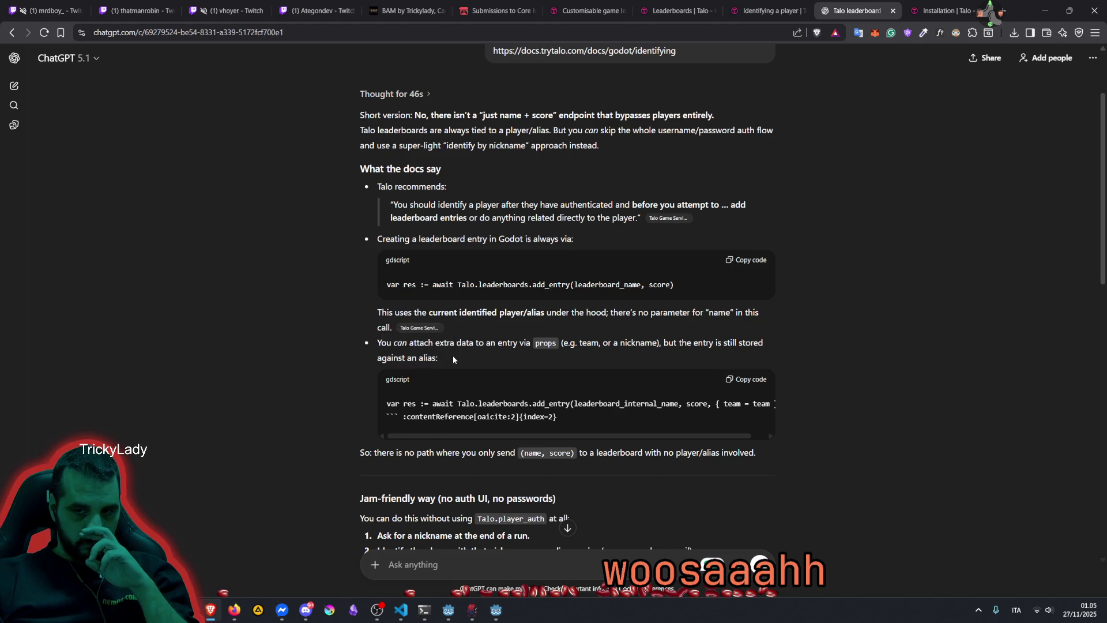
scroll(453, 360, down, 2)
drag(420, 345, 477, 345)
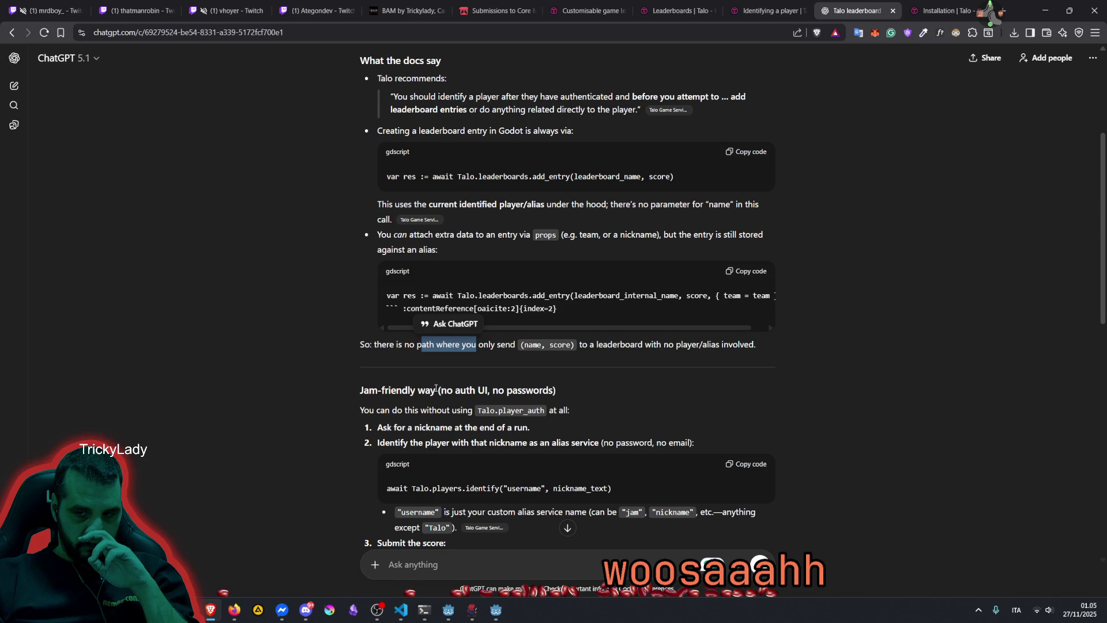
mouse_move(379, 410)
mouse_down()
mouse_move(568, 410)
mouse_move(450, 409)
mouse_up()
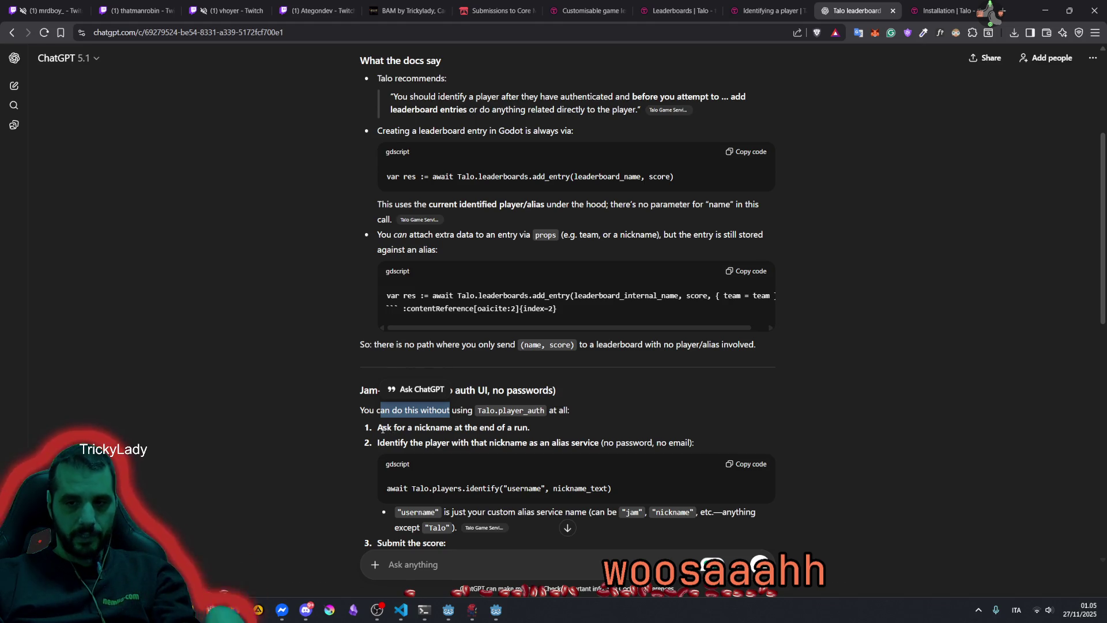
mouse_move(378, 443)
mouse_down()
mouse_move(695, 444)
mouse_move(519, 443)
mouse_move(600, 442)
mouse_up()
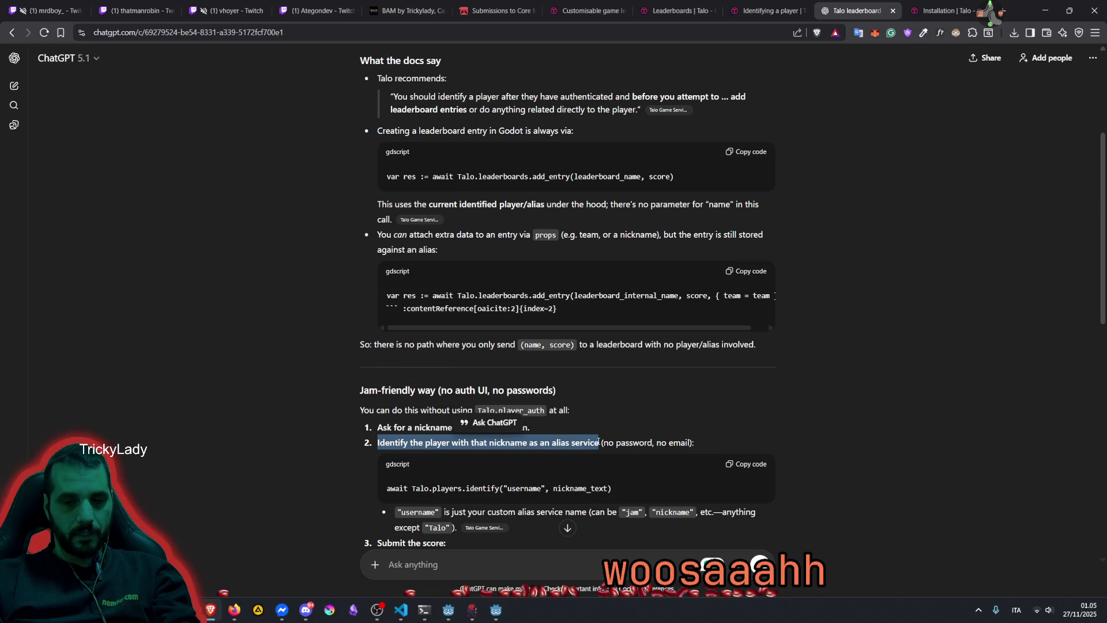
scroll(521, 439, down, 2)
drag(445, 404, 599, 408)
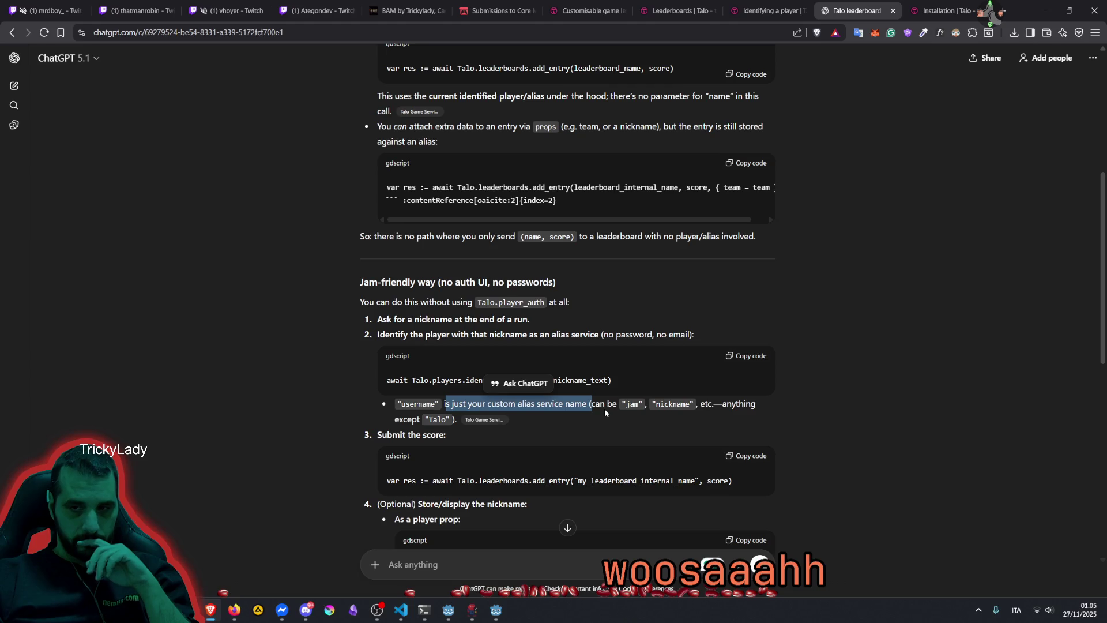
click(577, 413)
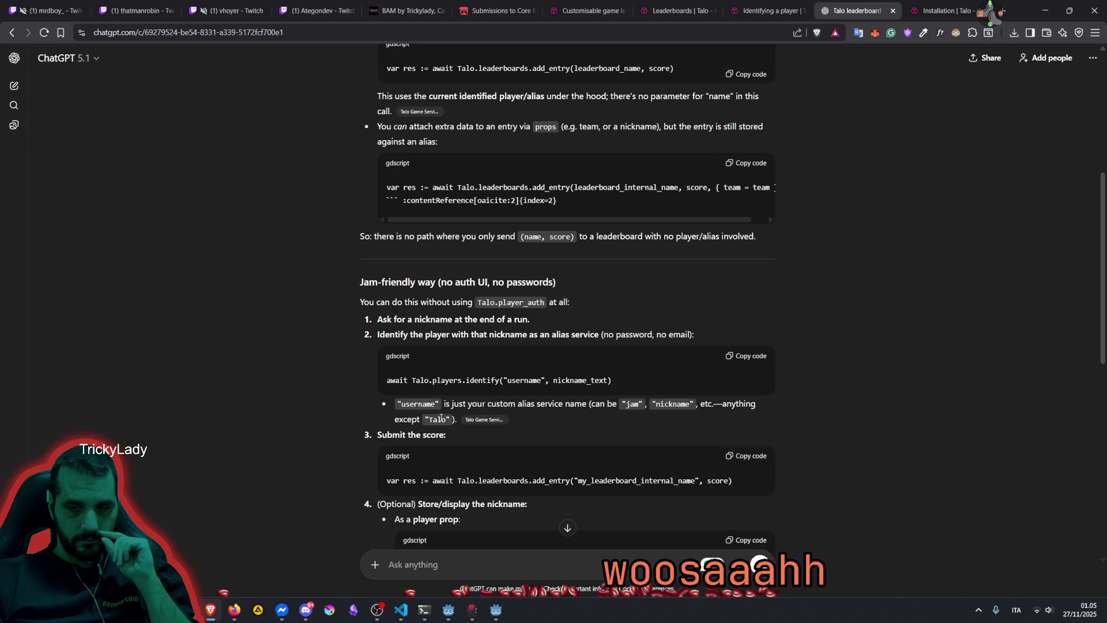
drag(722, 403, 630, 403)
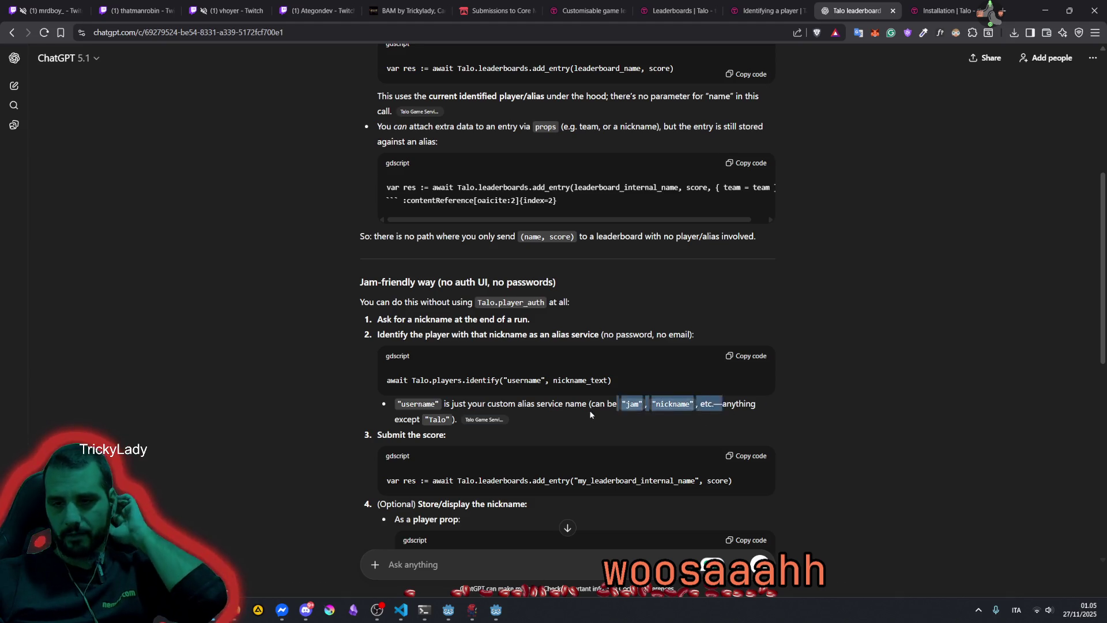
drag(721, 403, 453, 420)
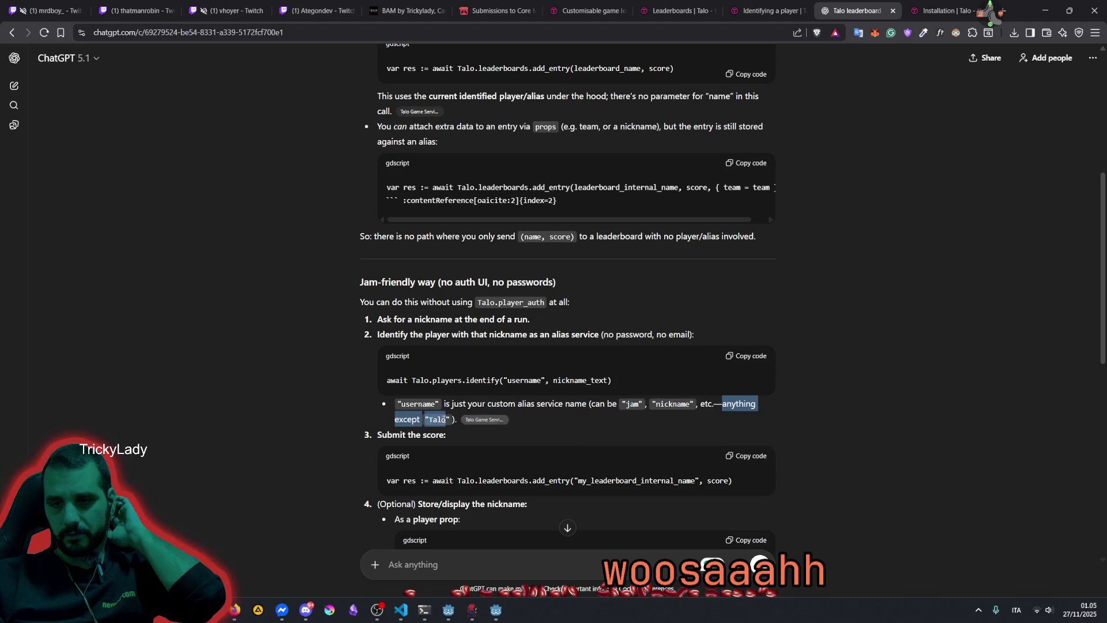
double_click(501, 403)
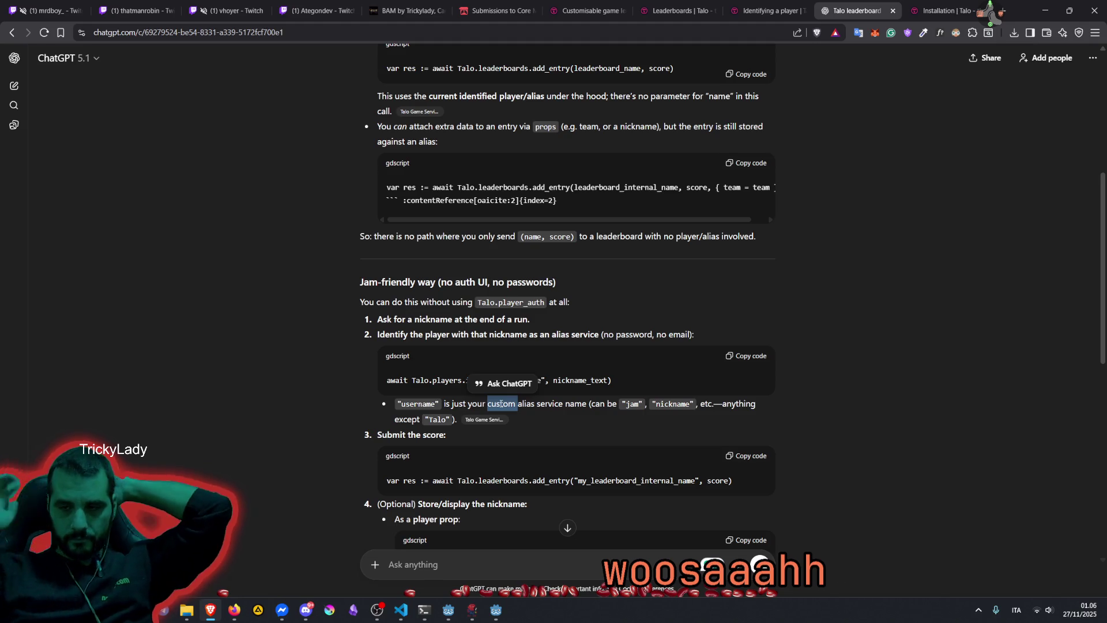
click(500, 404)
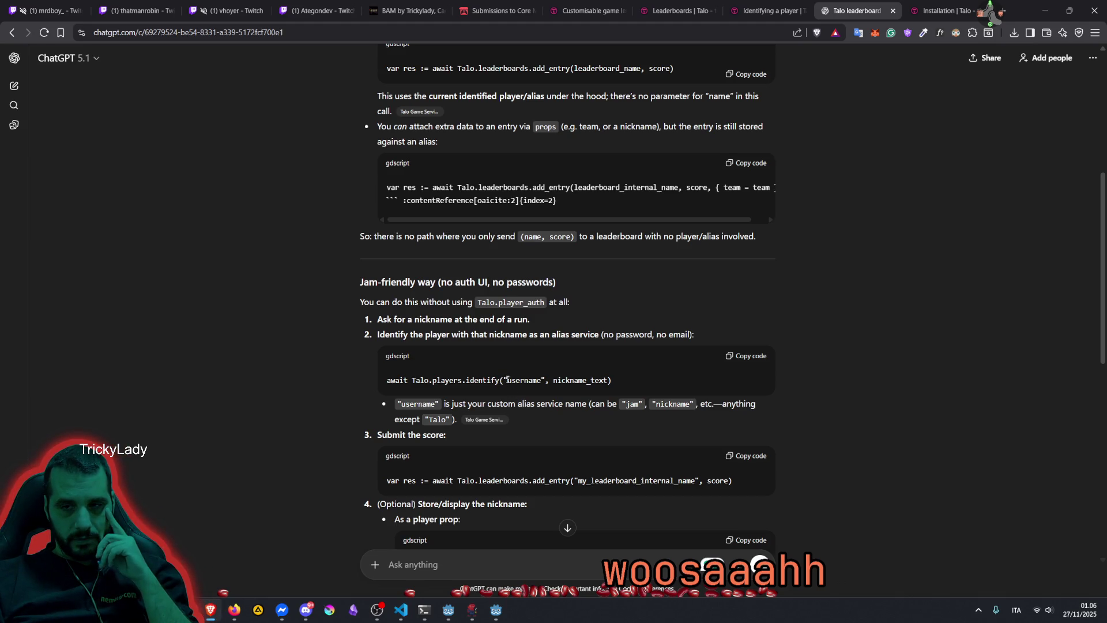
drag(398, 334, 504, 336)
click(379, 314)
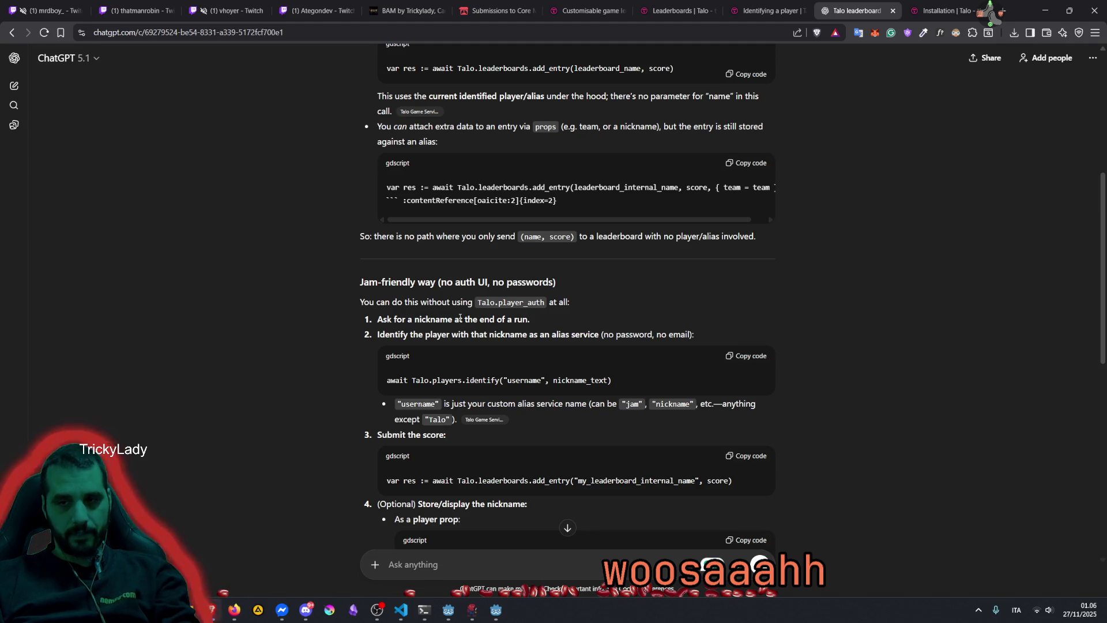
drag(433, 335, 522, 335)
scroll(435, 421, down, 1)
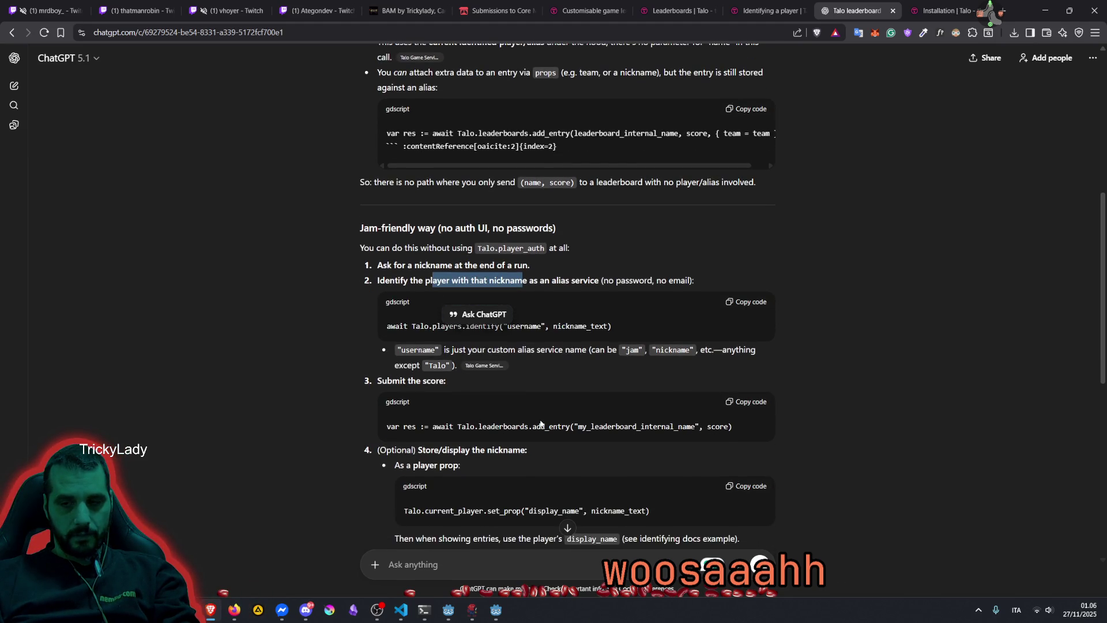
click(536, 348)
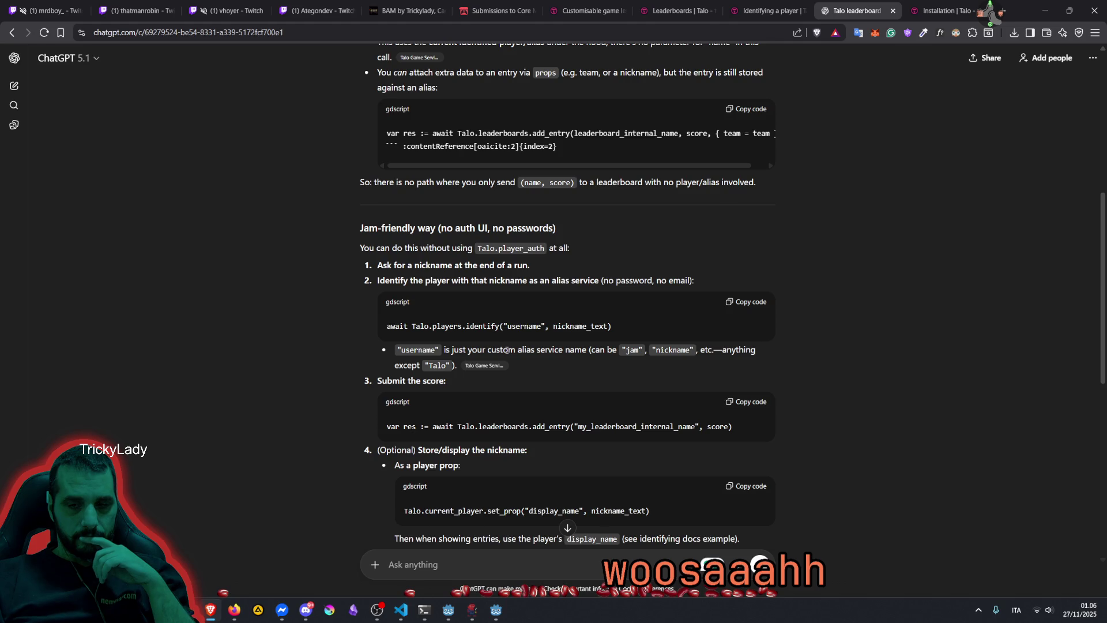
scroll(507, 350, down, 2)
drag(442, 342, 521, 341)
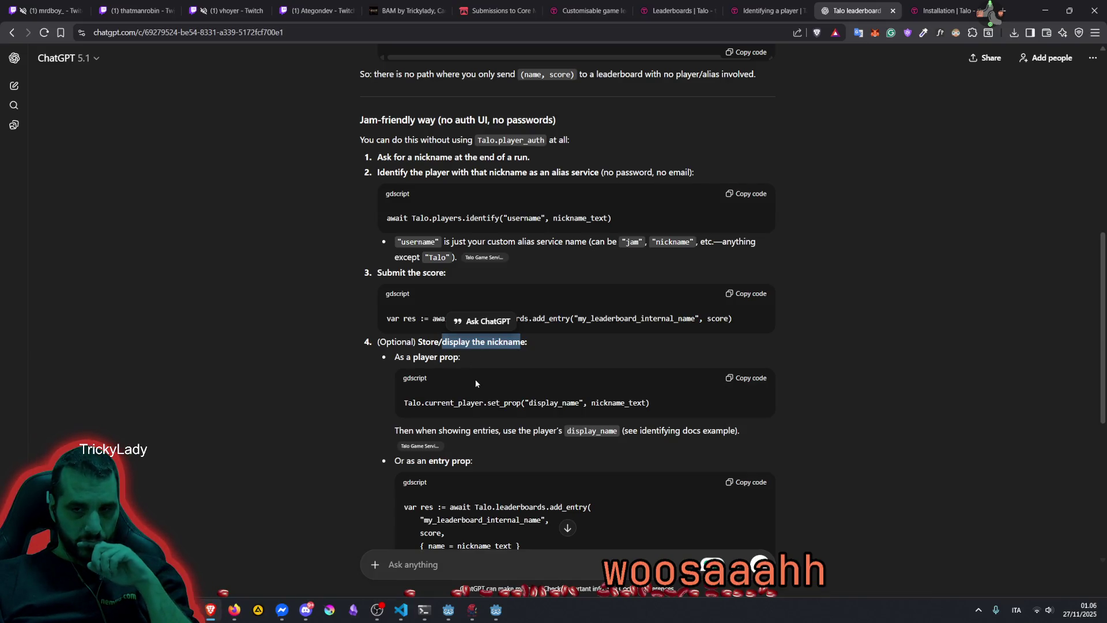
scroll(480, 382, down, 3)
scroll(479, 382, down, 3)
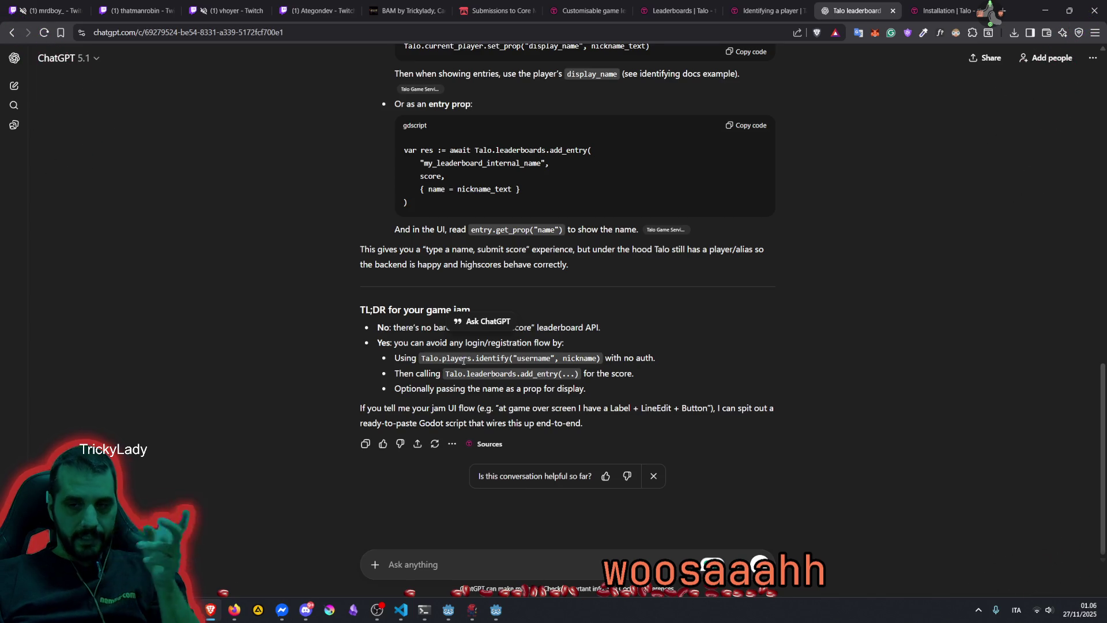
double_click(534, 358)
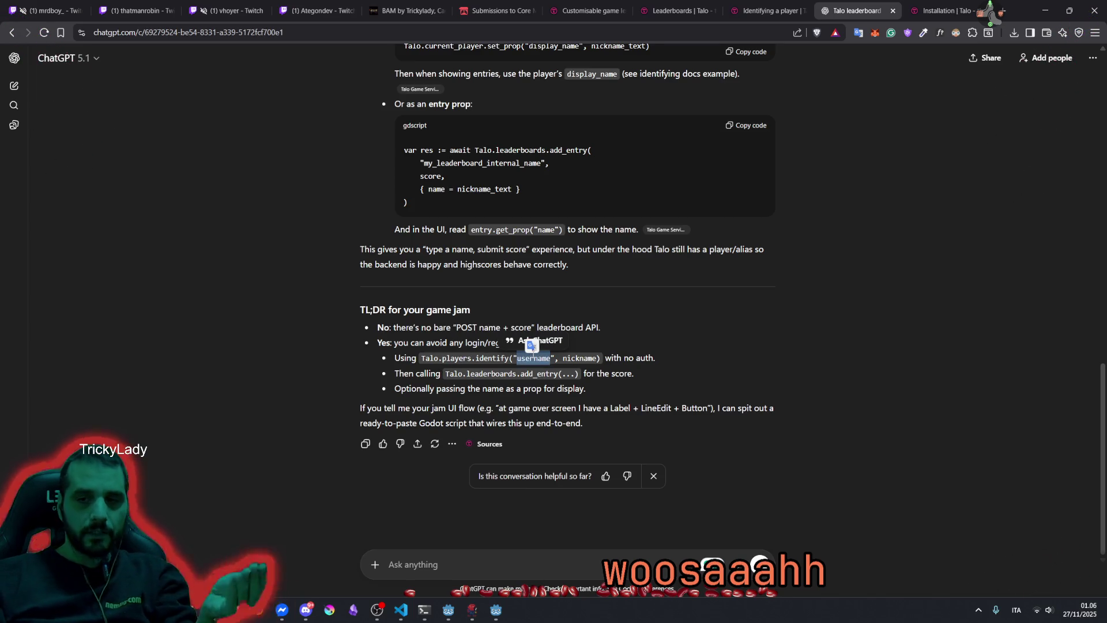
scroll(524, 358, up, 5)
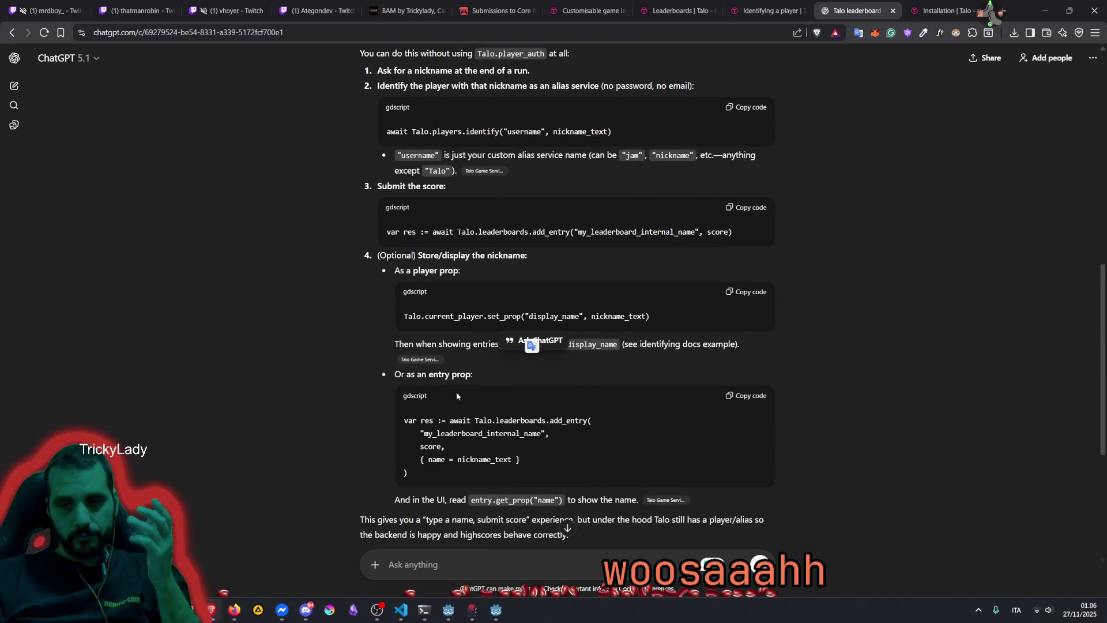
scroll(450, 279, up, 2)
scroll(455, 375, down, 3)
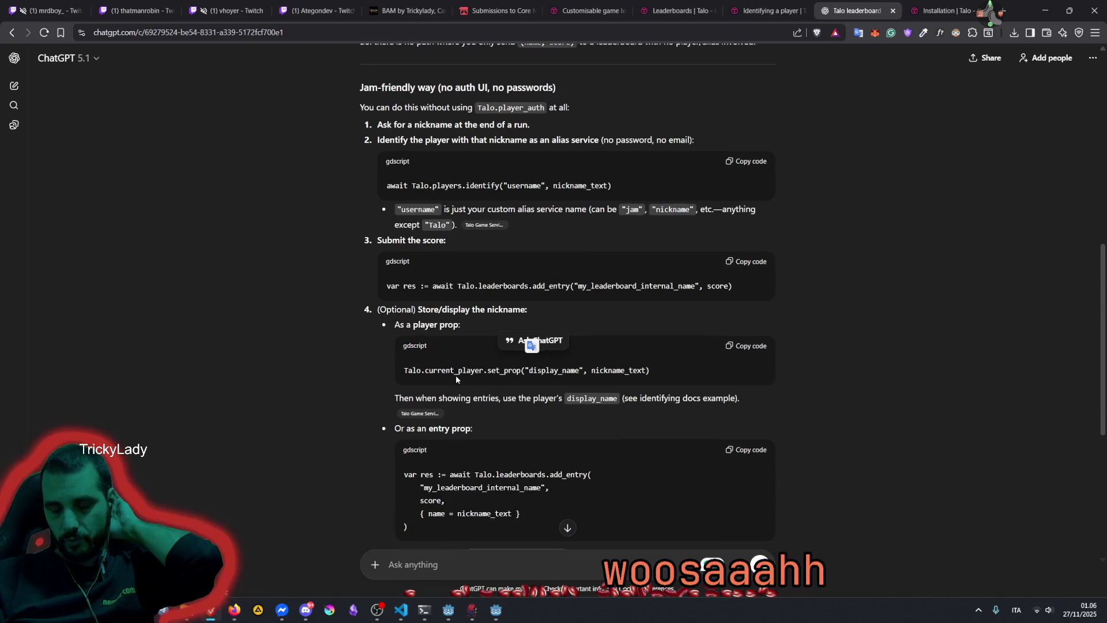
scroll(456, 378, up, 3)
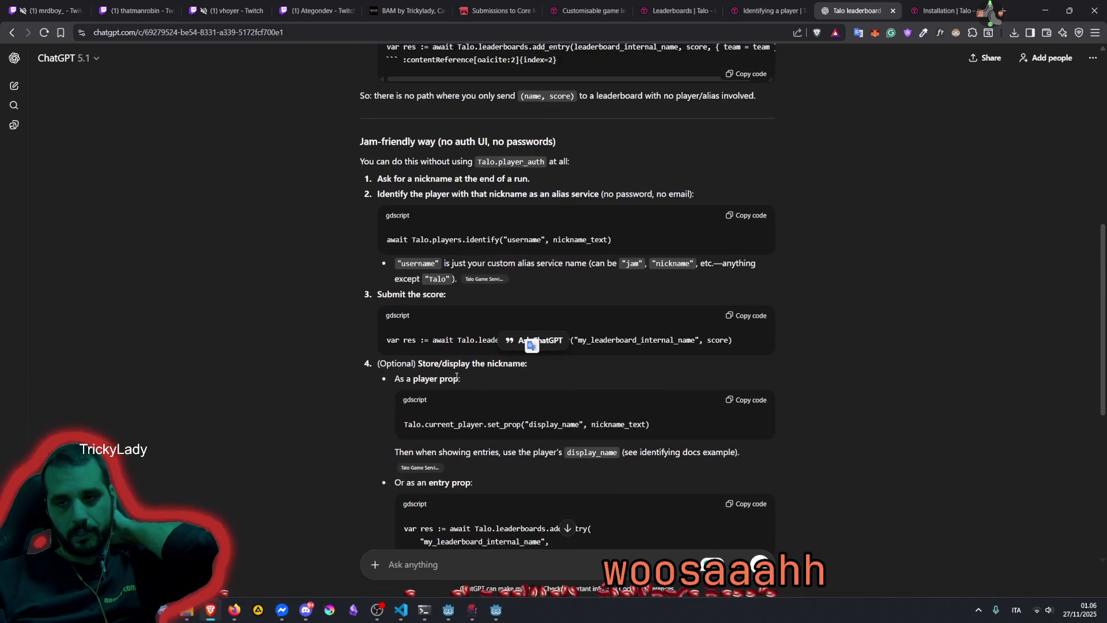
scroll(457, 377, up, 4)
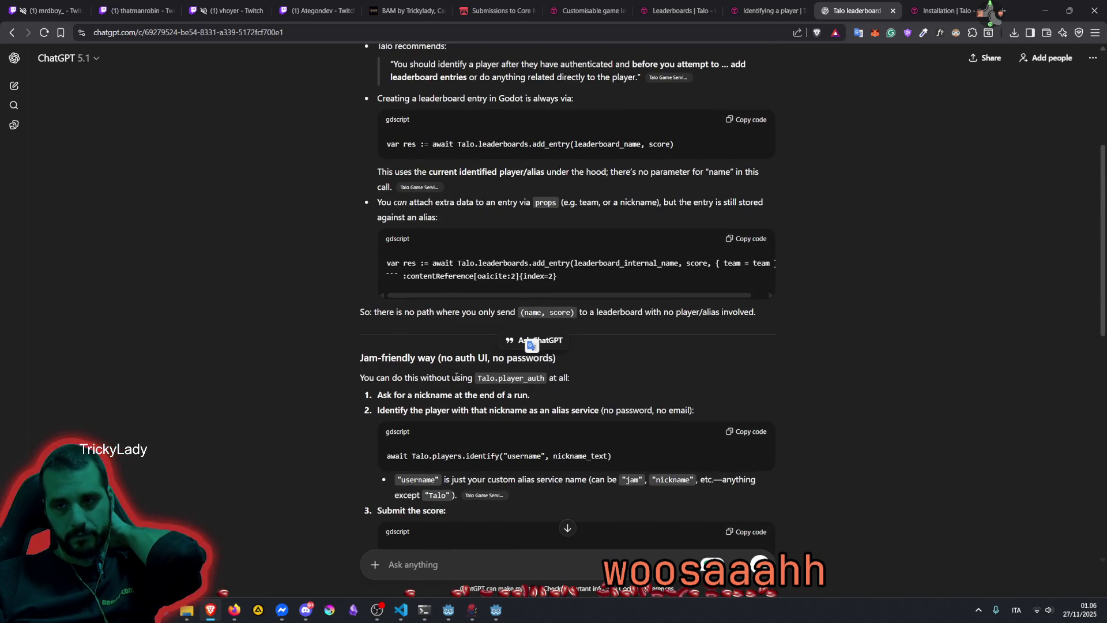
scroll(457, 377, down, 6)
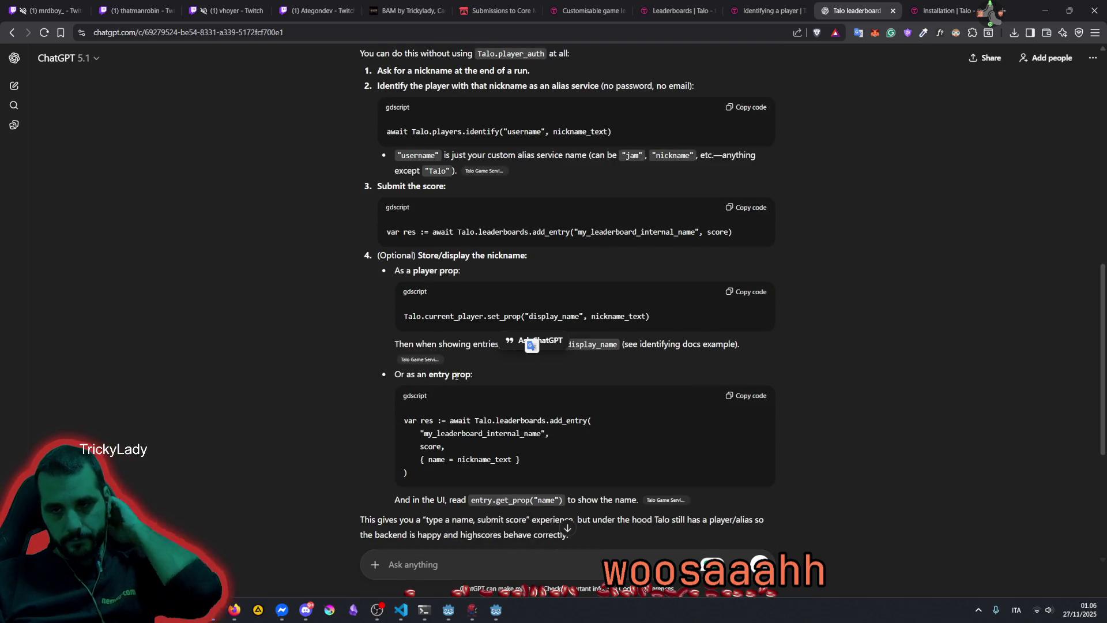
click(437, 313)
scroll(437, 313, up, 2)
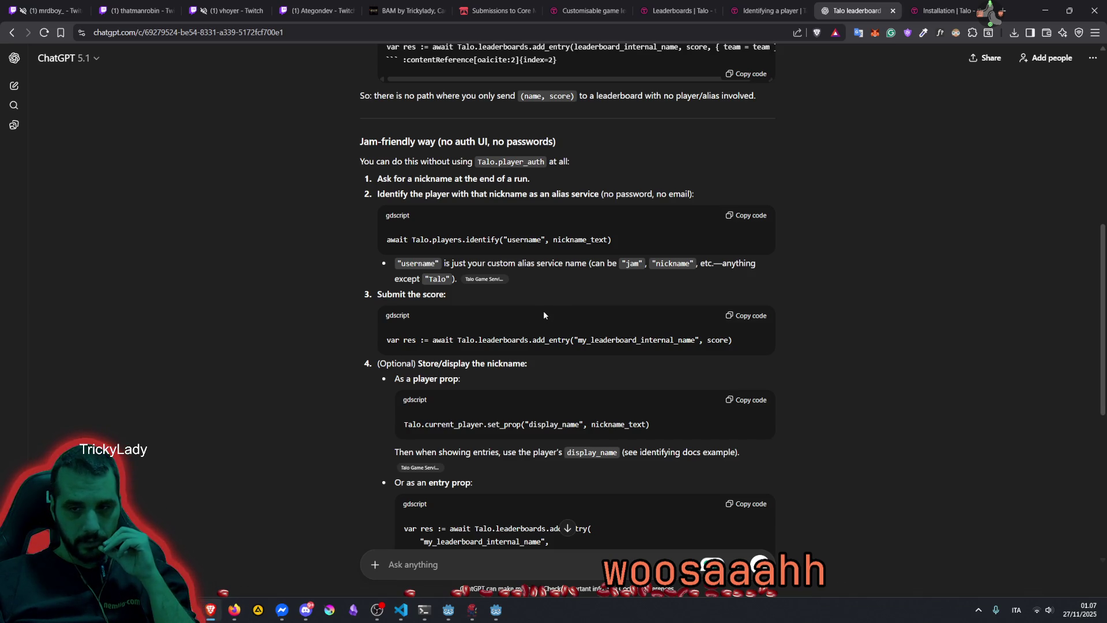
scroll(466, 378, down, 3)
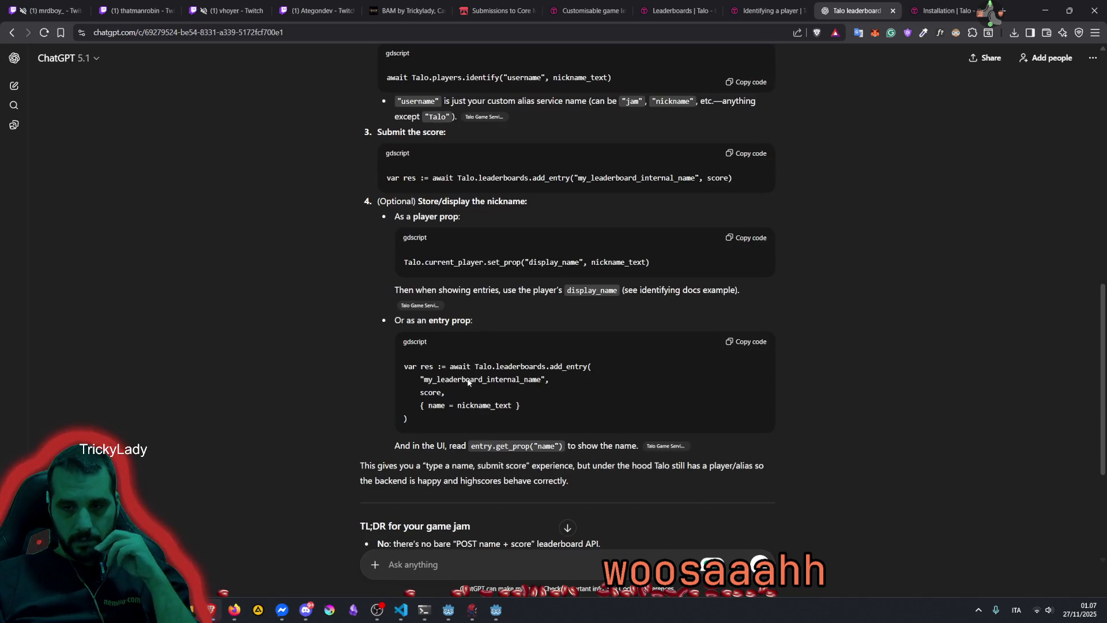
scroll(468, 378, up, 5)
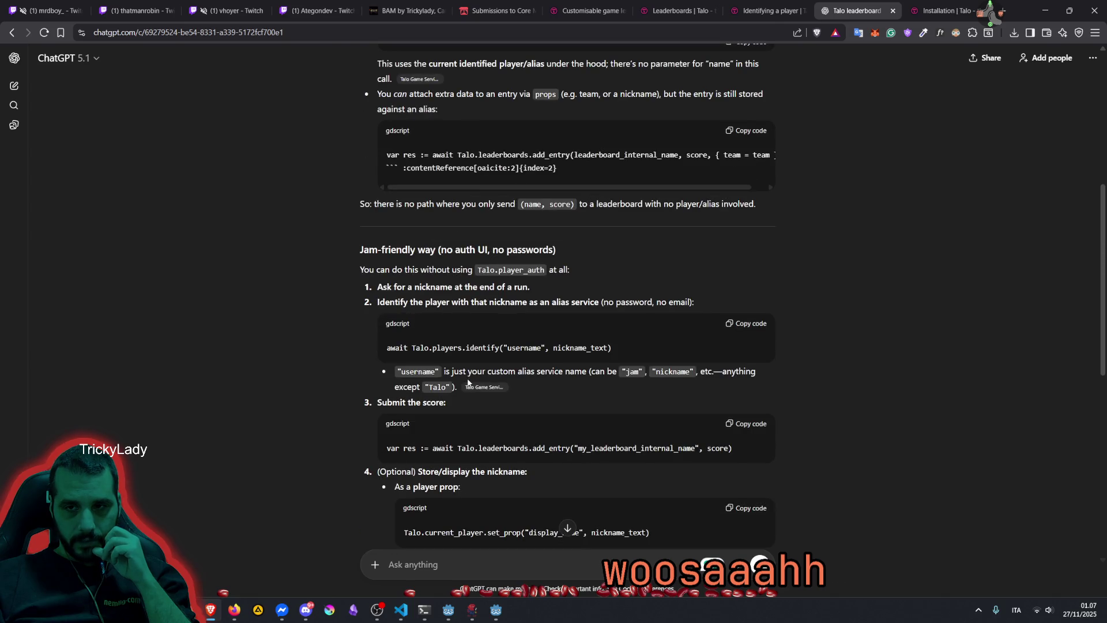
triple_click(425, 347)
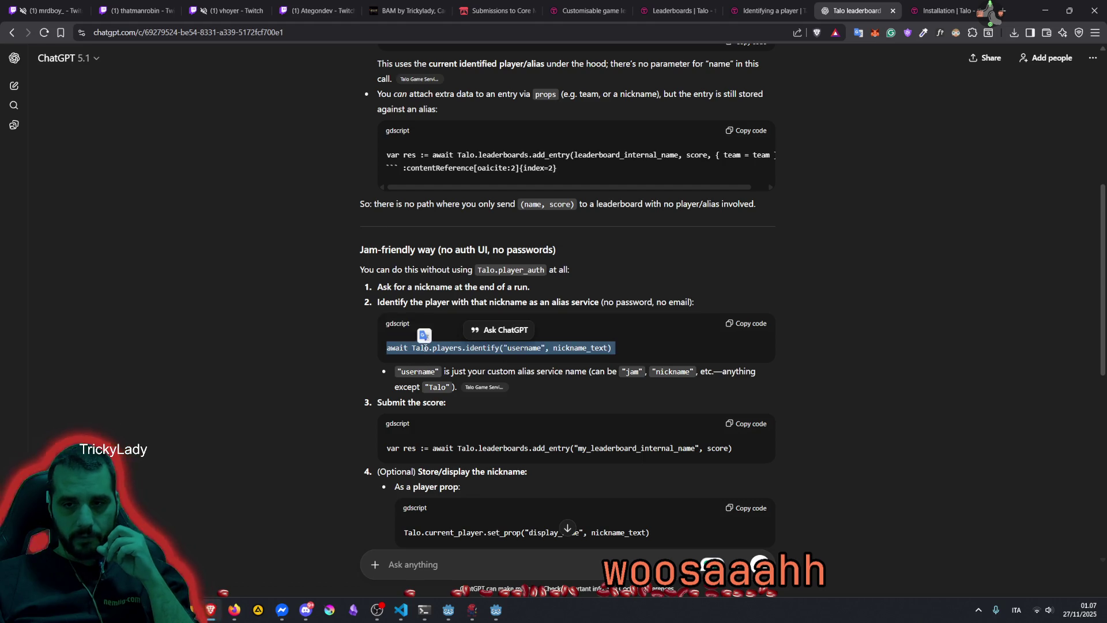
Quote the identify line and ask ChatGPT whether it fails if no player is stored on the server
click(493, 330)
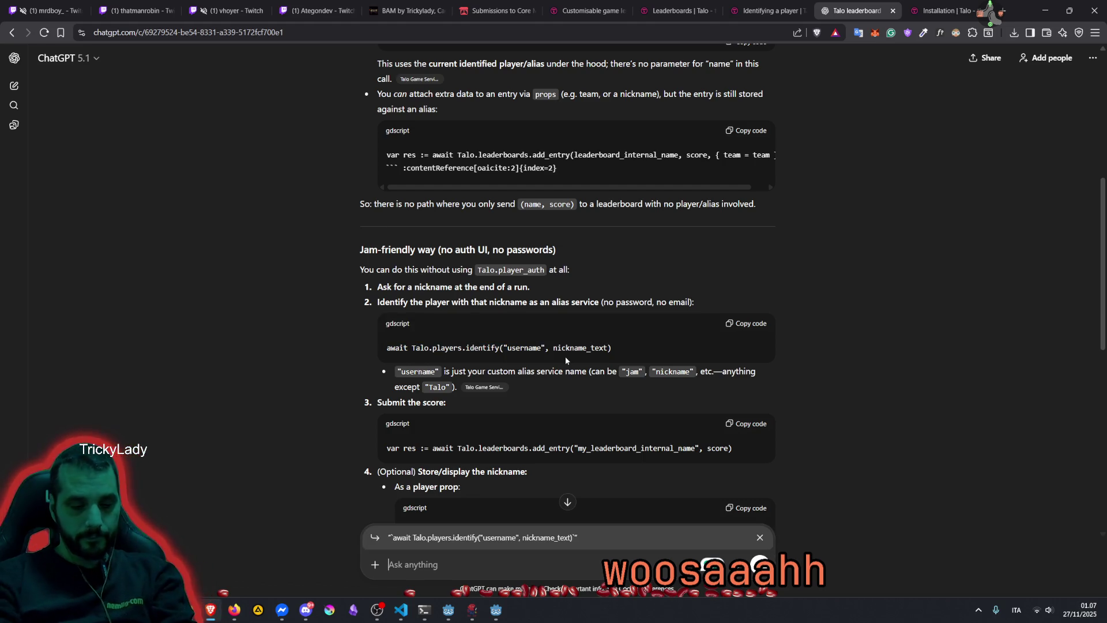
text(is)
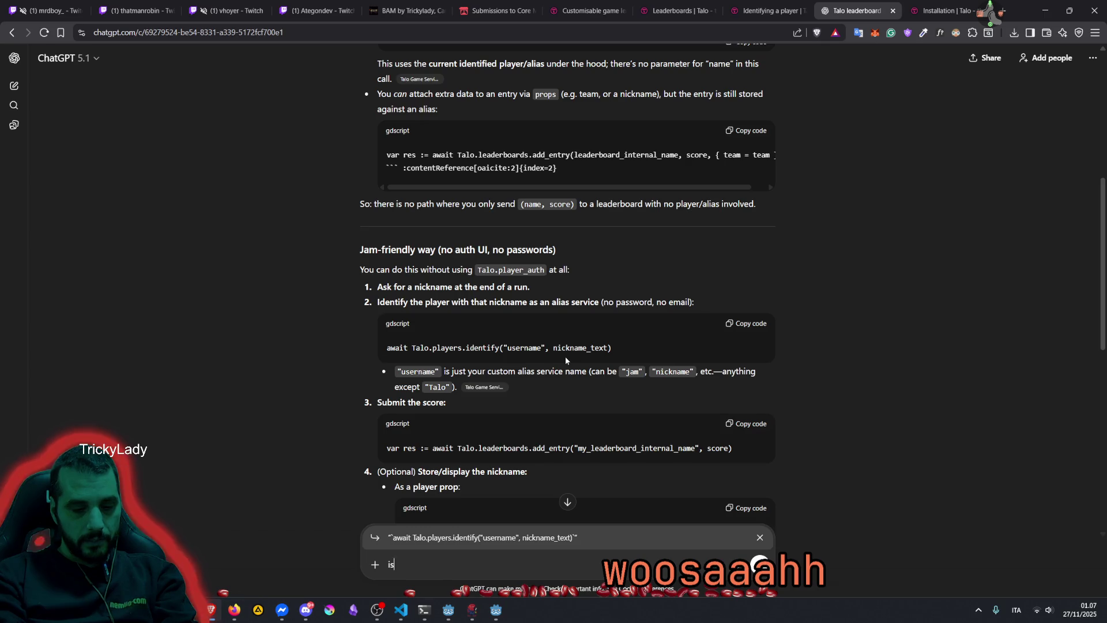
text(n0t )
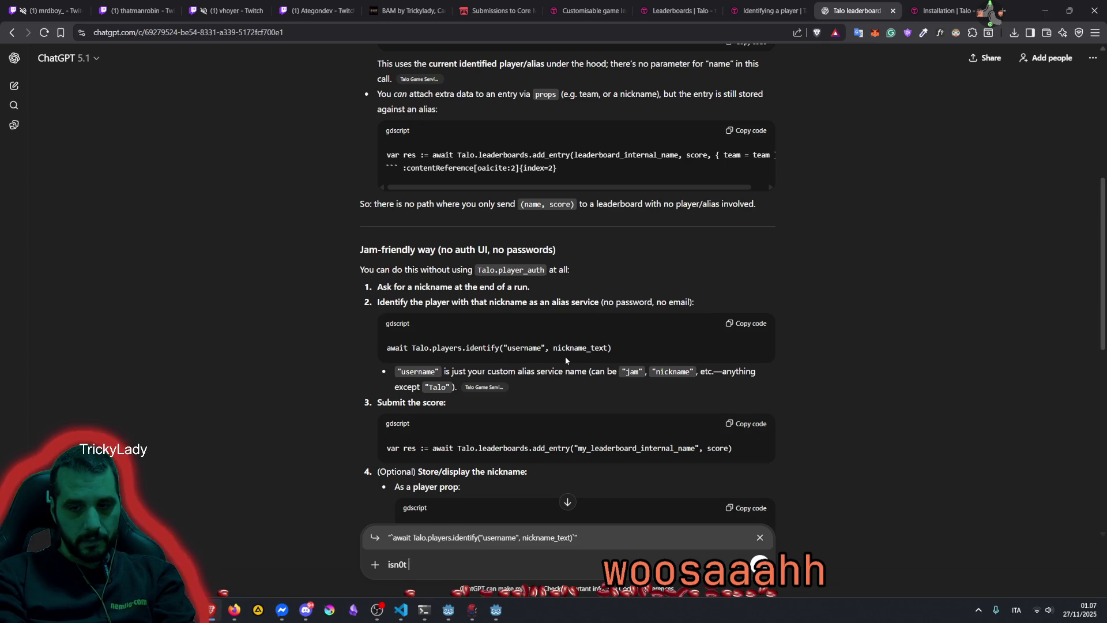
key(BackSpace)
key(BackSpace)
key(BackSpace)
text('t this)
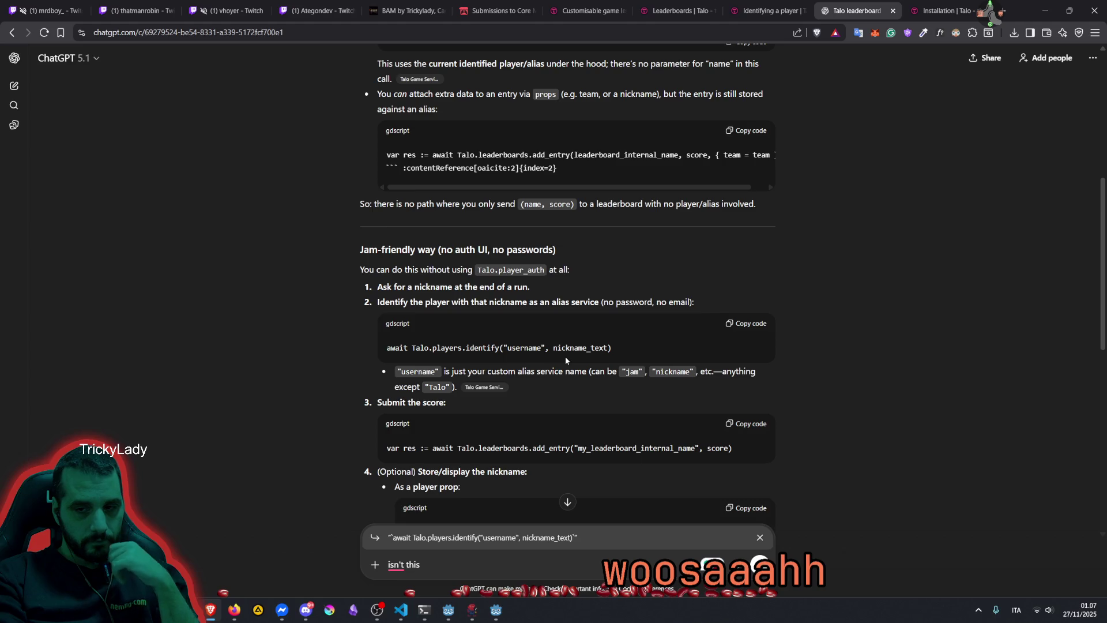
text(going to fail ti)
key(BackSpace)
key(BackSpace)
text(if there is o)
key(BackSpace)
text(no player sot)
key(BackSpace)
key(BackSpace)
text(tored on the s)
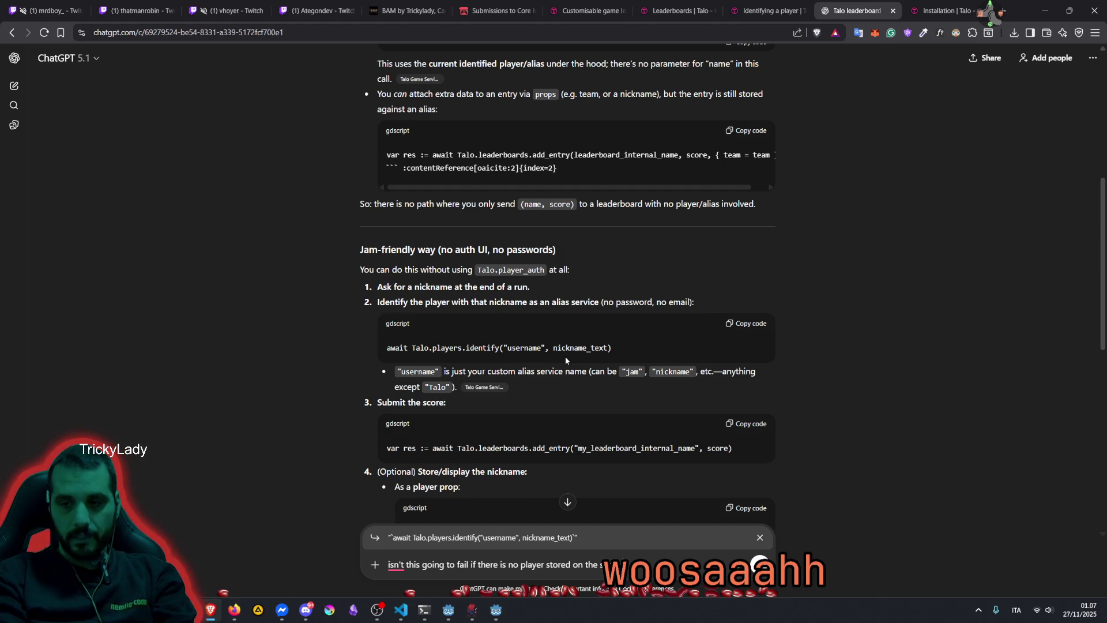
key(Return)
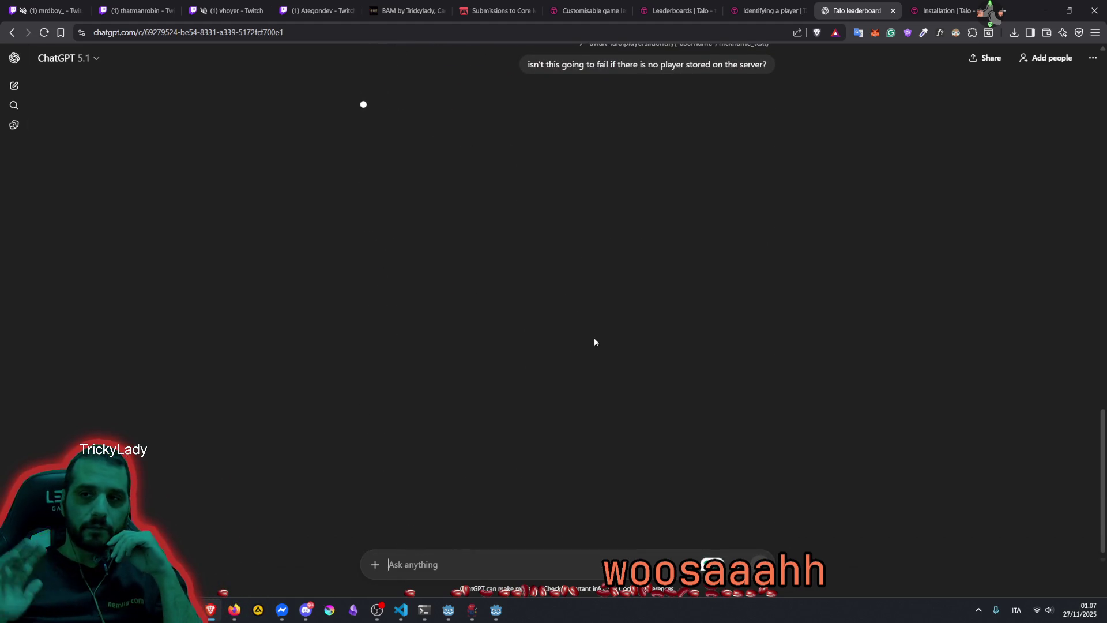
Read the reply confirming identify creates or reuses the player, then return to the Godot editor
scroll(634, 311, up, 4)
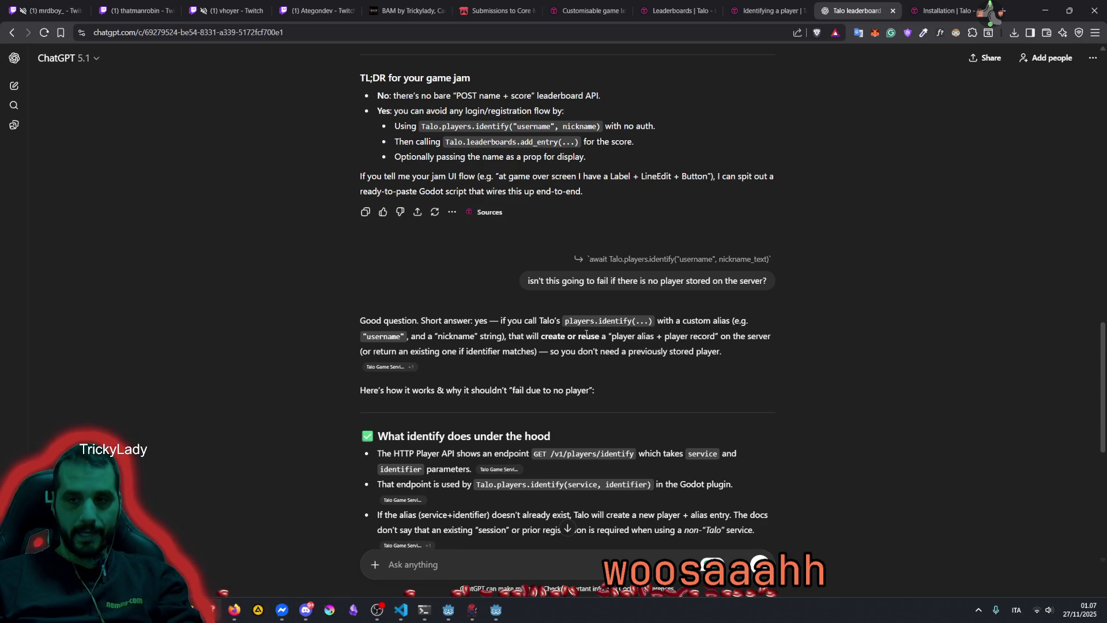
drag(567, 337, 542, 338)
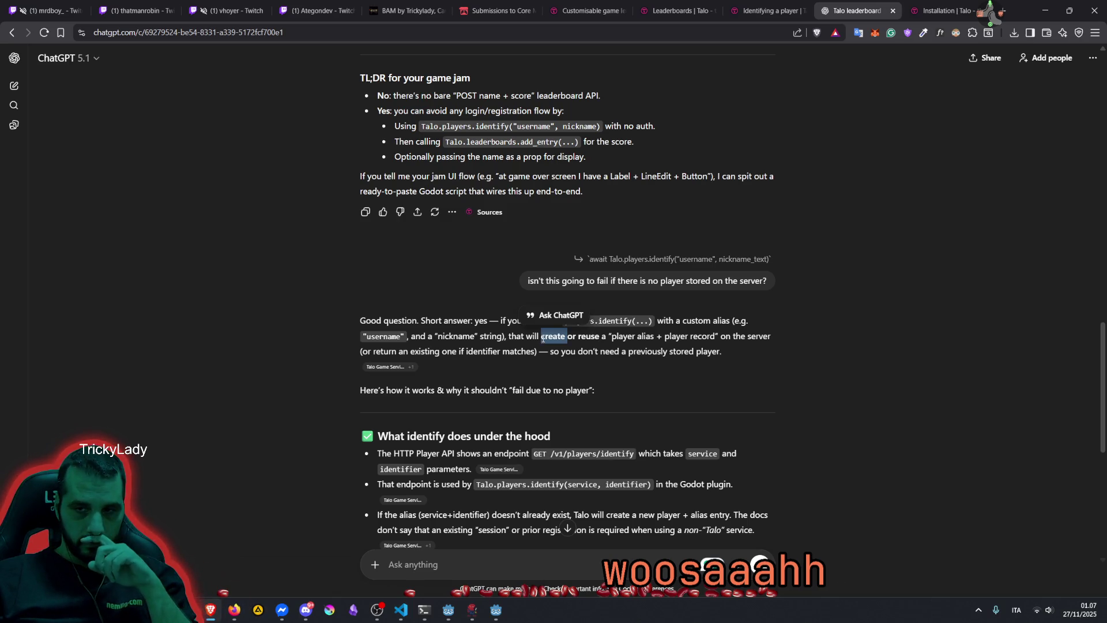
double_click(490, 126)
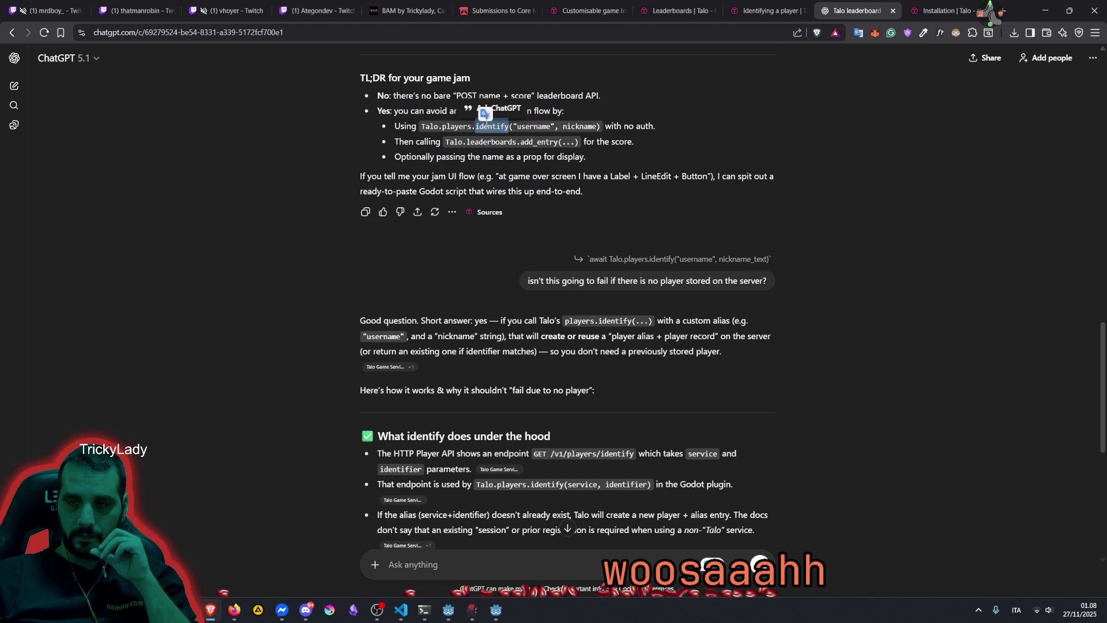
click(496, 609)
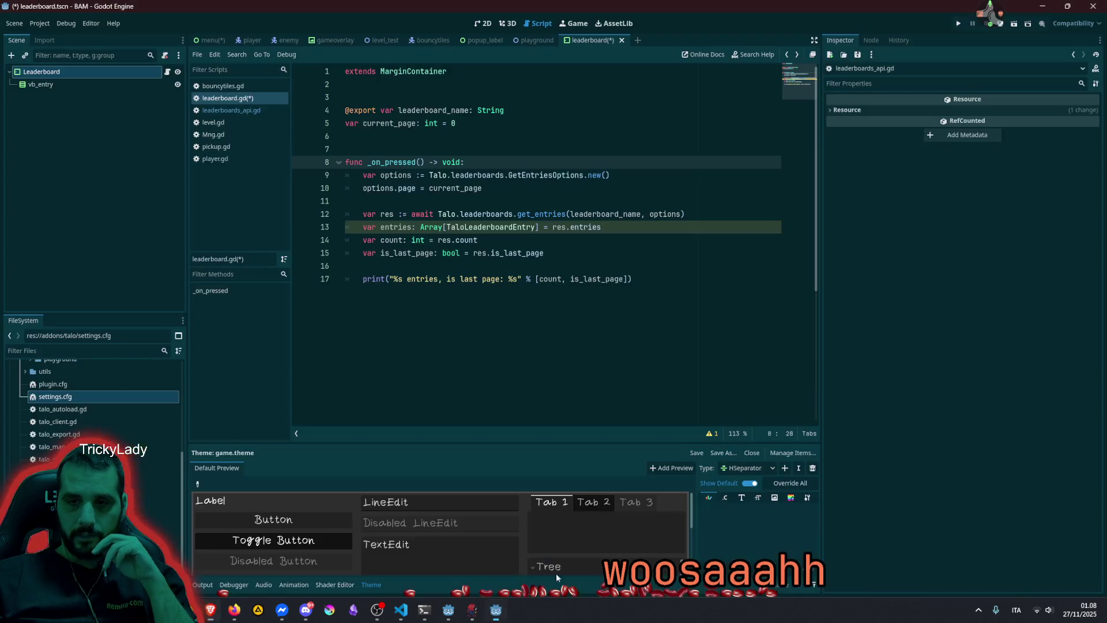
Review the identification signals like identification_failed in Talo Docs, then close the dead Discord image tab
key(alt+Tab)
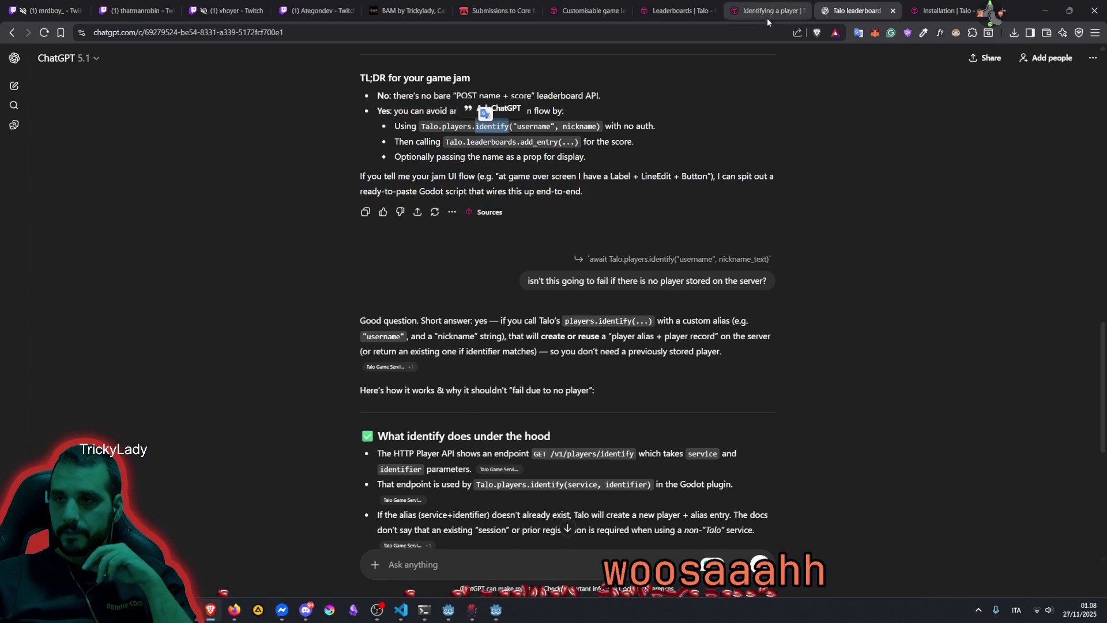
click(761, 11)
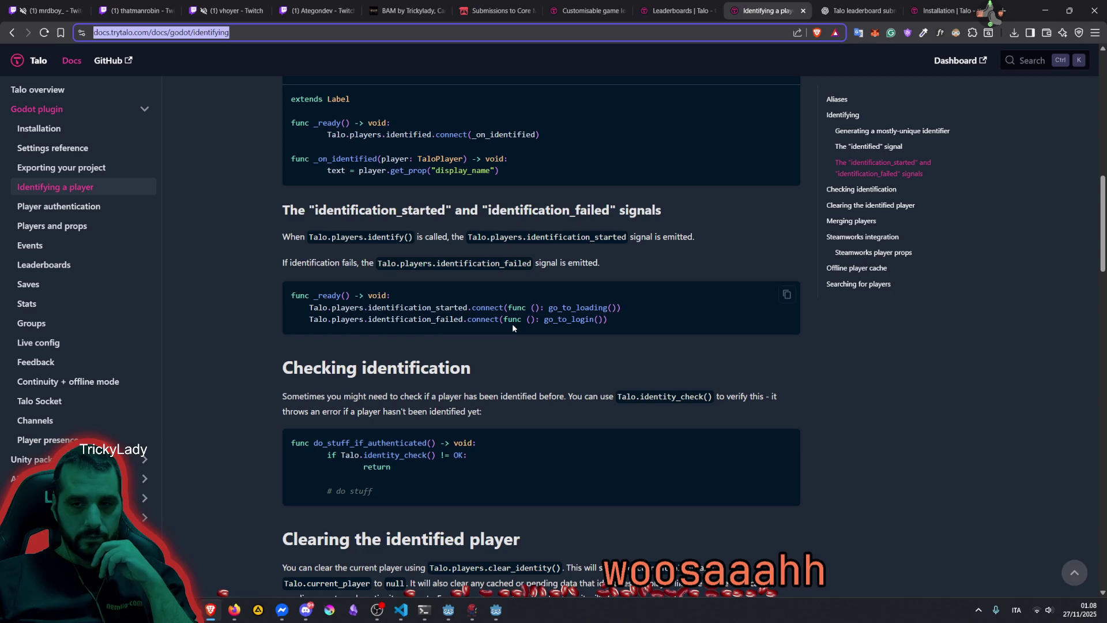
double_click(387, 321)
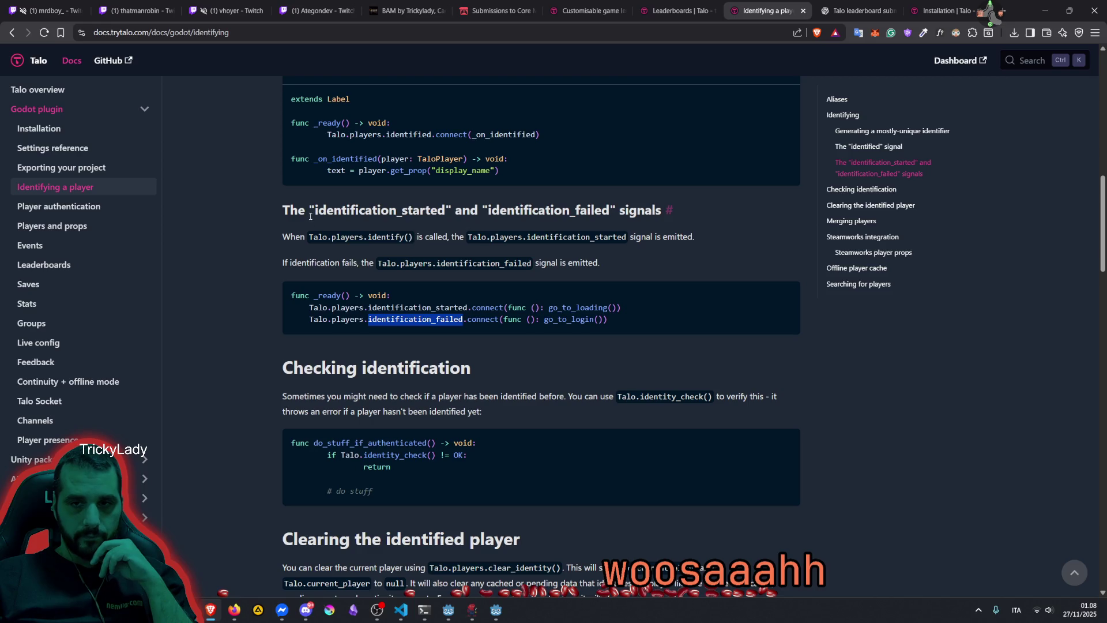
drag(314, 210, 449, 236)
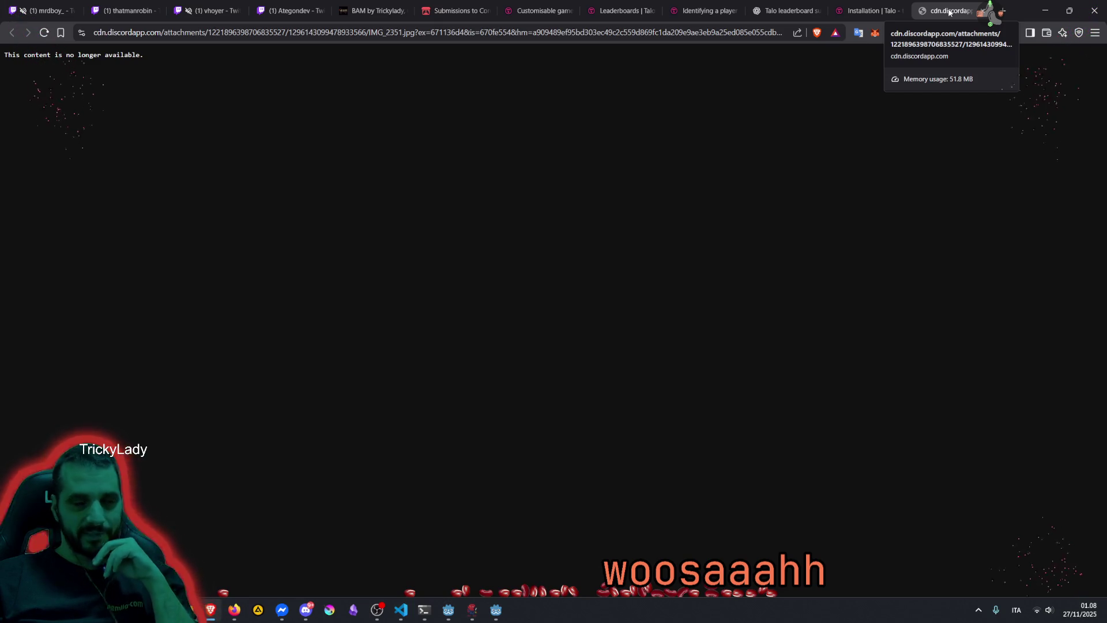
middle_click(943, 15)
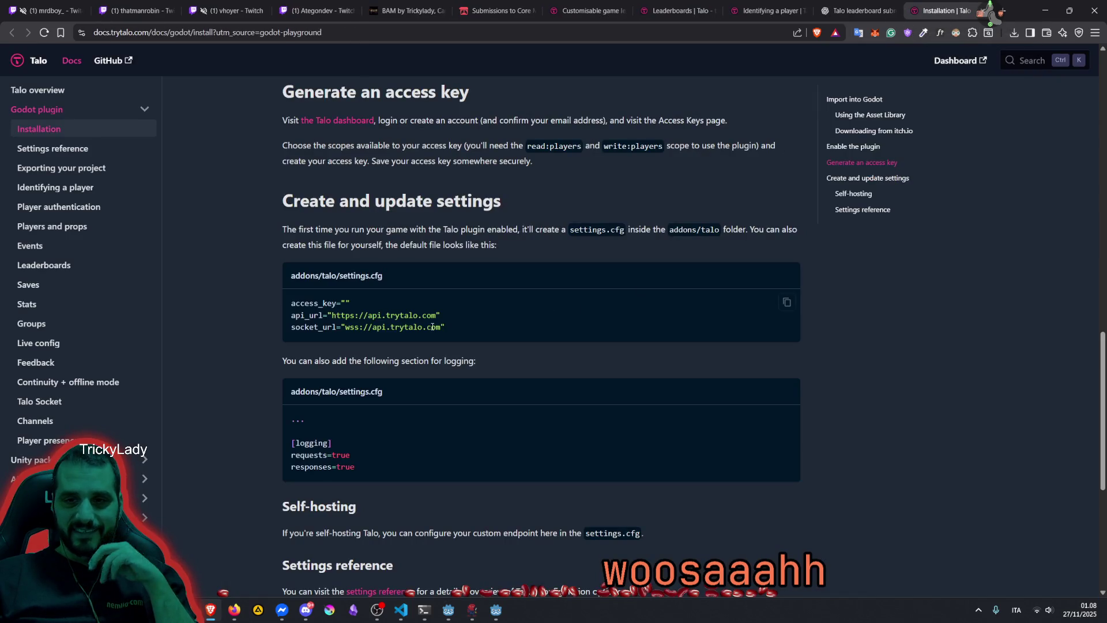
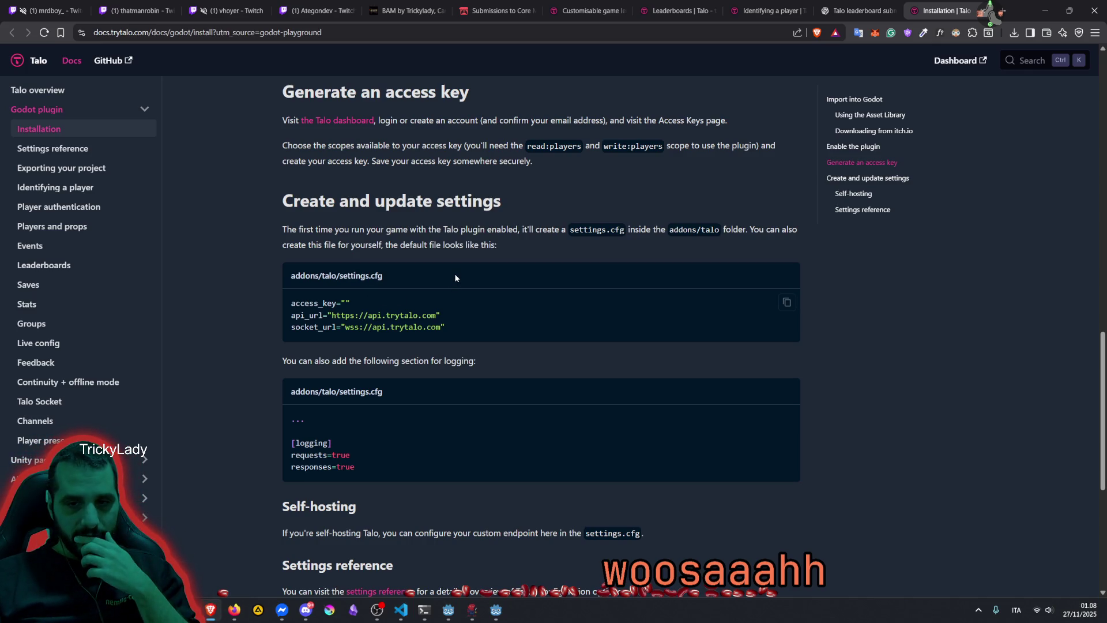
Switch to the 'Identifying a player' page and close the leaderboard and Submissions tabs
scroll(461, 266, down, 5)
click(769, 3)
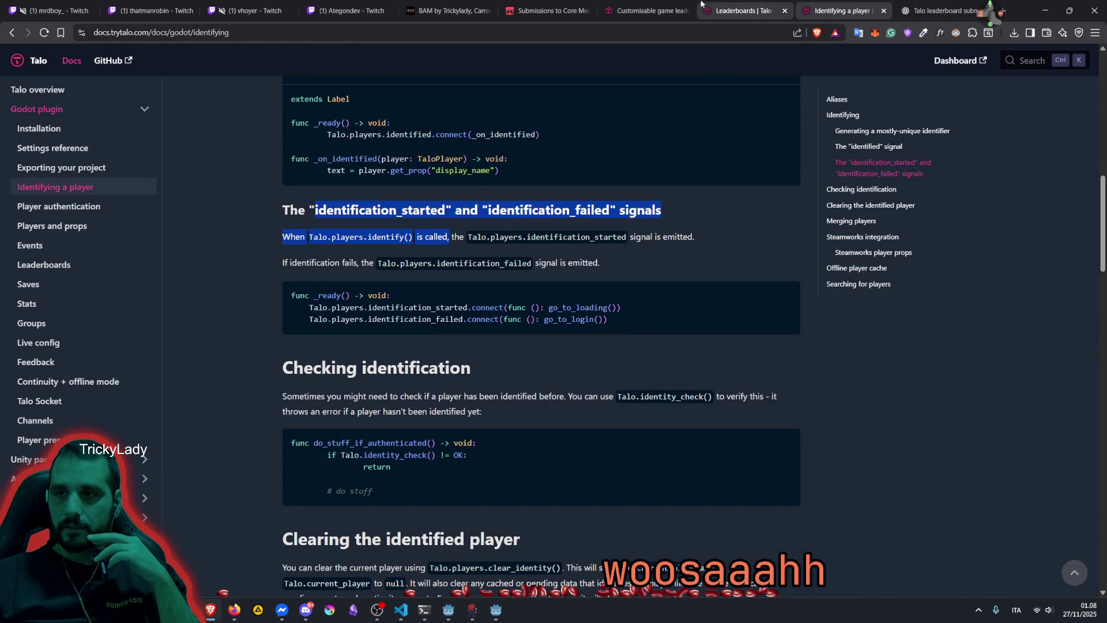
click(686, 11)
click(686, 10)
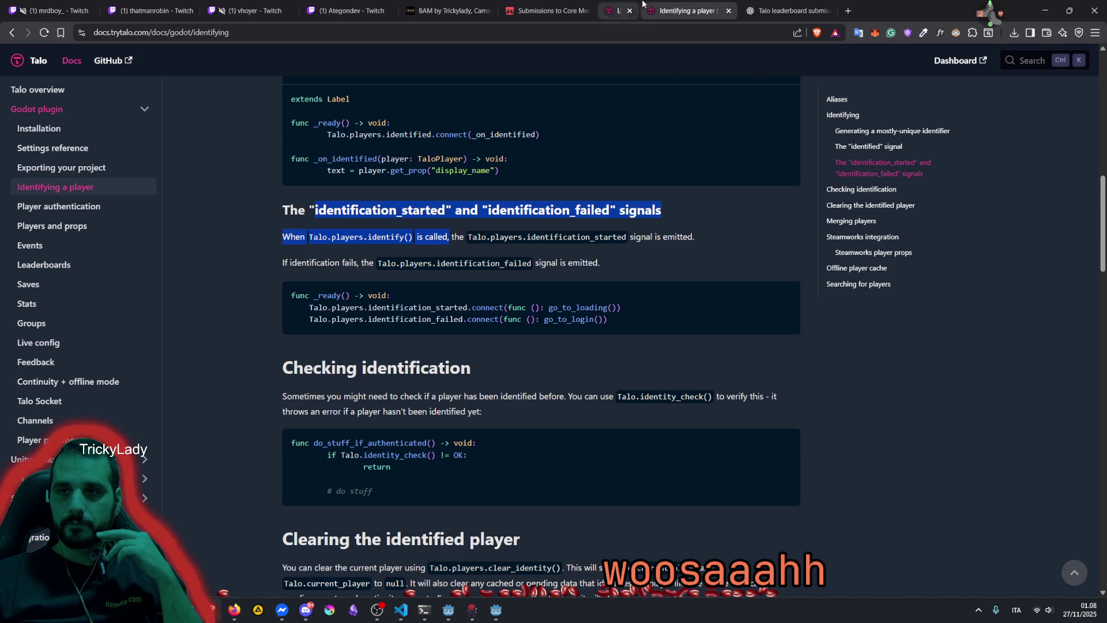
middle_click(555, 11)
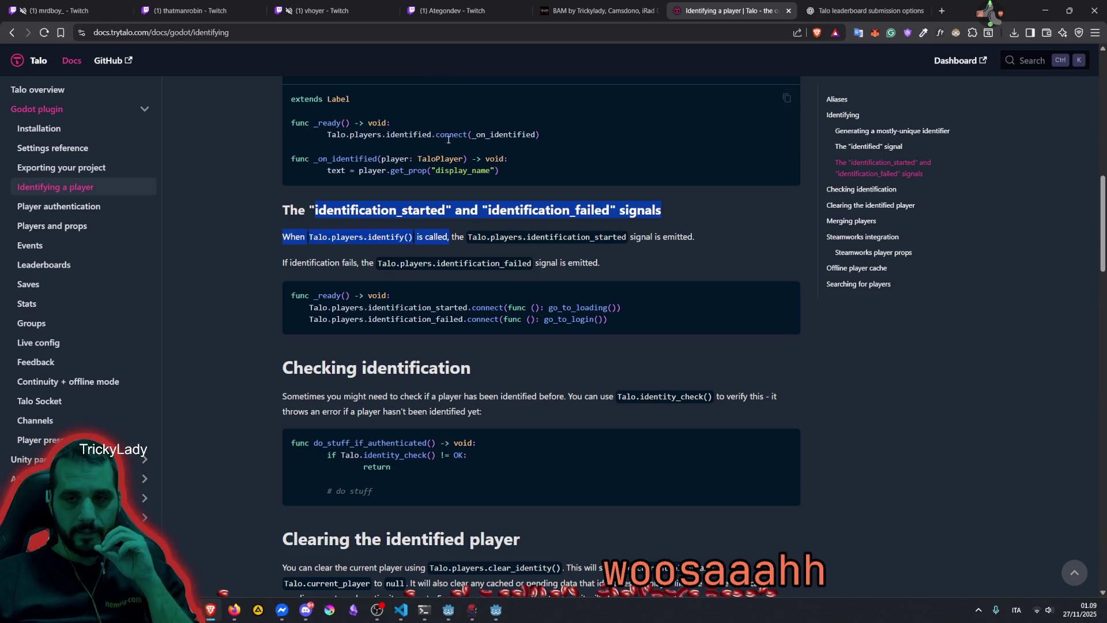
Read the identification_started and identification_failed signal descriptions and the identified code sample
click(362, 235)
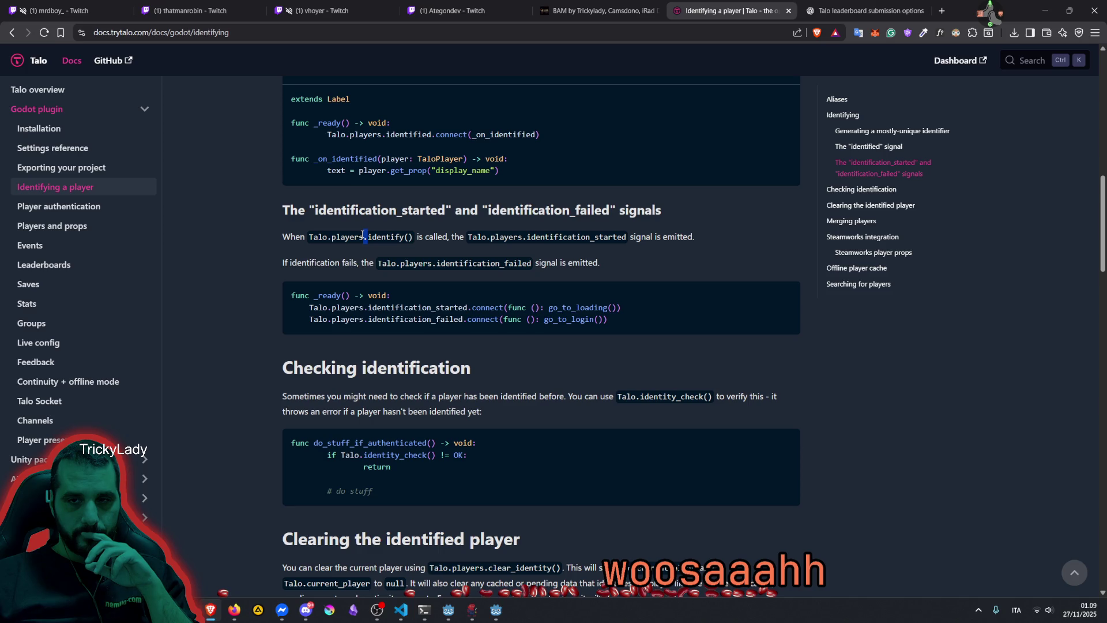
click(370, 235)
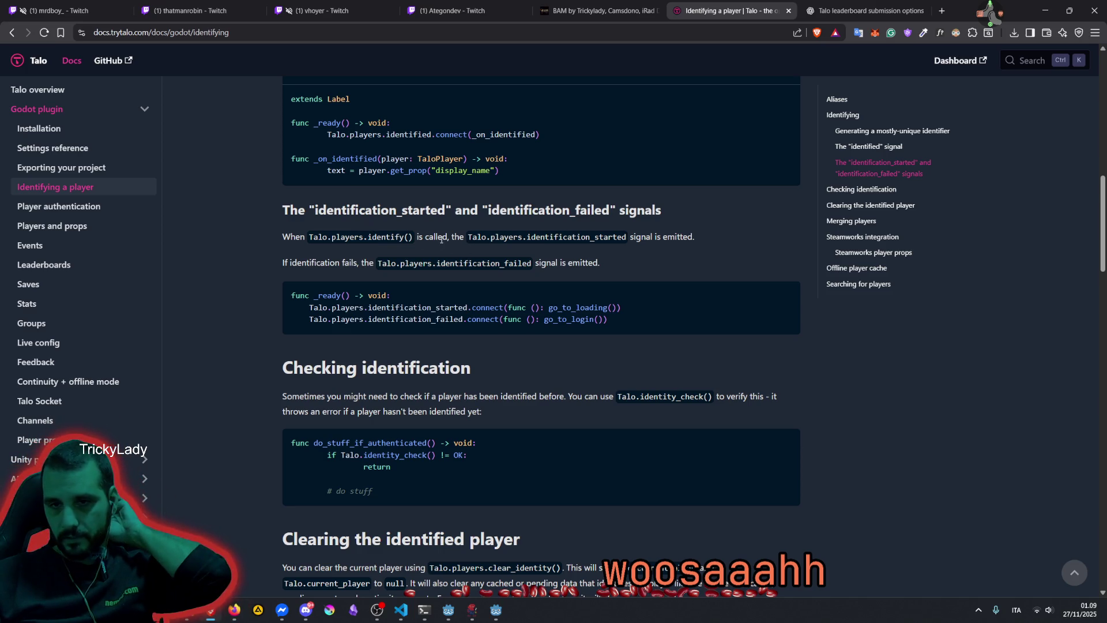
mouse_move(490, 236)
mouse_down()
mouse_move(530, 262)
mouse_move(643, 236)
mouse_up()
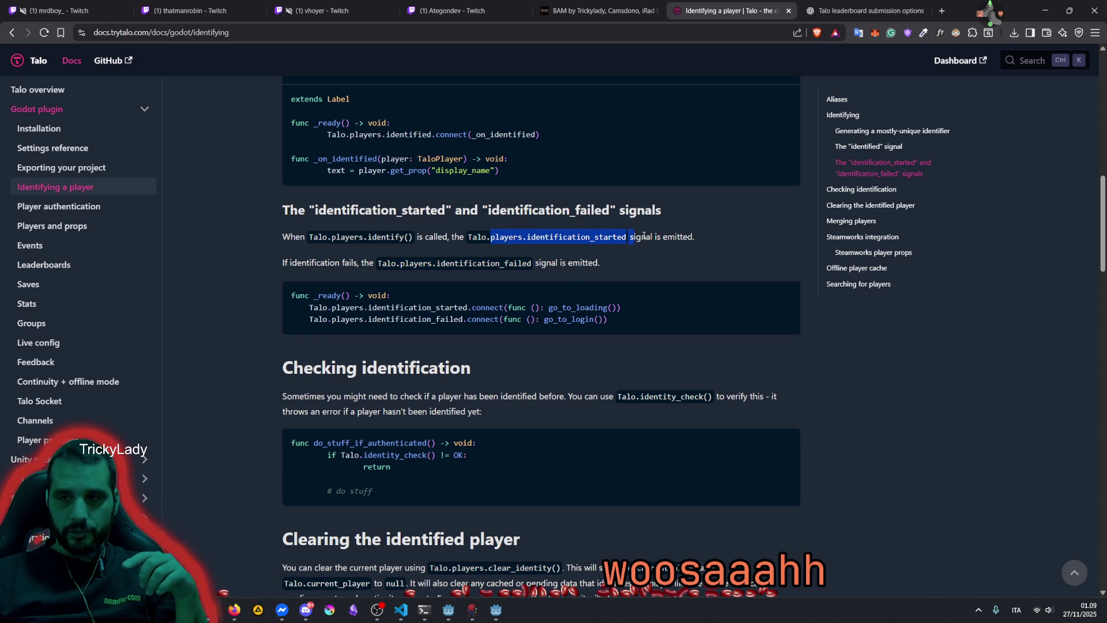
double_click(678, 236)
click(338, 263)
drag(339, 263, 588, 263)
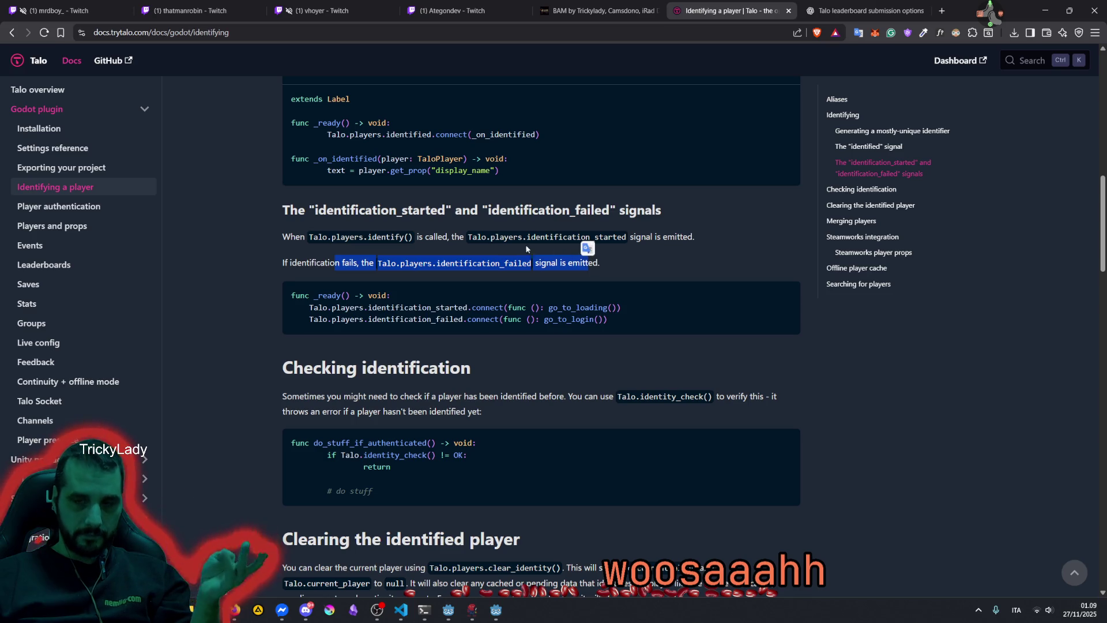
double_click(338, 235)
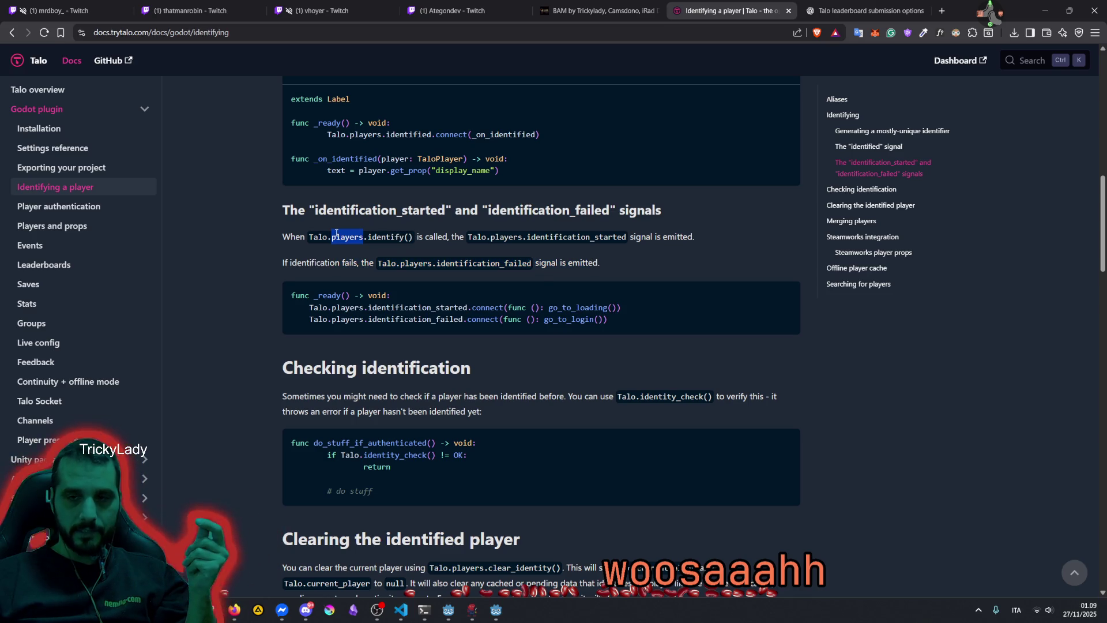
double_click(396, 134)
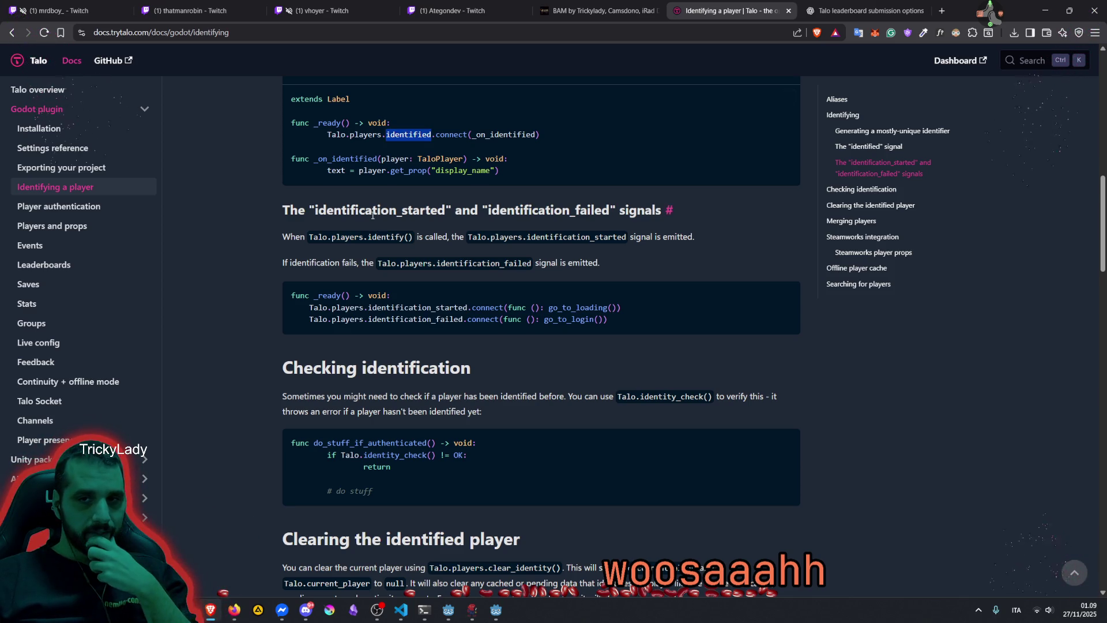
scroll(372, 214, up, 3)
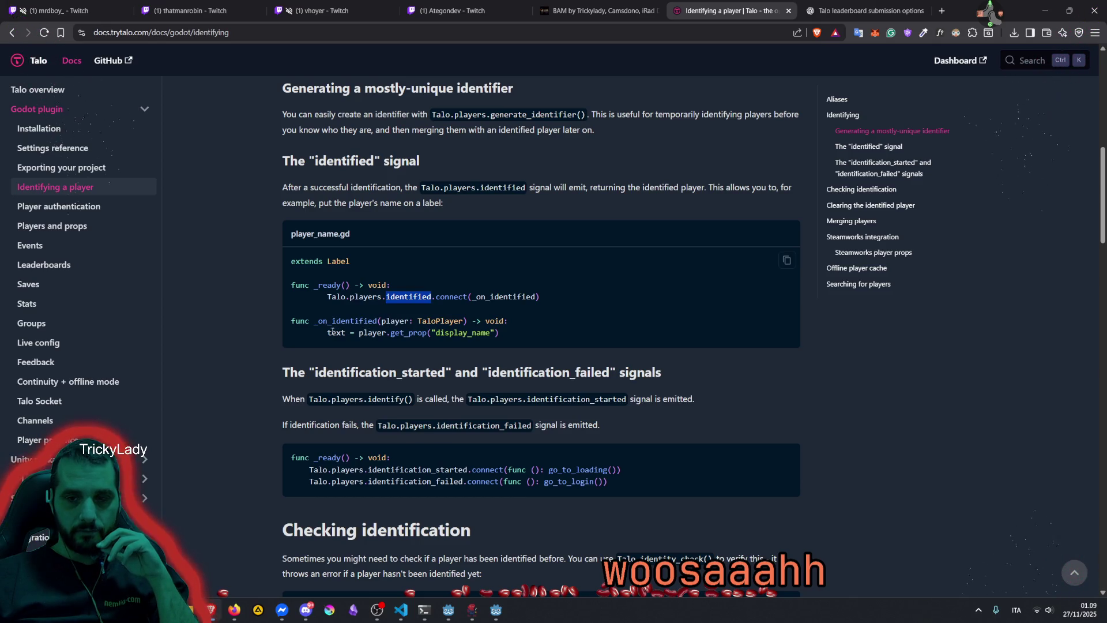
drag(332, 333, 499, 333)
scroll(402, 330, down, 4)
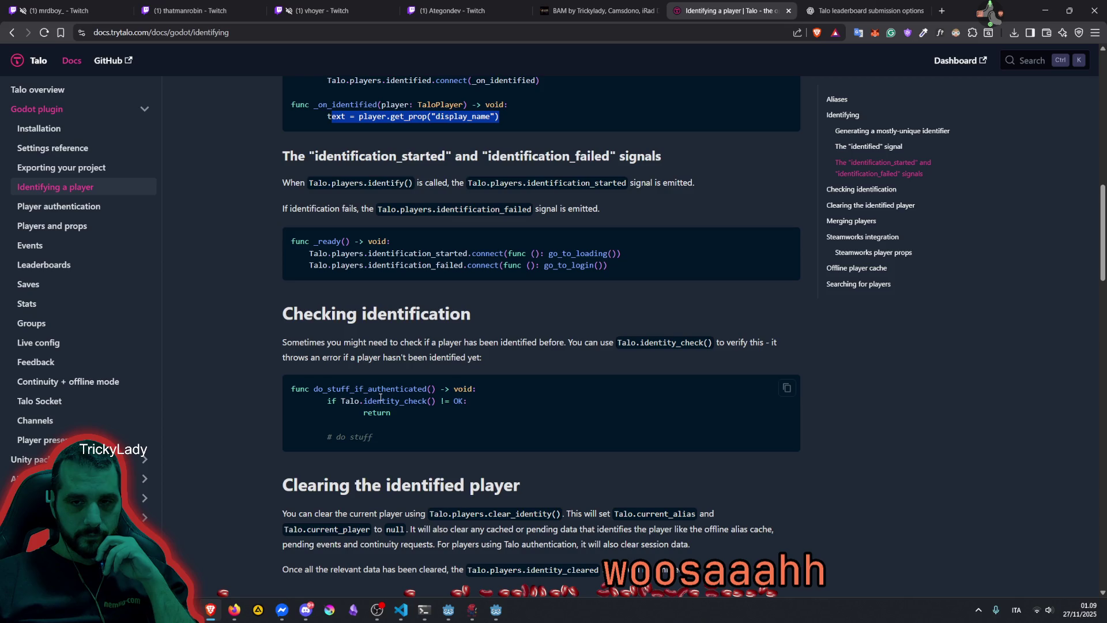
scroll(381, 398, down, 2)
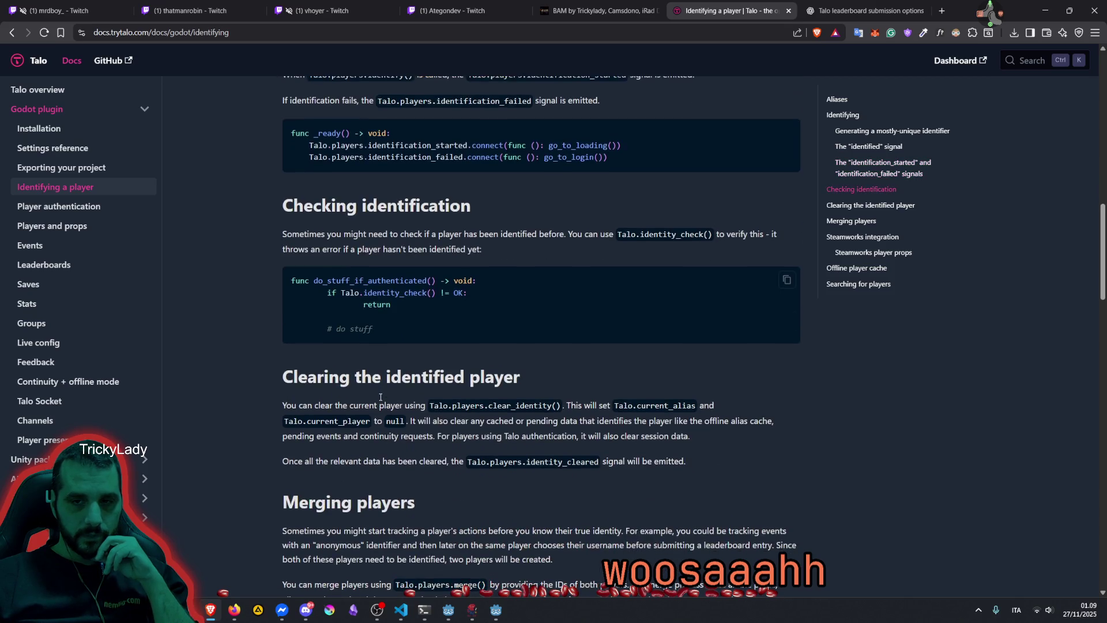
mouse_move(367, 291)
mouse_down()
mouse_move(471, 293)
mouse_move(468, 304)
mouse_up()
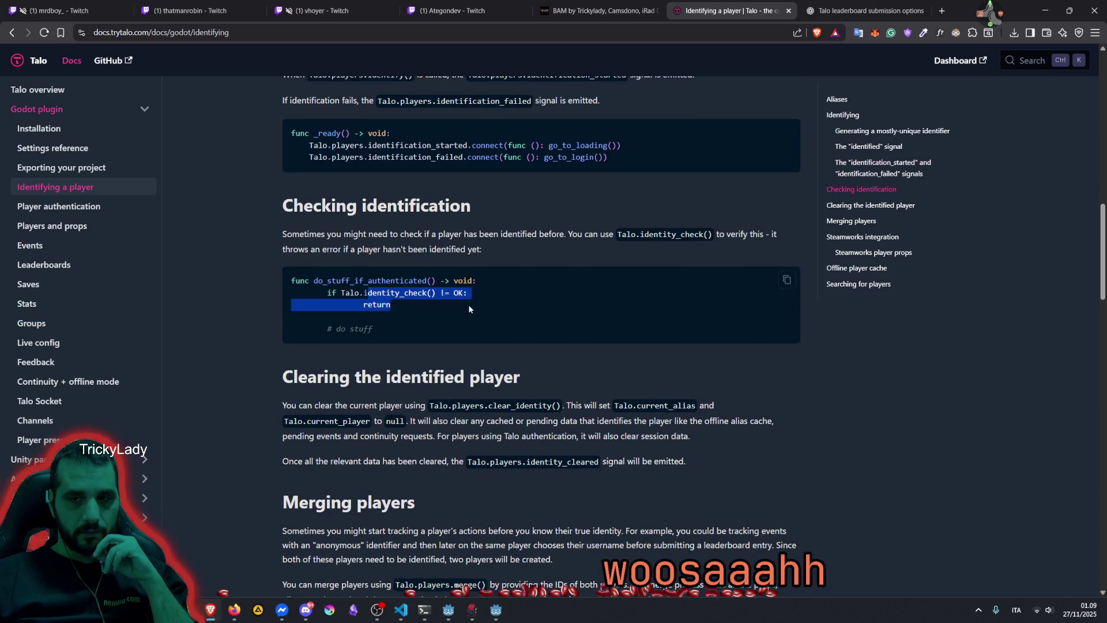
click(412, 297)
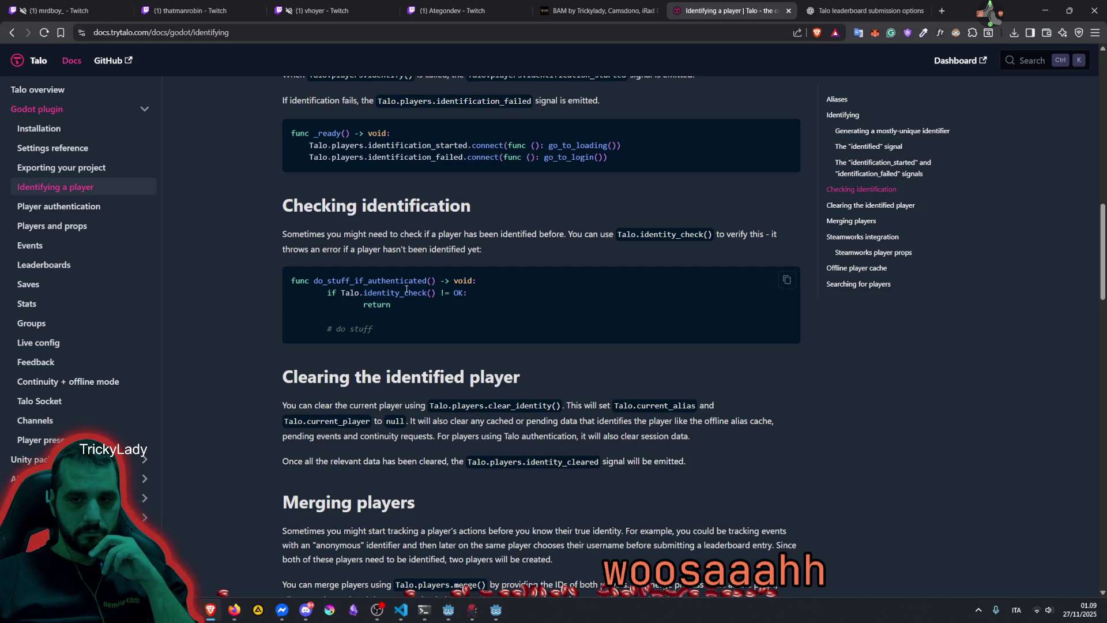
scroll(406, 289, down, 3)
drag(359, 243, 427, 244)
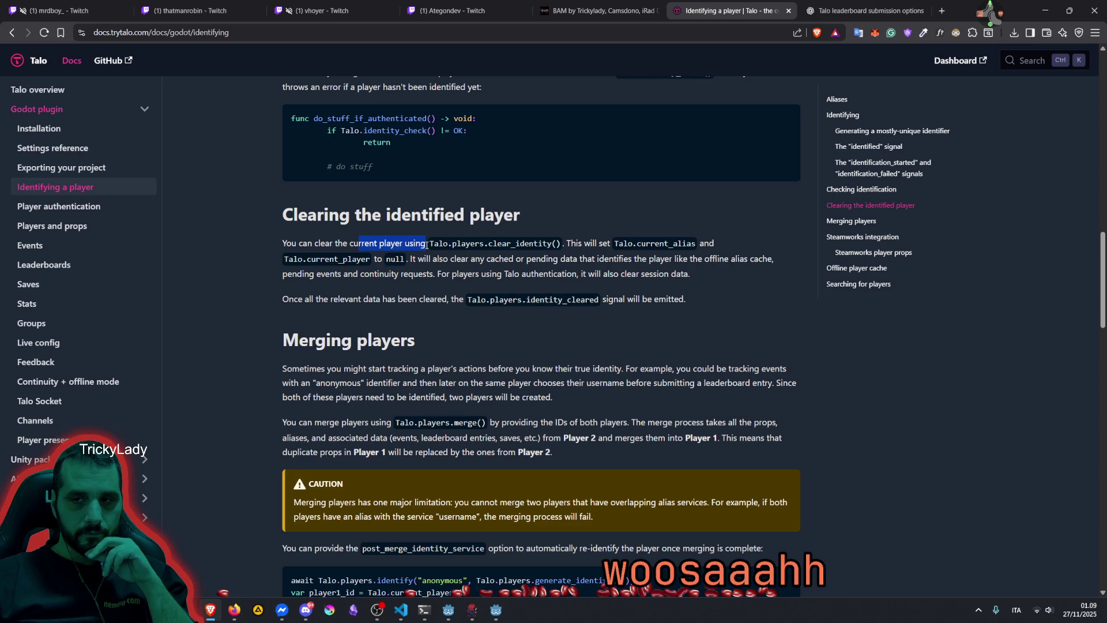
drag(427, 245, 365, 245)
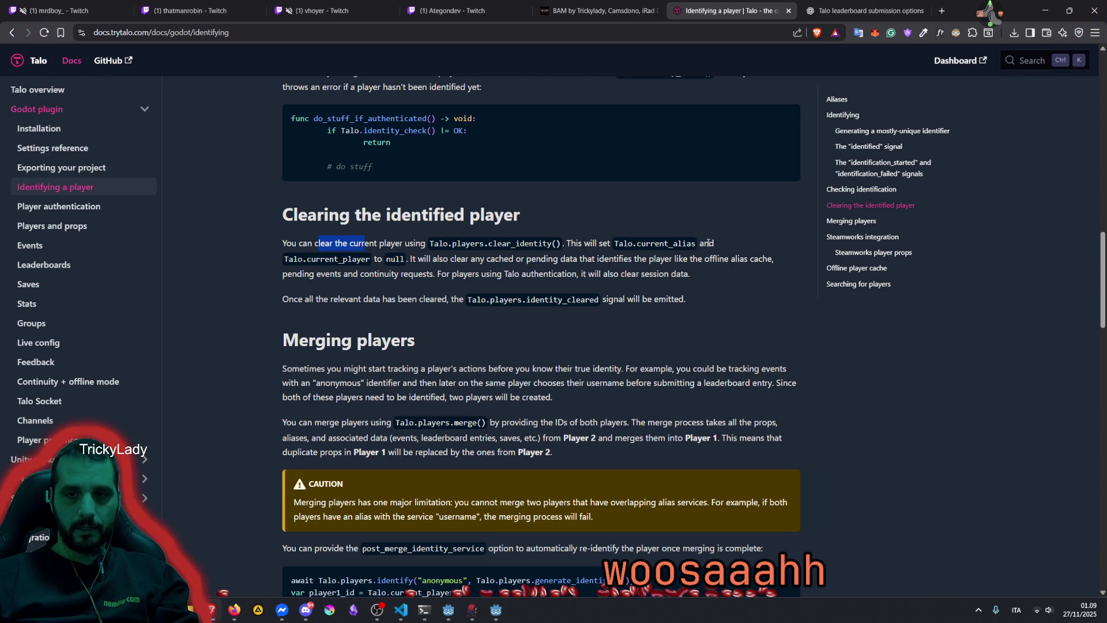
drag(409, 259, 504, 257)
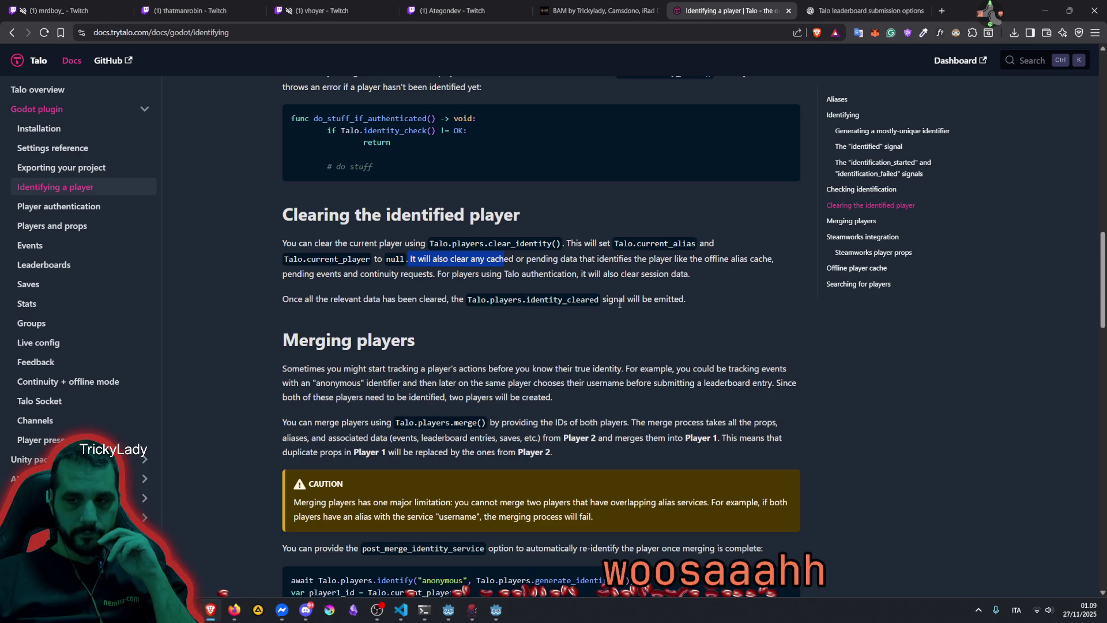
scroll(392, 300, up, 5)
scroll(394, 297, up, 1)
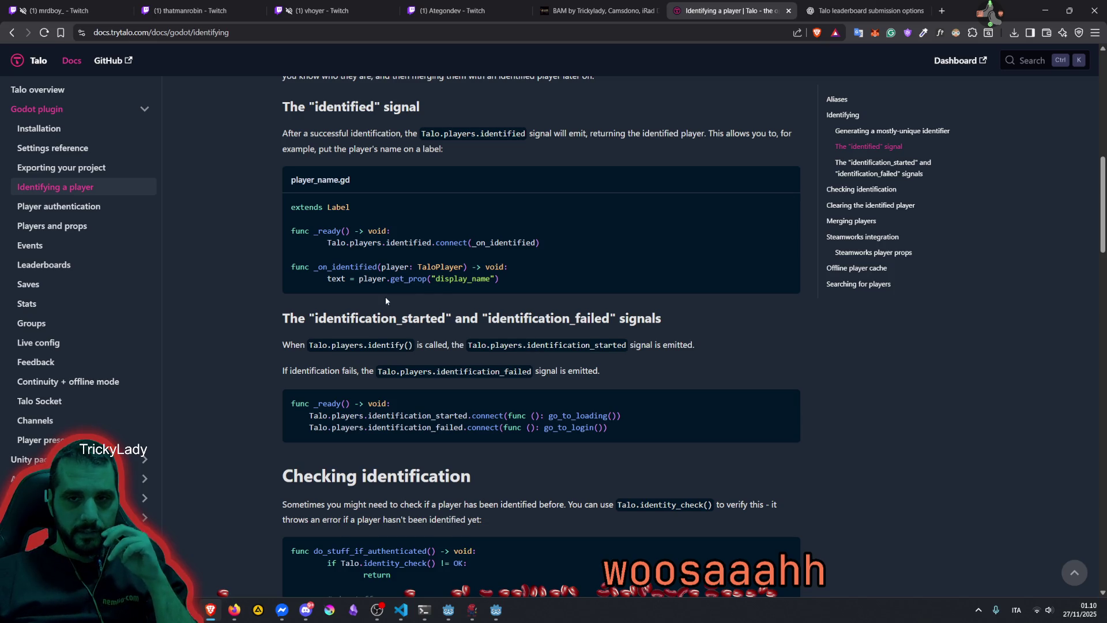
Read the identify_button.gd example and the caution note about the reserved service value
scroll(386, 300, up, 2)
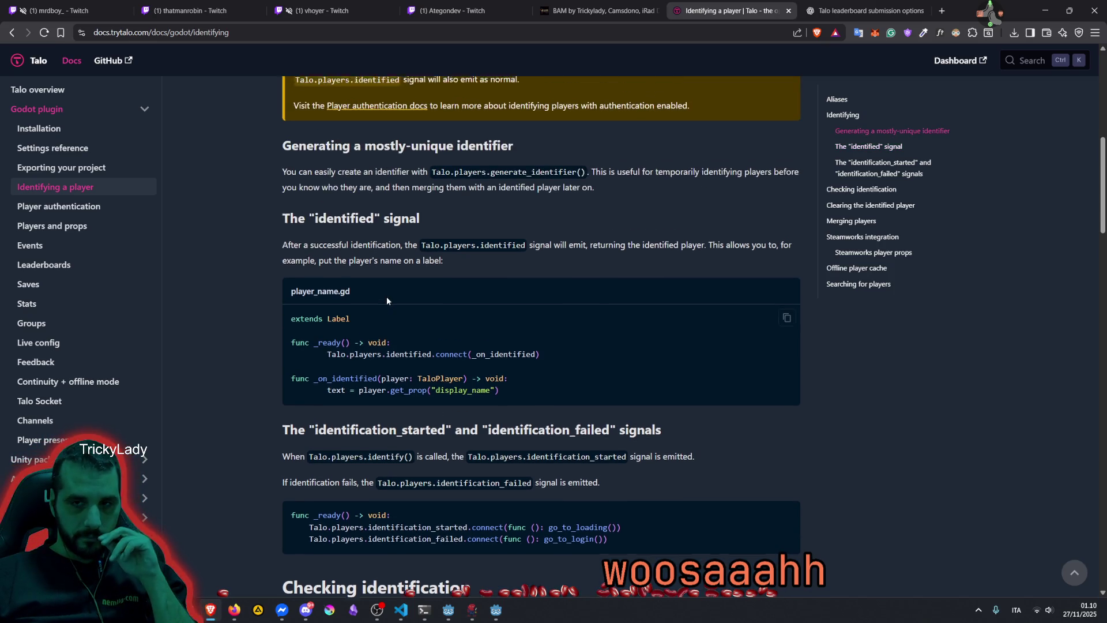
scroll(385, 299, up, 5)
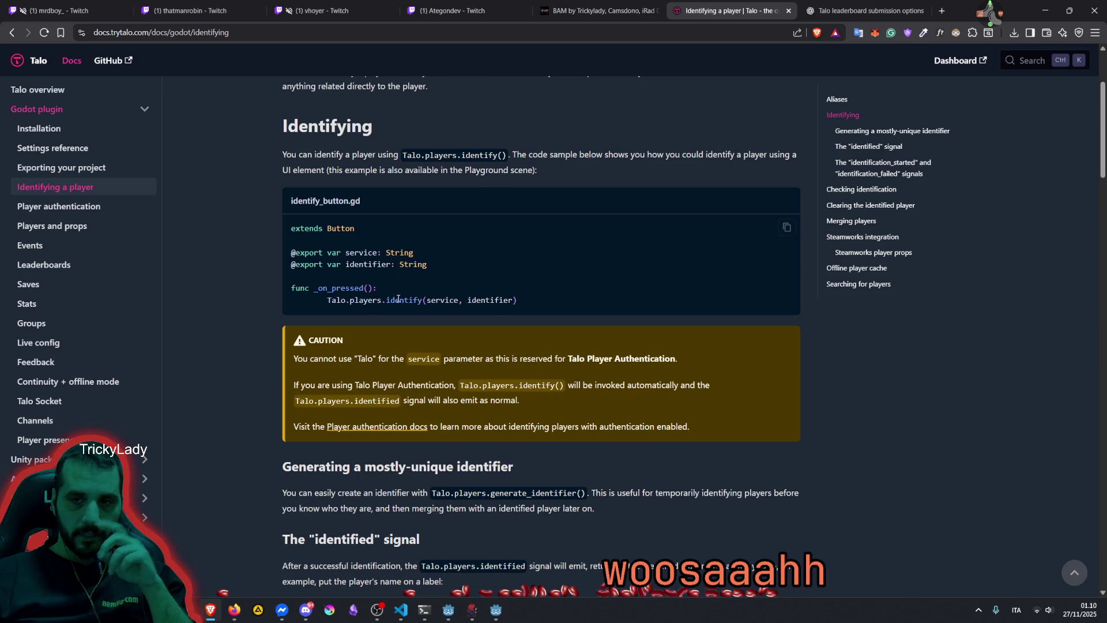
double_click(395, 299)
click(330, 354)
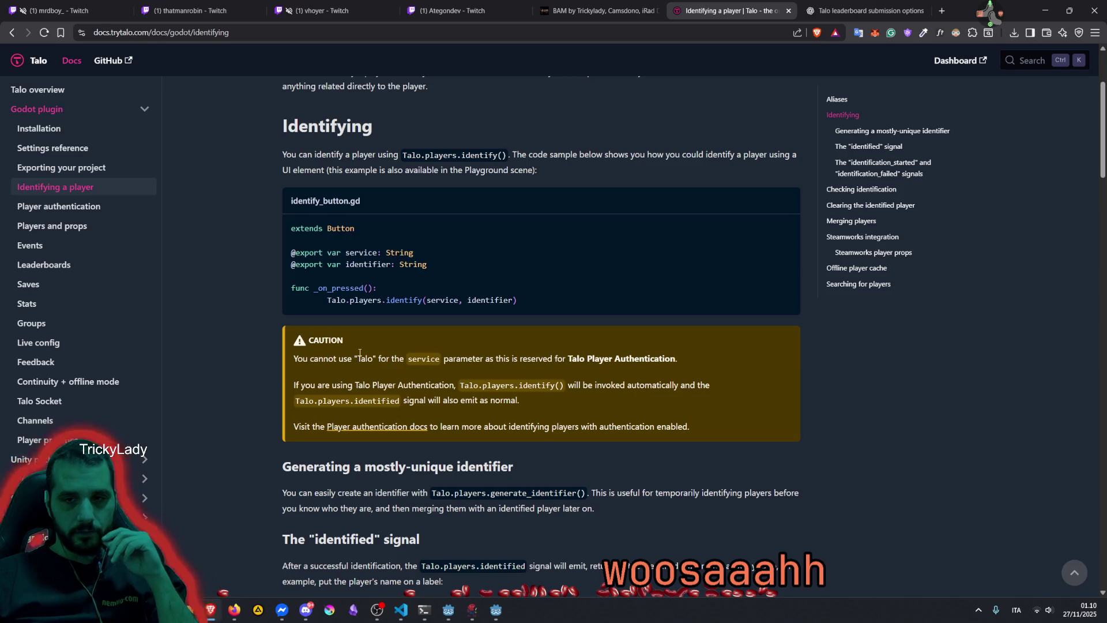
double_click(423, 359)
click(528, 355)
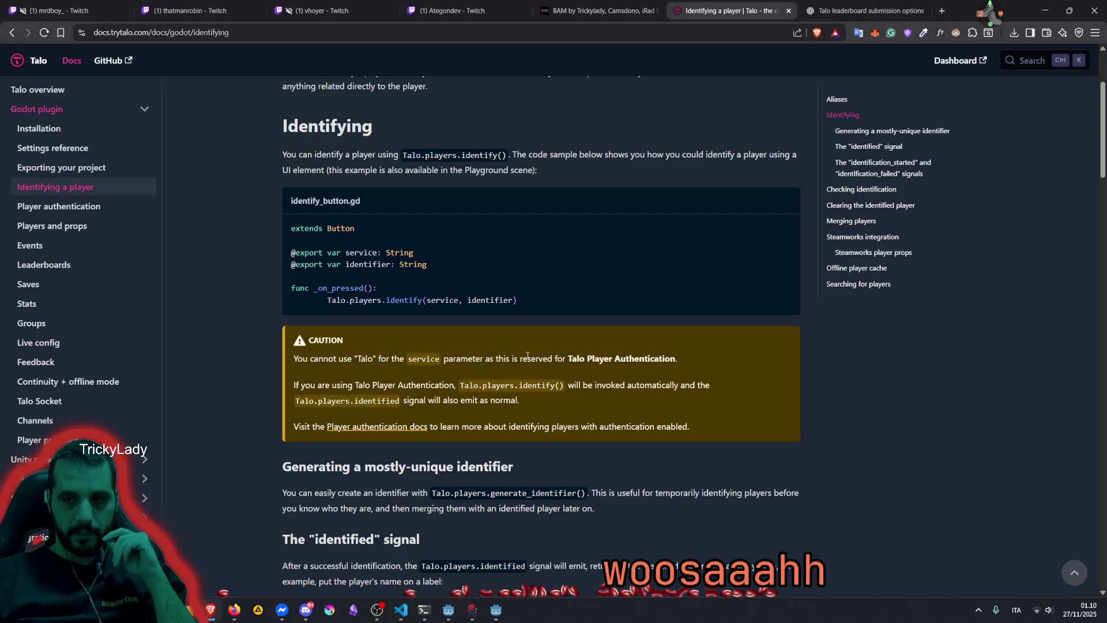
drag(497, 359, 519, 359)
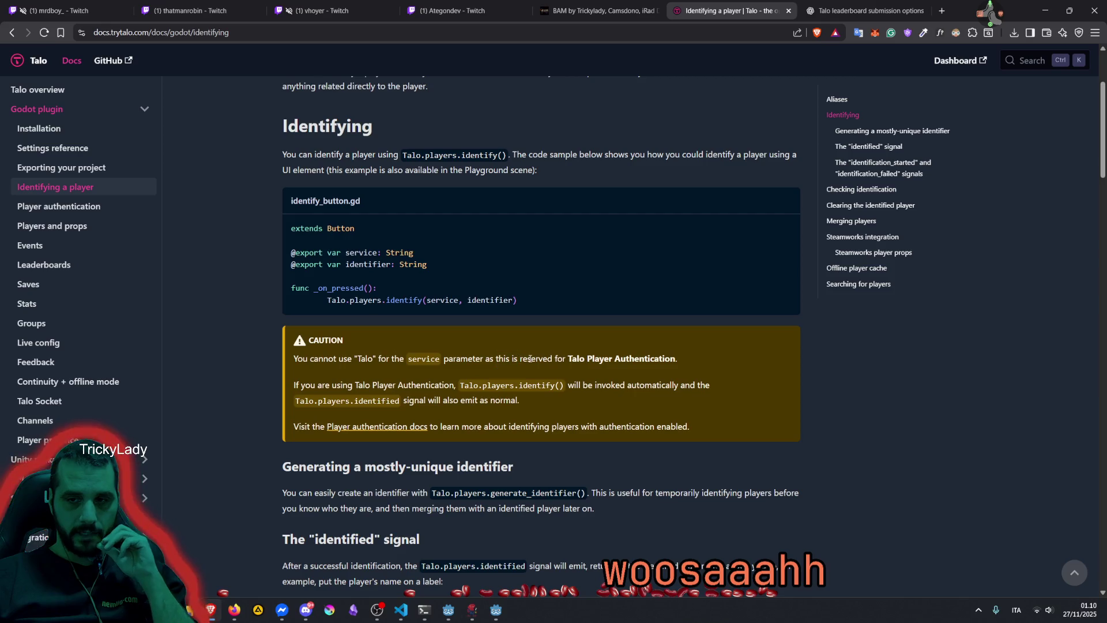
double_click(529, 359)
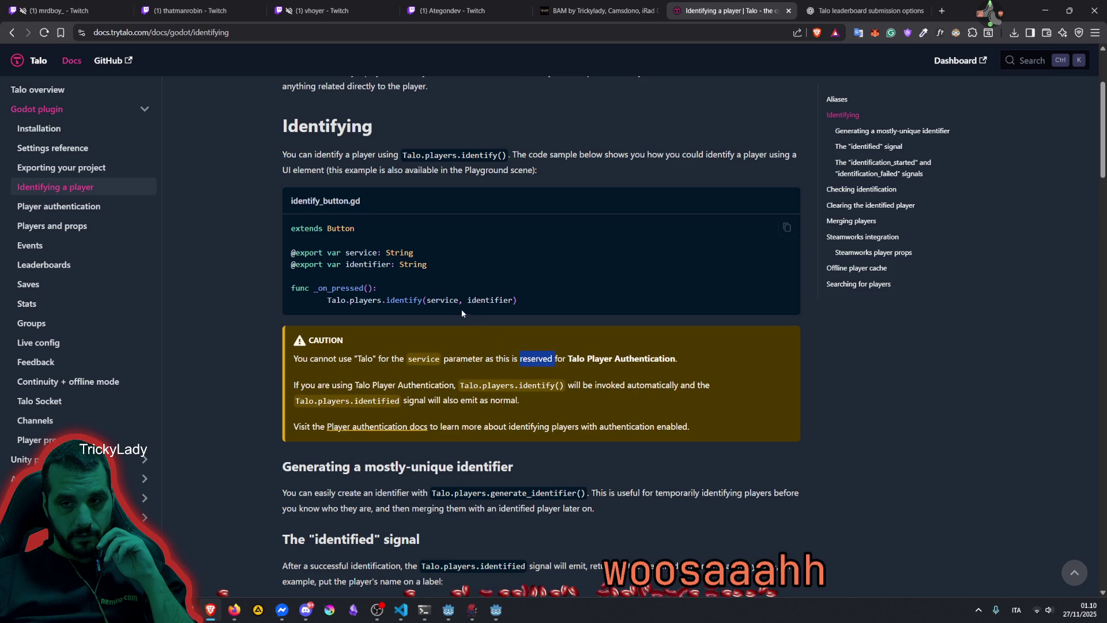
Check the exported service argument in identify(), then follow the Player authentication docs link
double_click(445, 300)
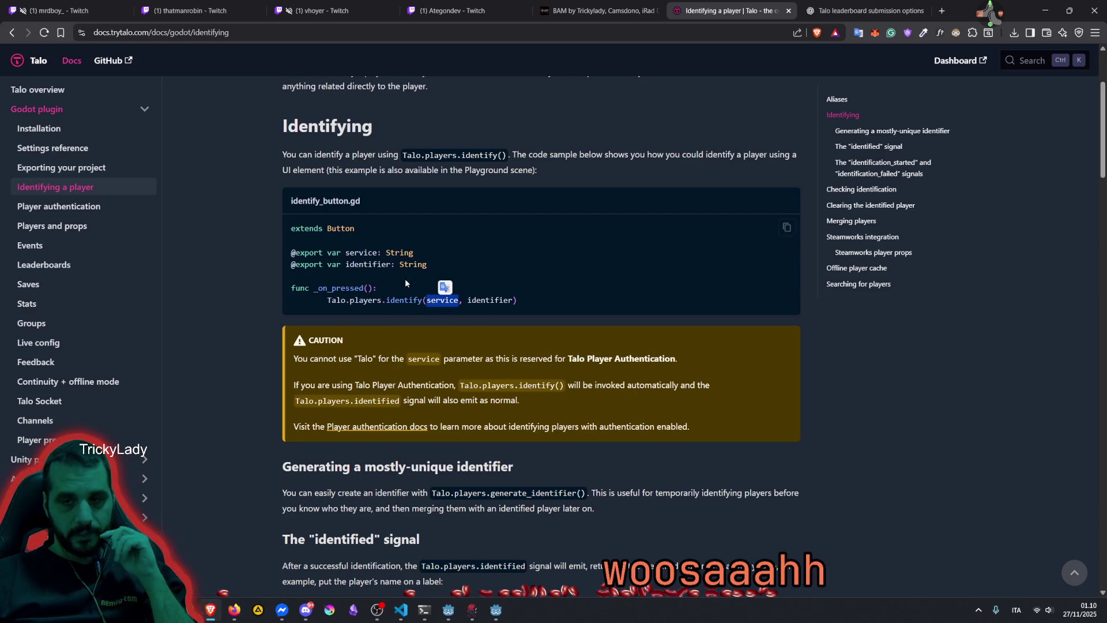
double_click(361, 253)
click(447, 299)
double_click(446, 300)
double_click(362, 253)
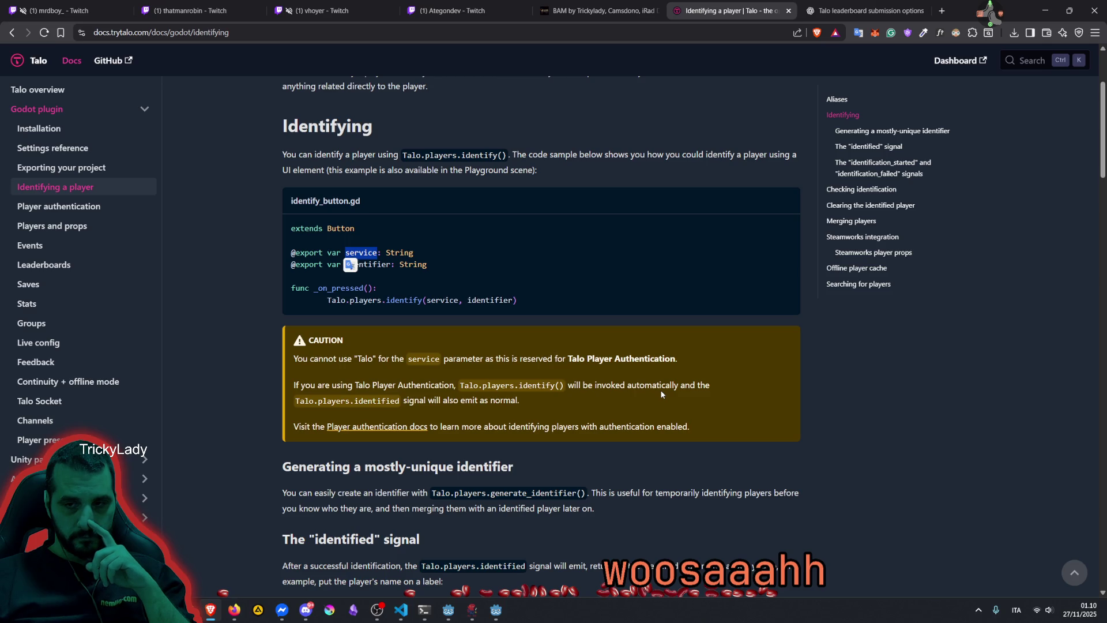
click(397, 428)
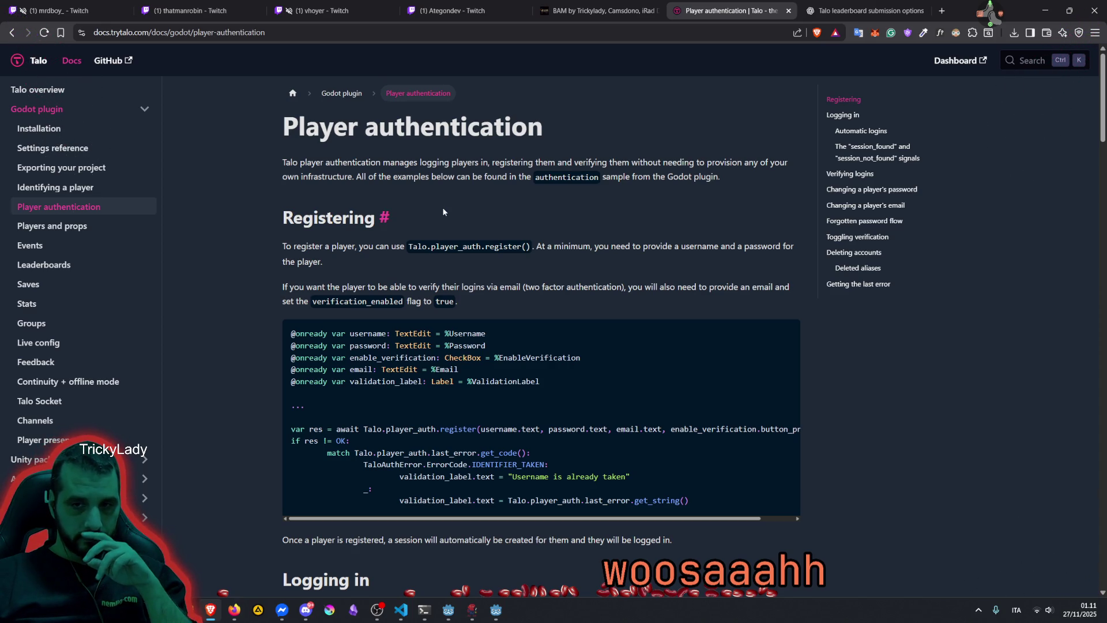
scroll(443, 211, down, 7)
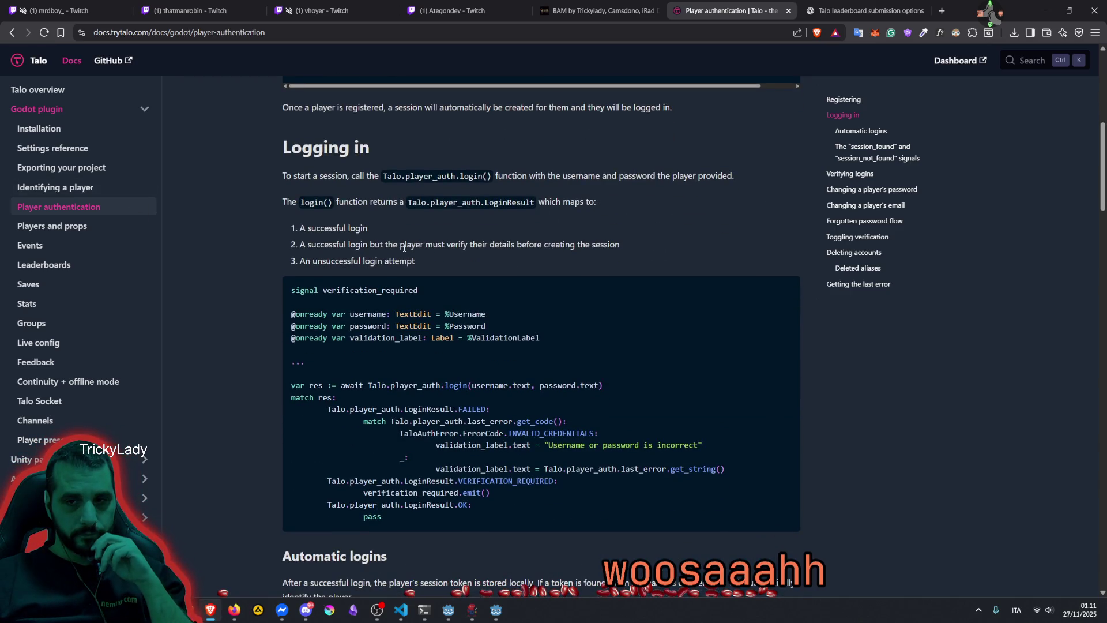
scroll(404, 248, down, 15)
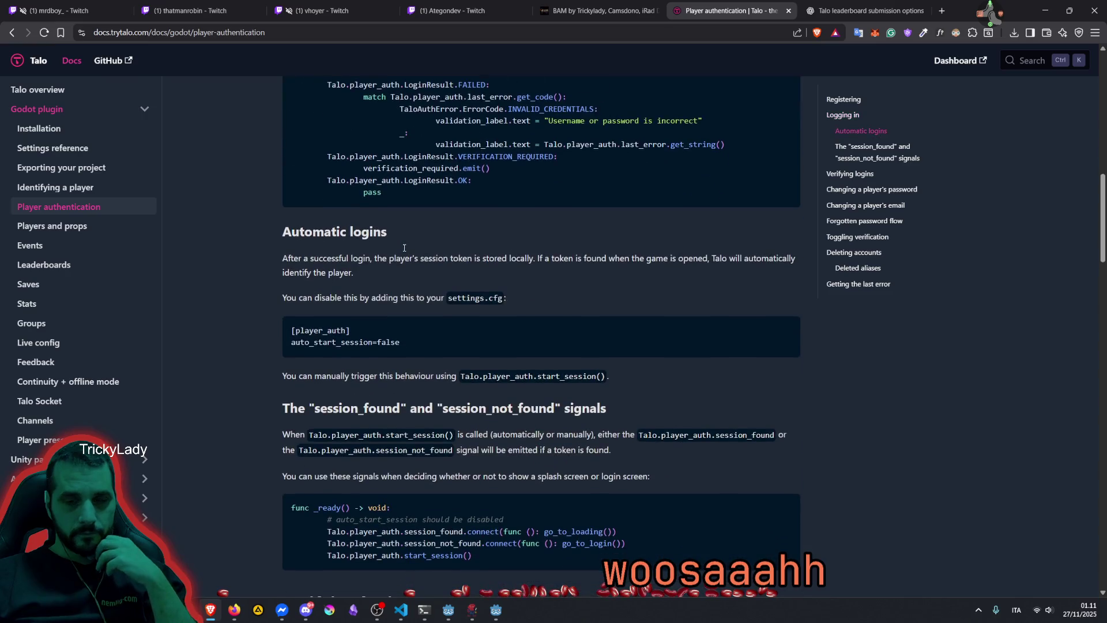
scroll(403, 249, down, 5)
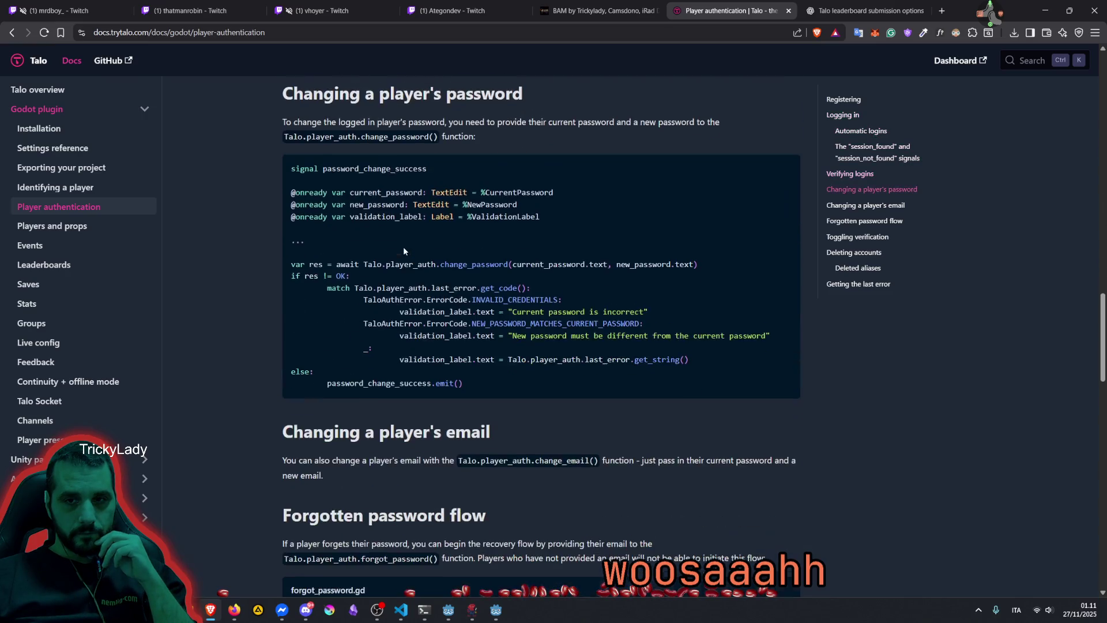
scroll(403, 247, down, 13)
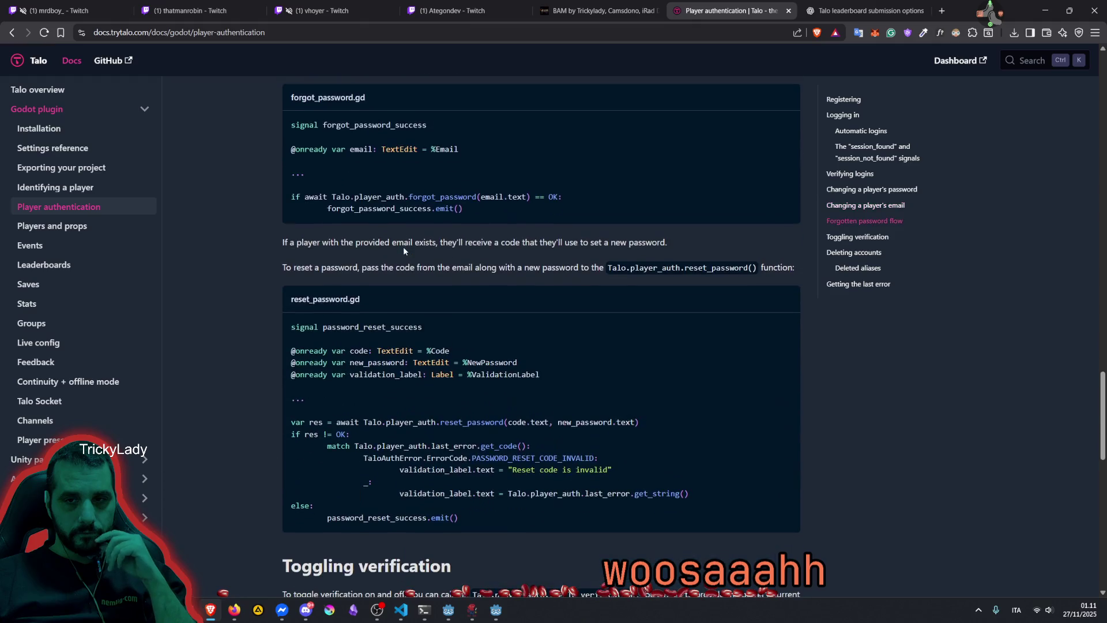
scroll(406, 283, up, 8)
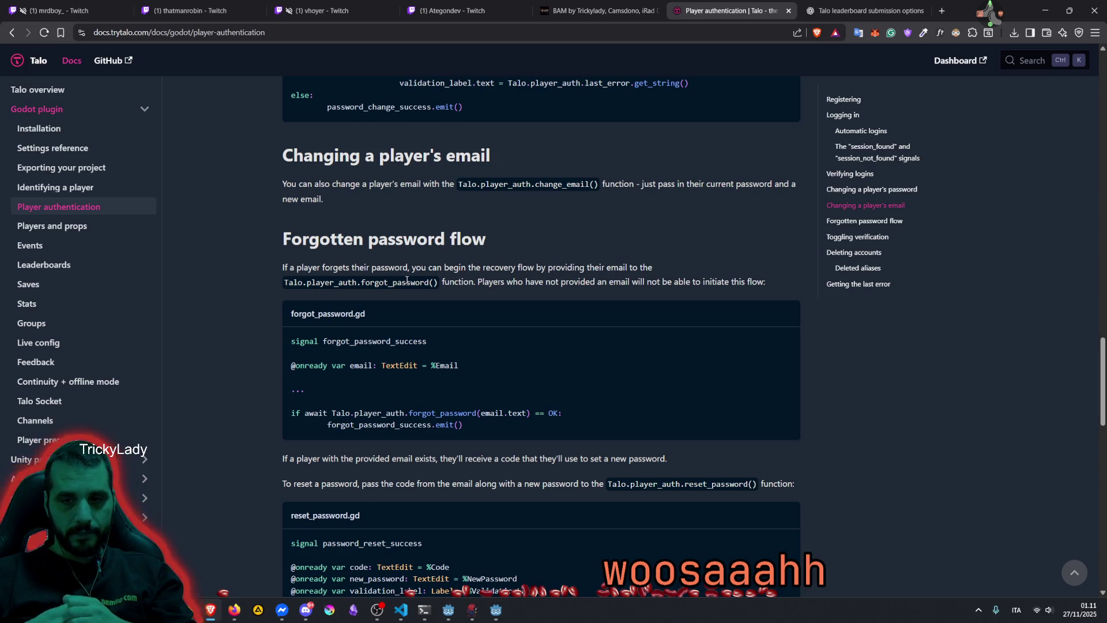
double_click(459, 410)
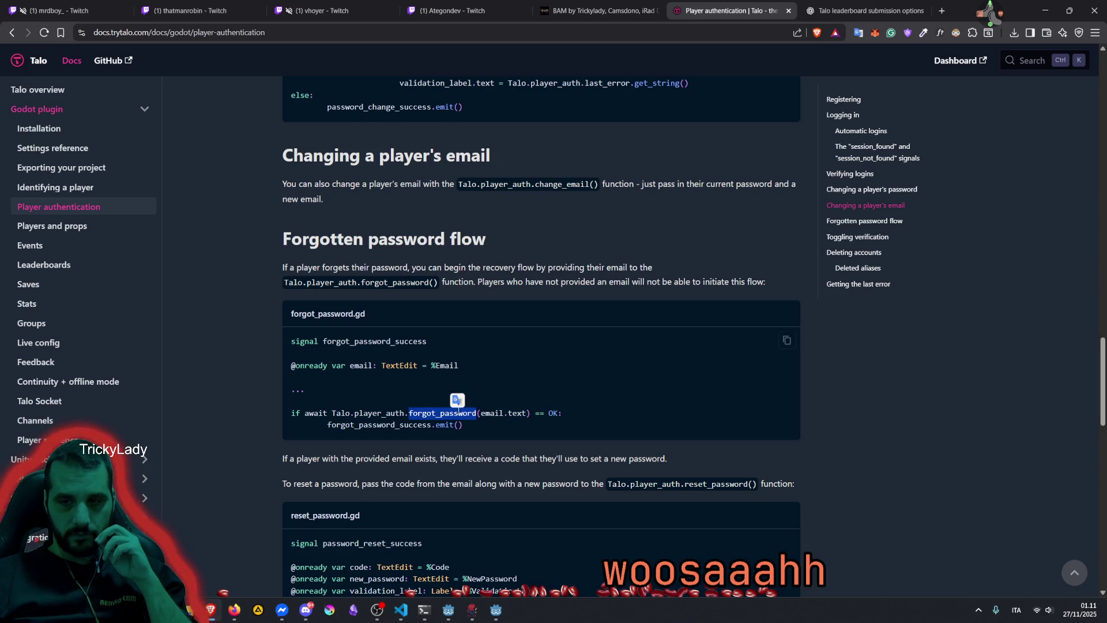
scroll(489, 369, down, 3)
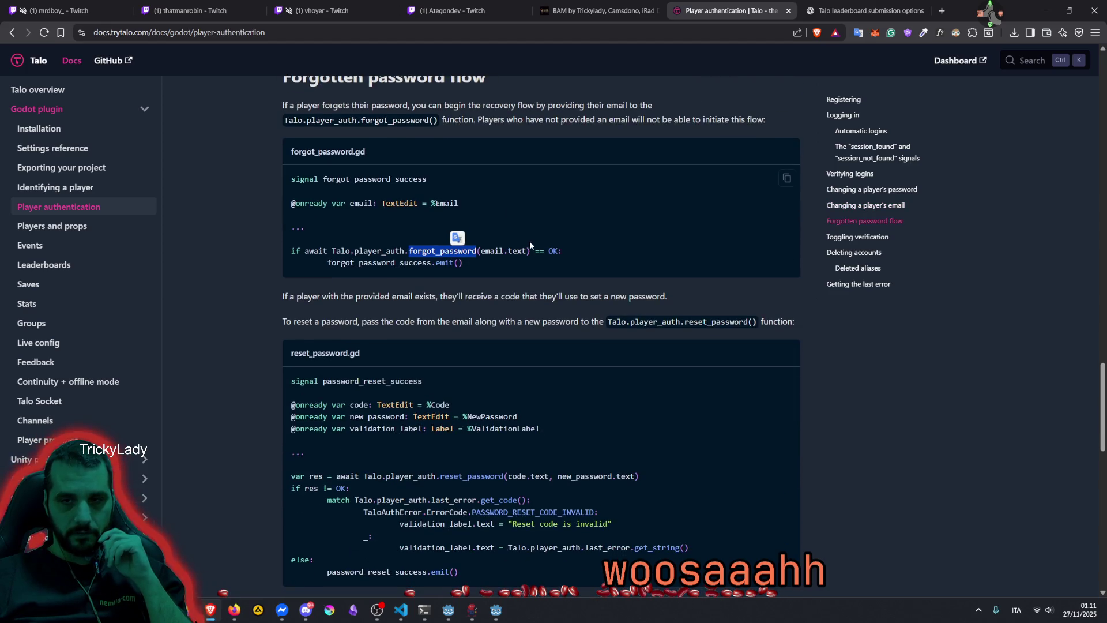
drag(303, 296, 381, 296)
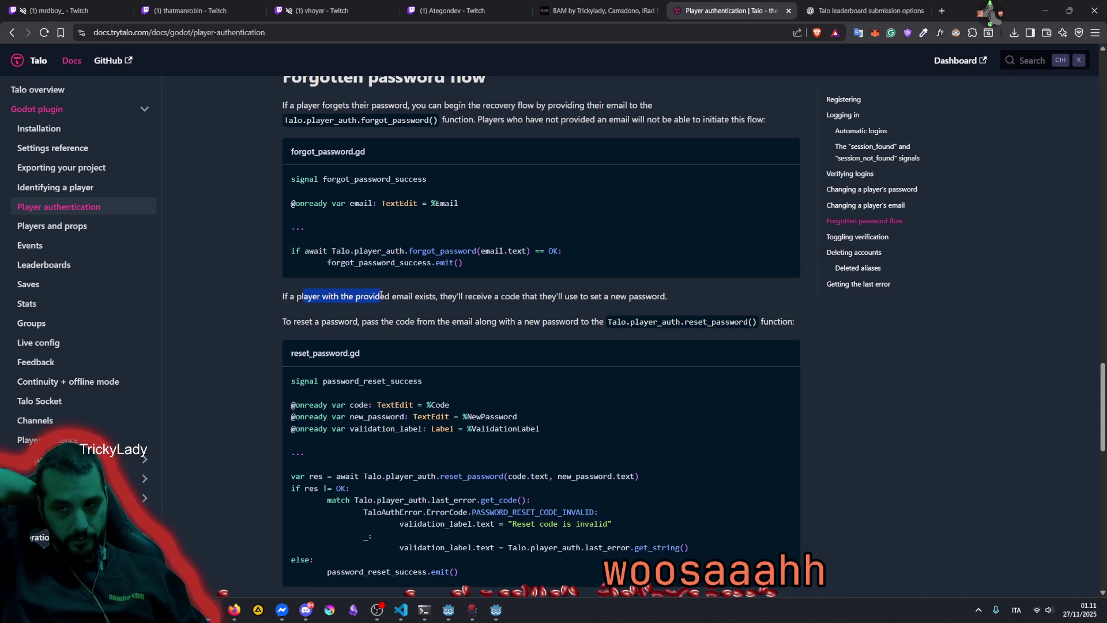
scroll(382, 295, down, 3)
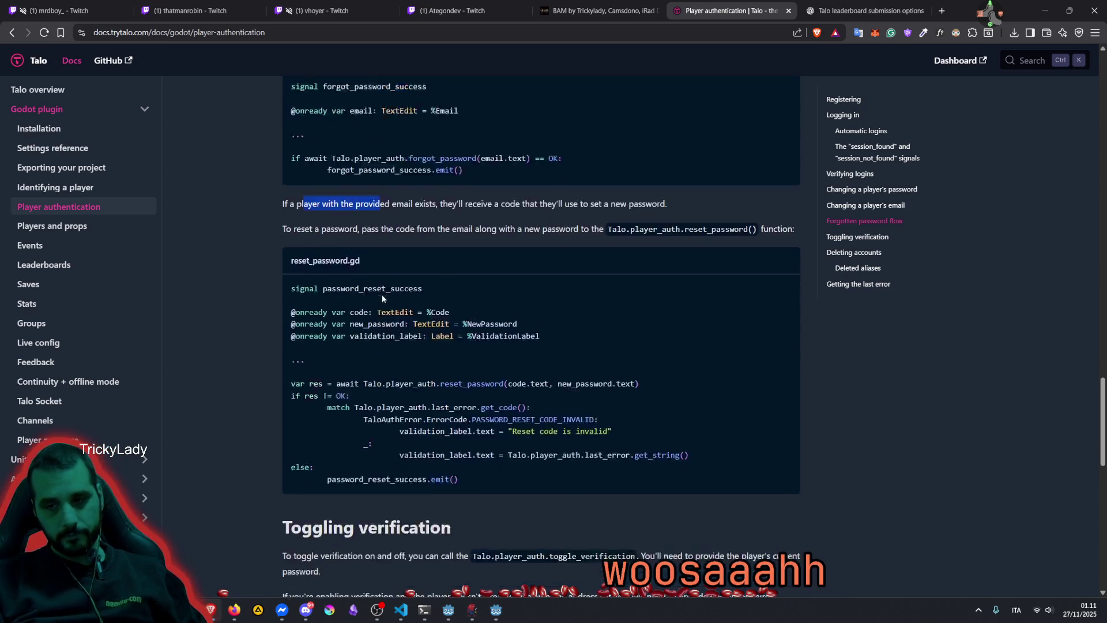
scroll(382, 295, down, 1)
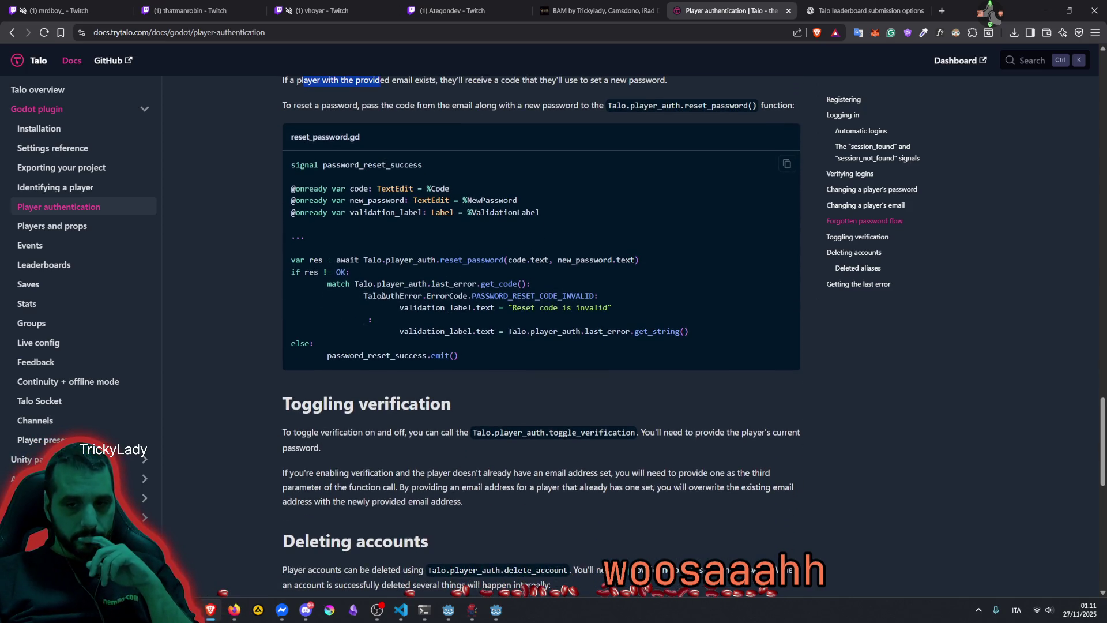
scroll(395, 385, down, 3)
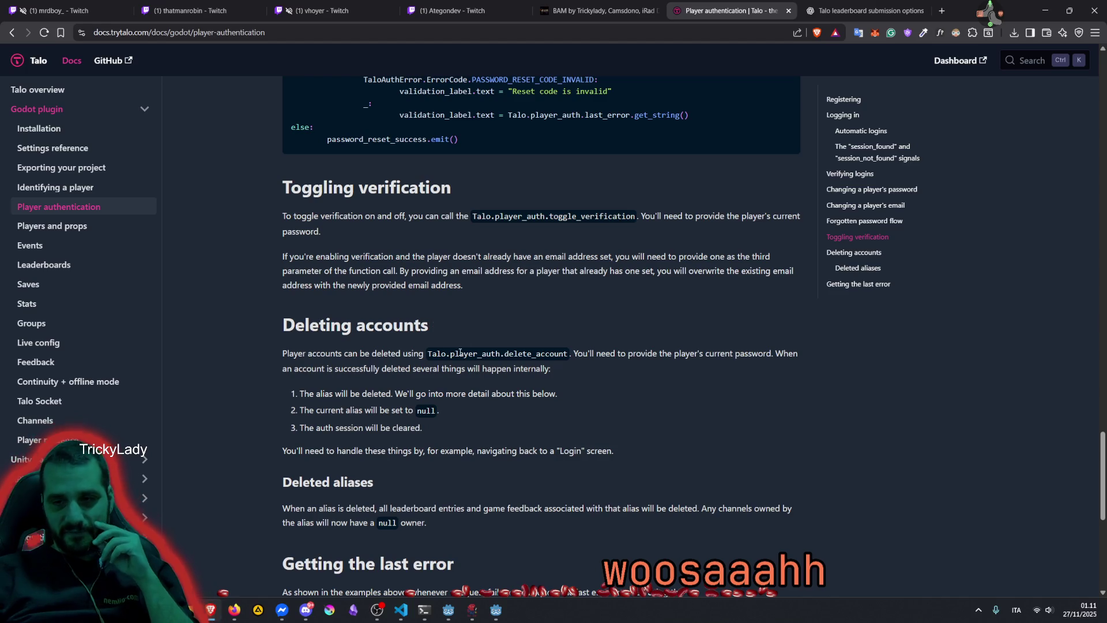
Glance at the followed streamer's live Godot stream and chat, then return to the Player authentication docs
click(326, 10)
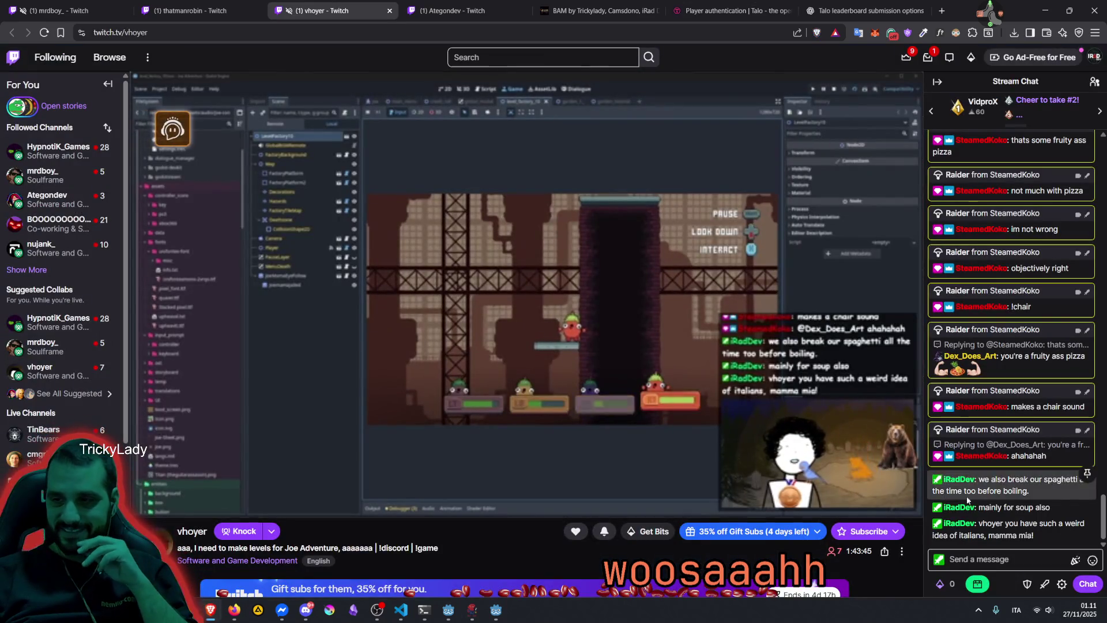
drag(1008, 479, 1019, 505)
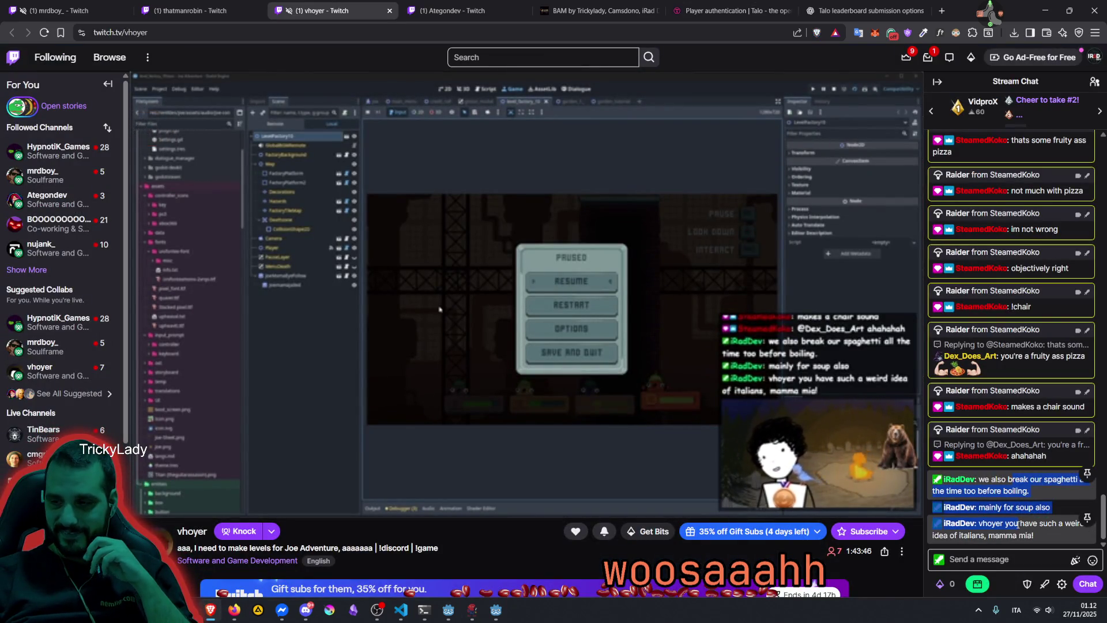
click(1019, 504)
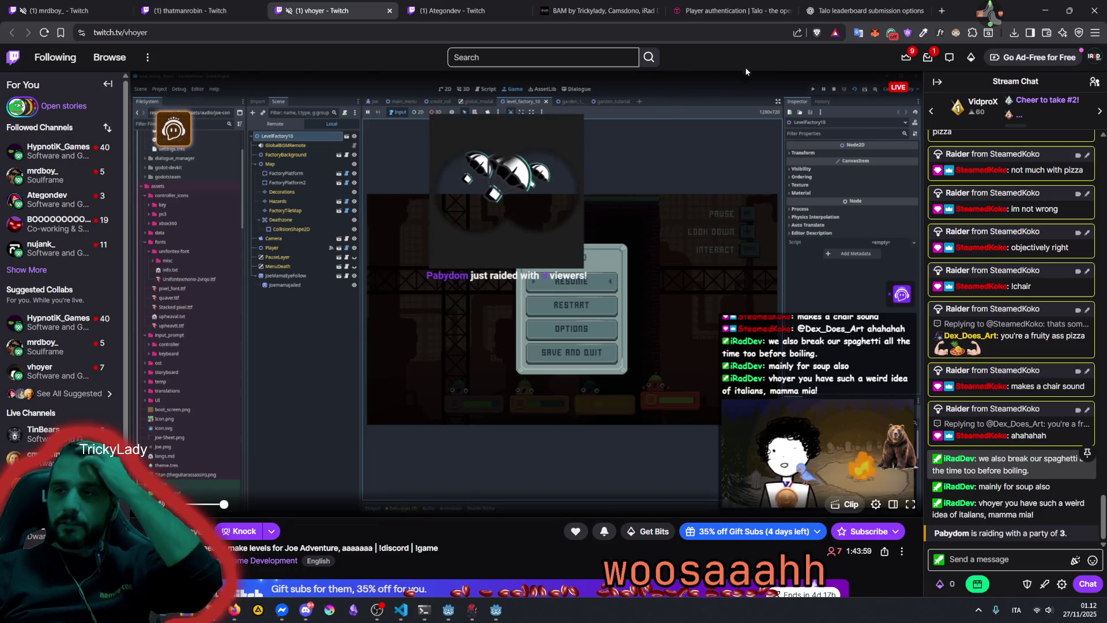
click(723, 10)
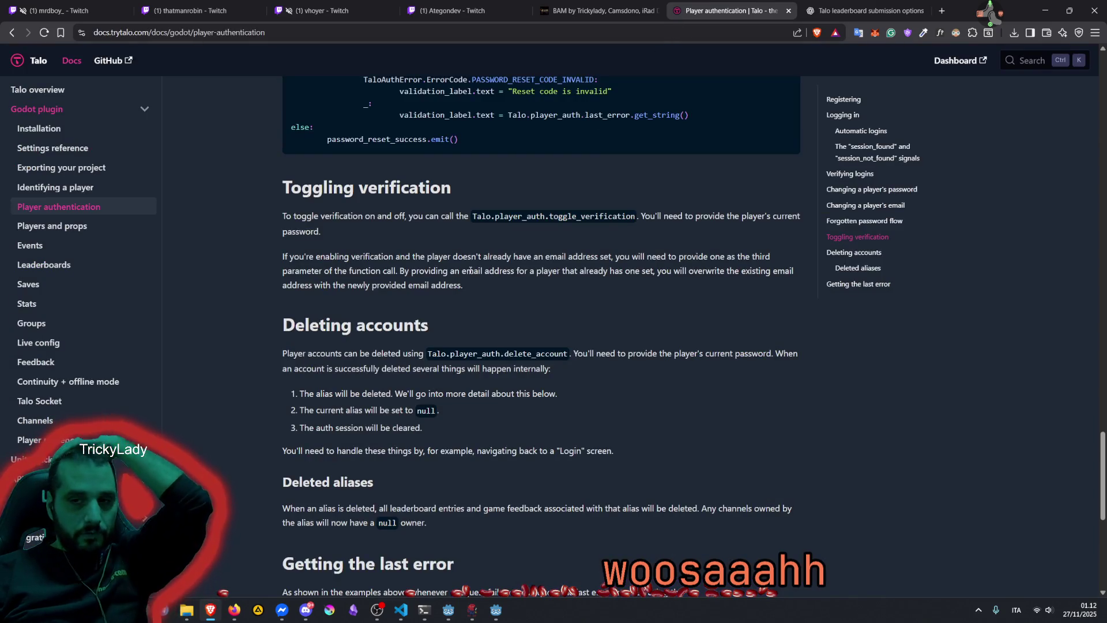
Scroll the authentication guide, then switch to the 'Talo leaderboard submission options' ChatGPT chat
scroll(428, 260, up, 4)
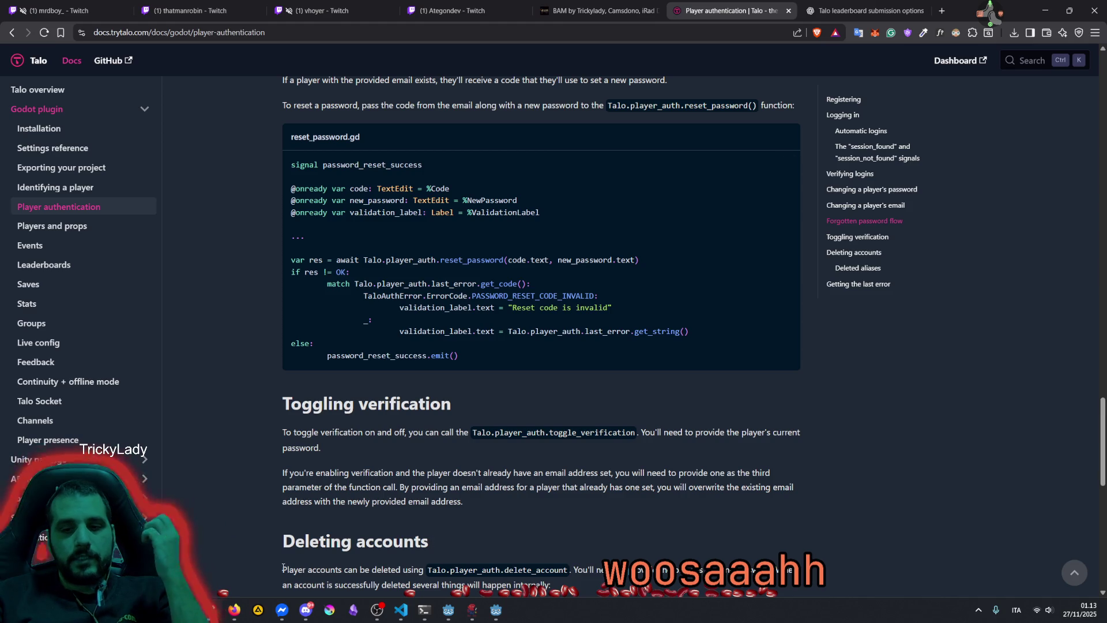
click(830, 12)
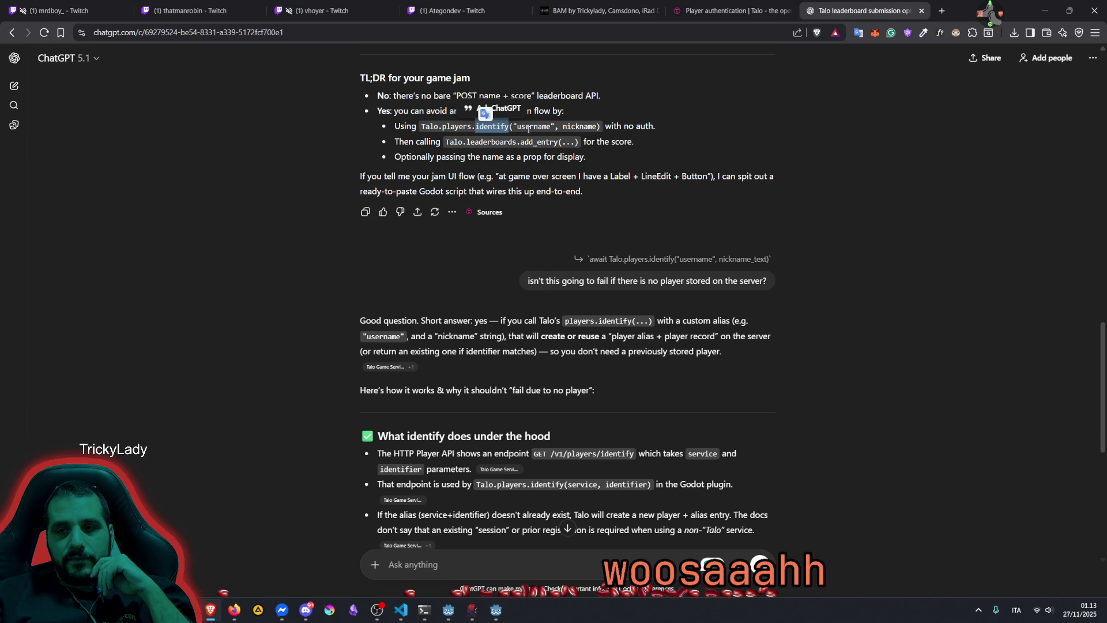
Read the answer's identify example, highlighting 'name + score' and the line about avoiding a login flow
double_click(526, 127)
click(466, 136)
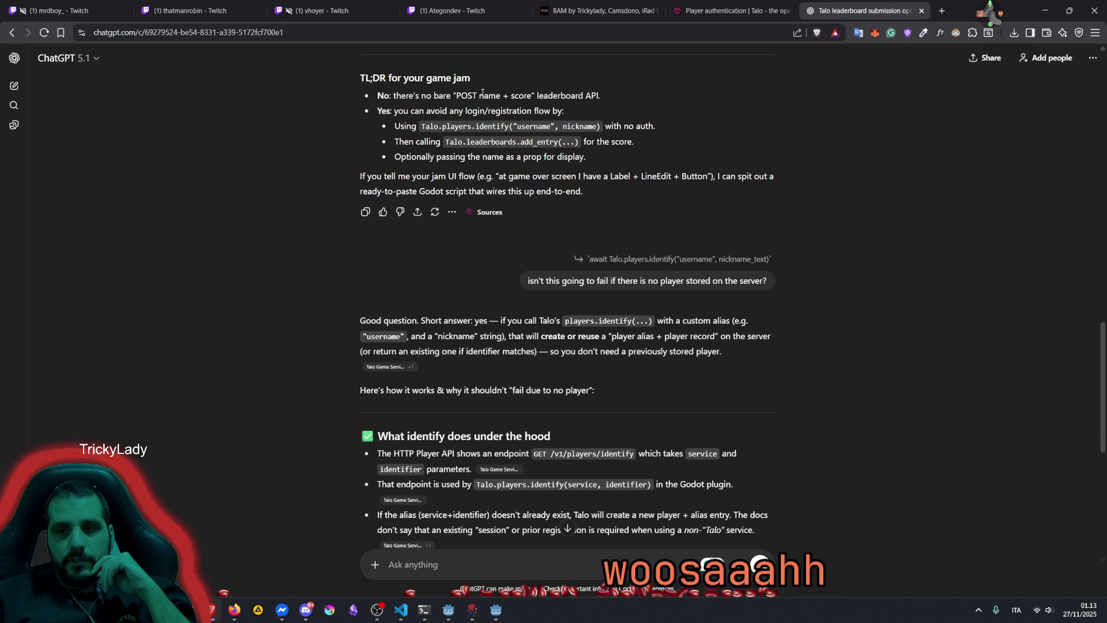
drag(479, 95, 533, 96)
drag(416, 110, 563, 110)
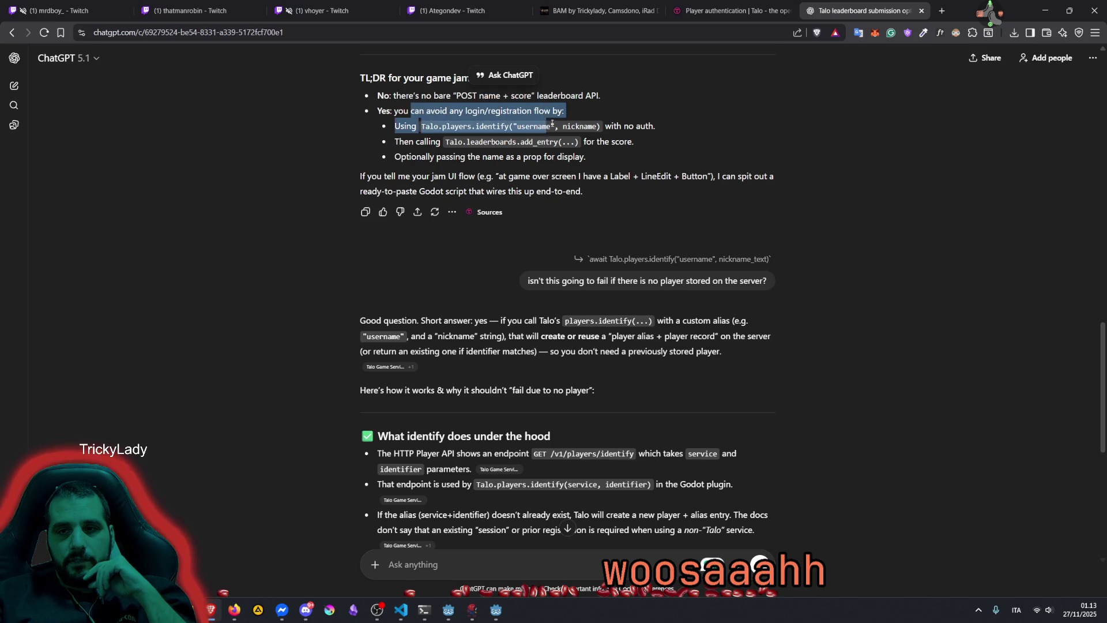
scroll(535, 354, down, 7)
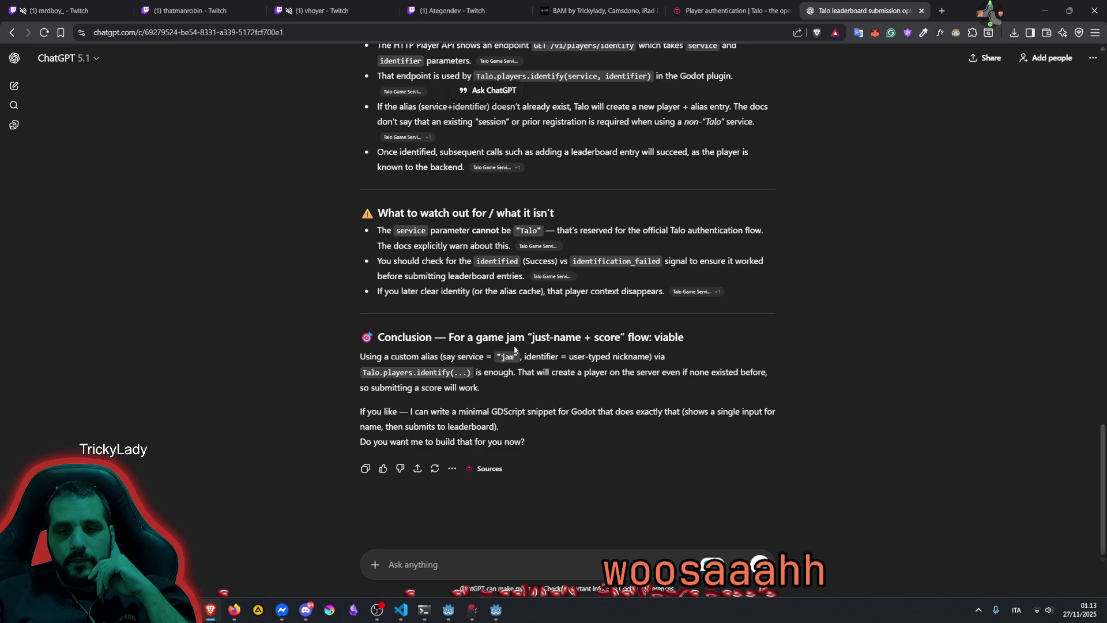
scroll(515, 348, up, 6)
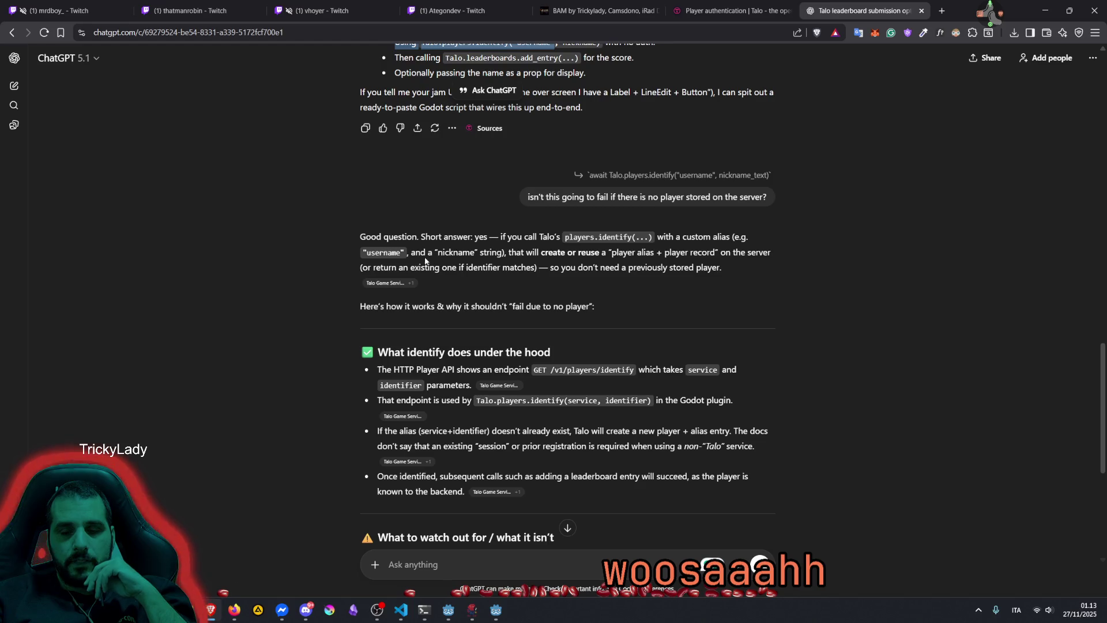
Select exactly 'create or reuse' and quote it into a follow-up reply
drag(510, 252, 612, 252)
click(537, 258)
drag(541, 254, 600, 250)
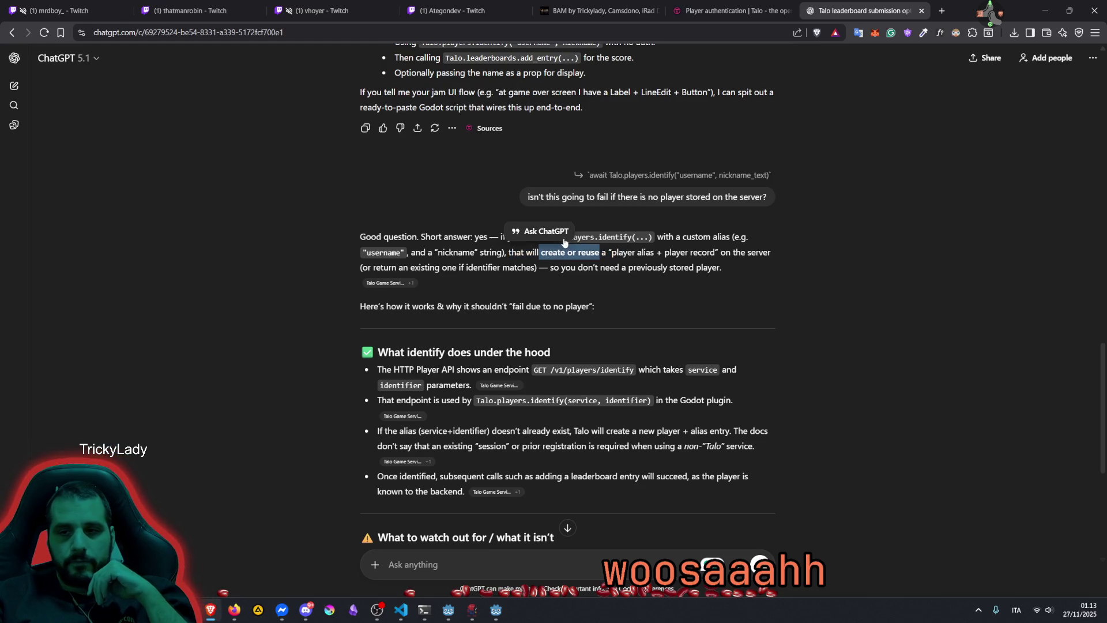
click(545, 231)
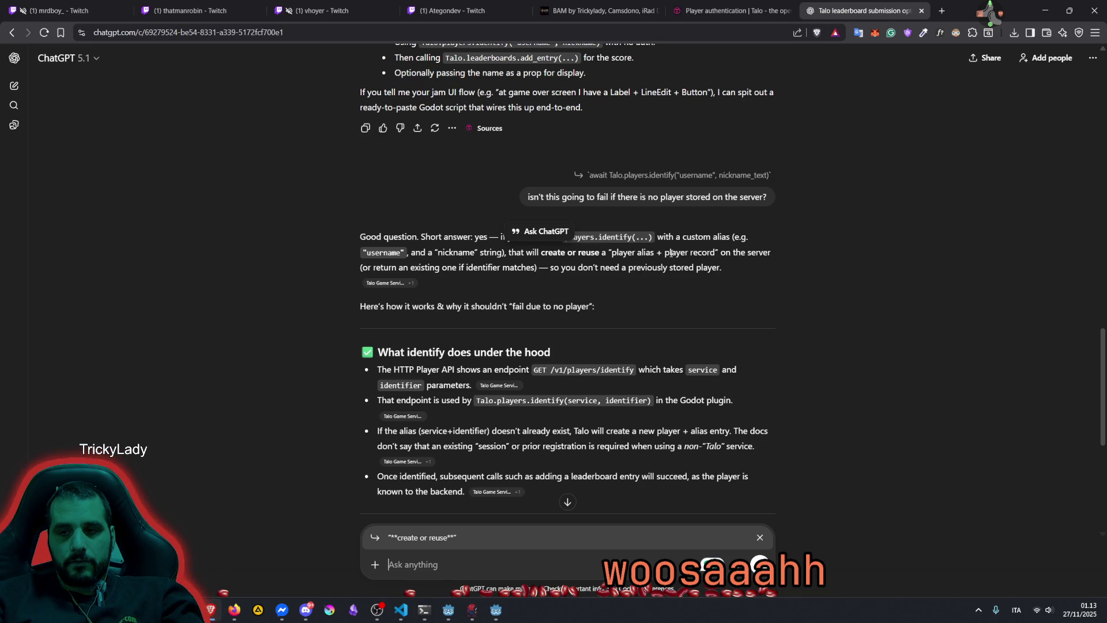
Send the follow-up question 'create or reuse? are you sure?' to ChatGPT
text(create )
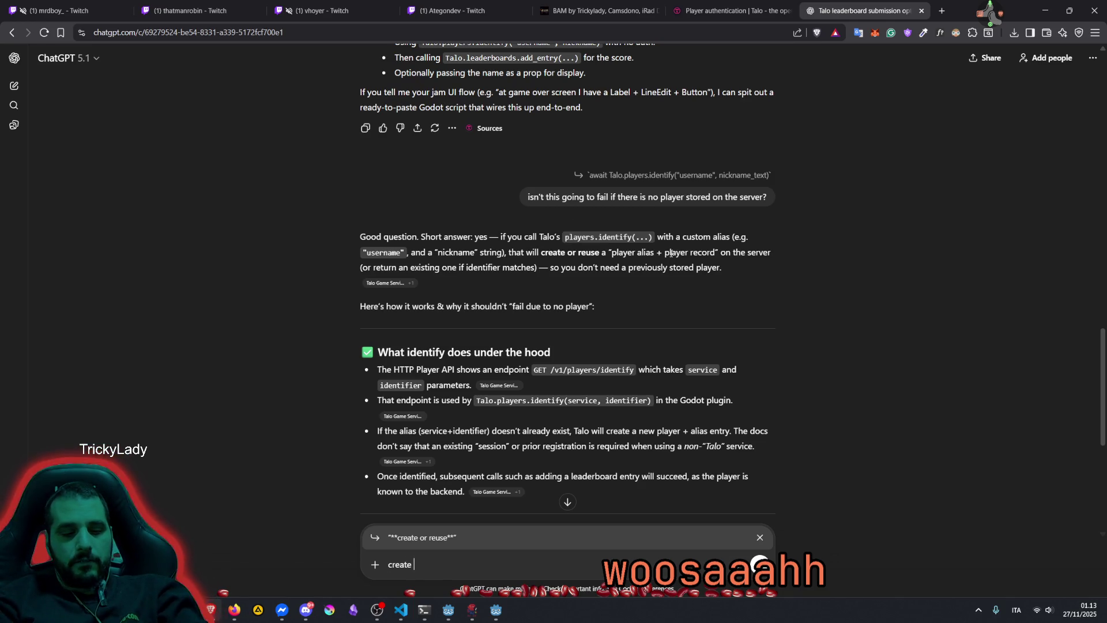
text(or reuse? )
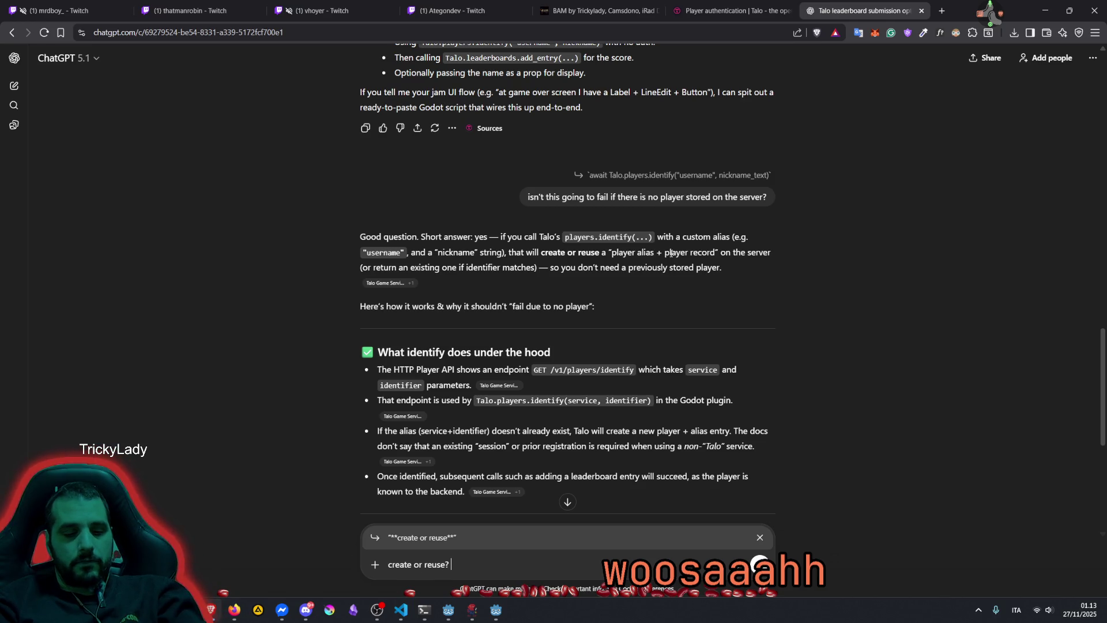
text(are you sure?)
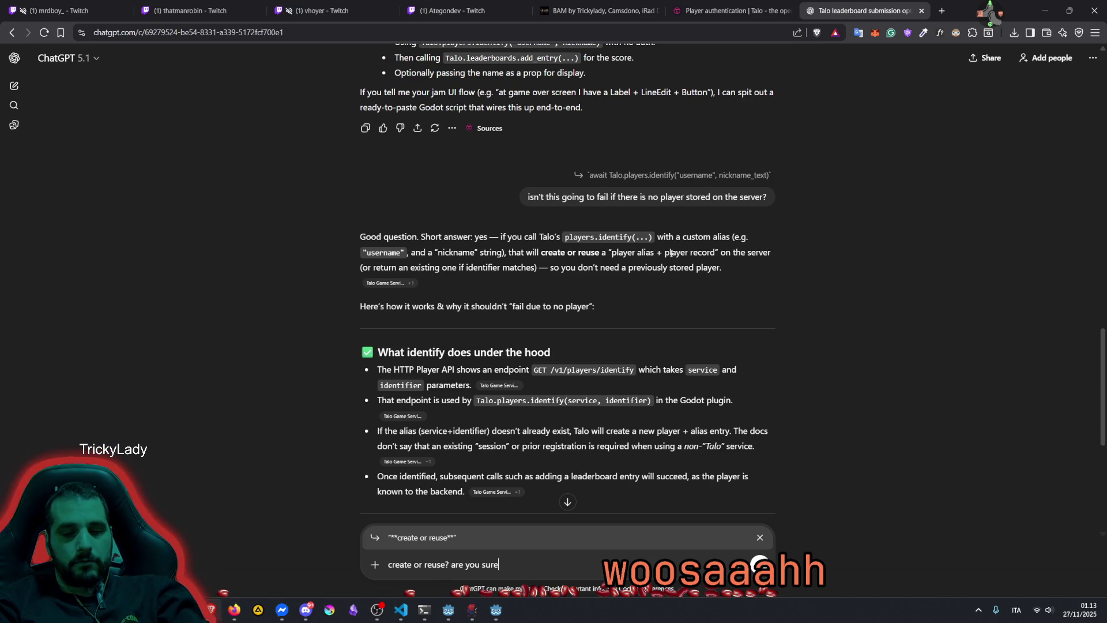
key(Return)
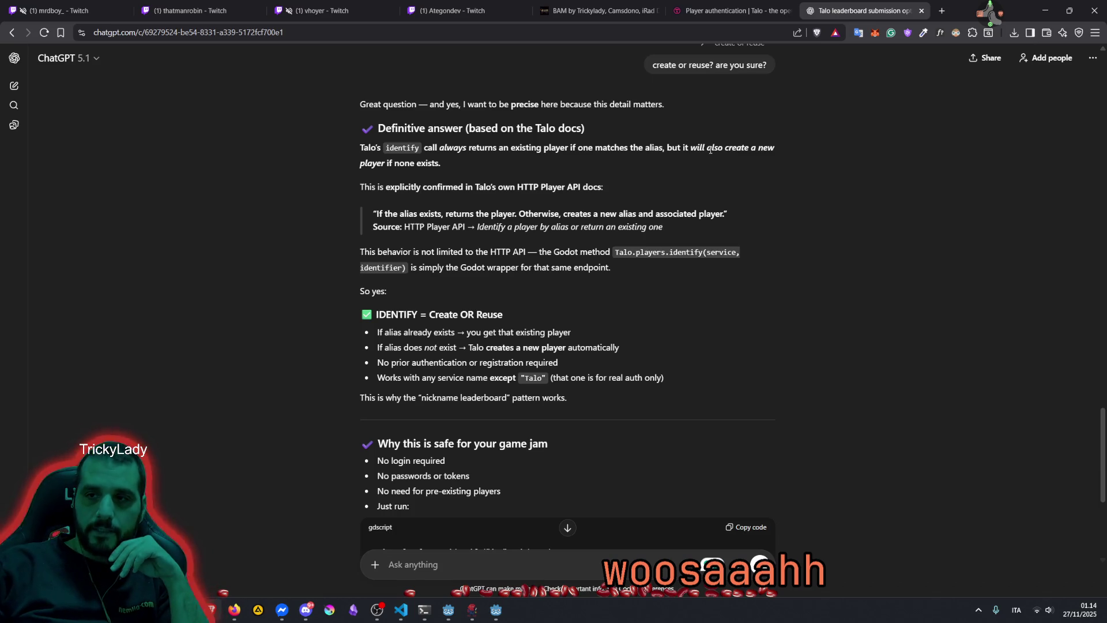
drag(690, 148, 385, 163)
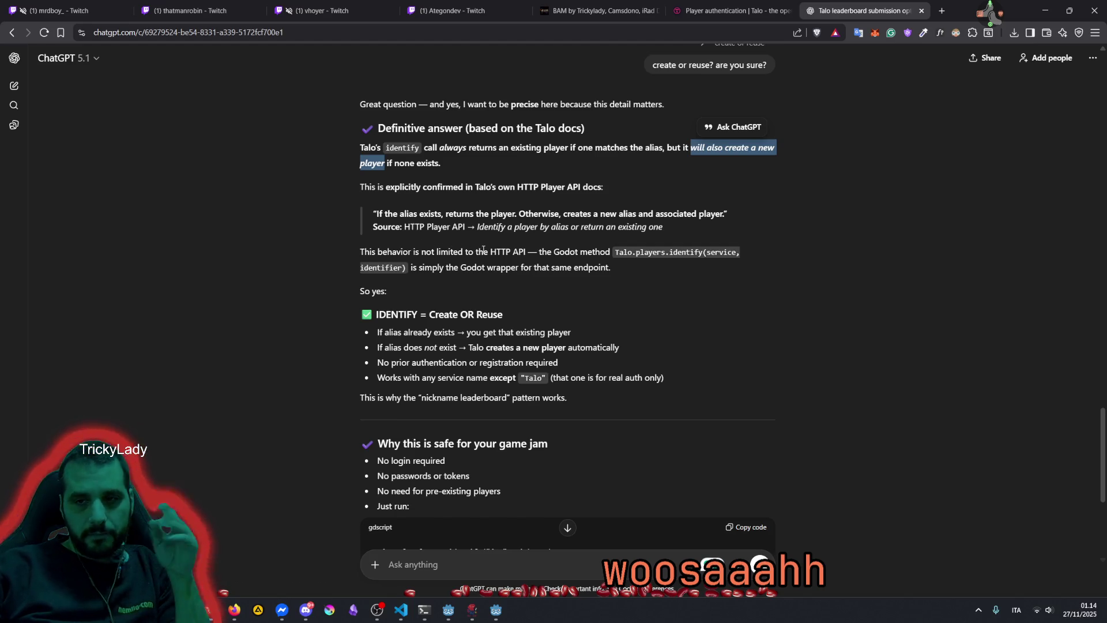
drag(539, 252, 683, 252)
click(415, 263)
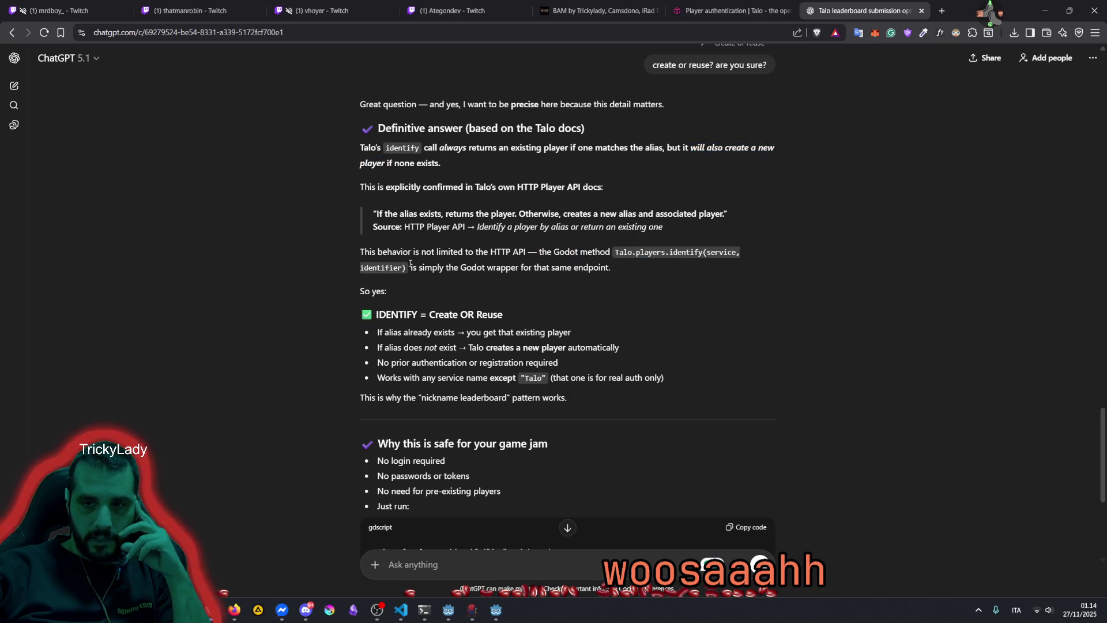
mouse_move(421, 267)
mouse_down()
mouse_move(522, 252)
mouse_move(610, 269)
mouse_up()
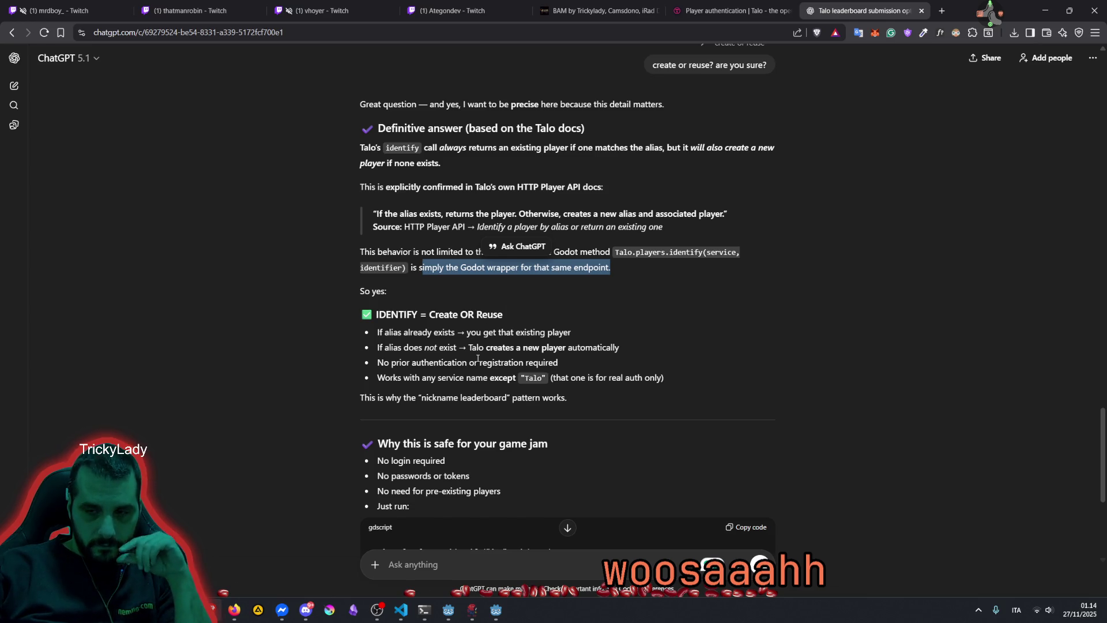
scroll(477, 358, down, 2)
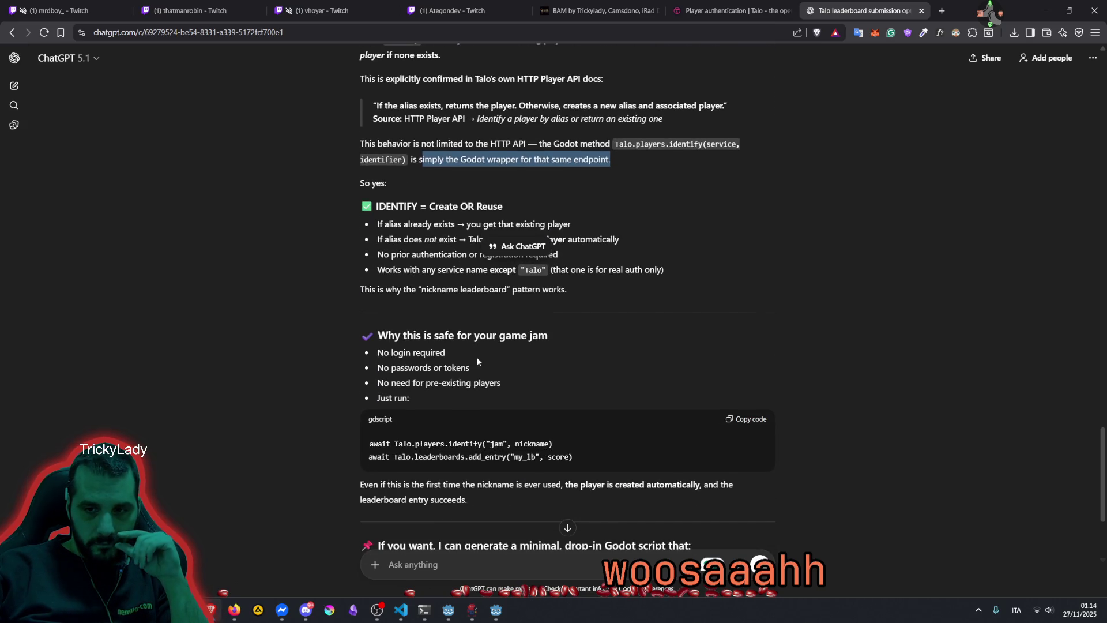
scroll(476, 357, down, 1)
drag(395, 390, 570, 389)
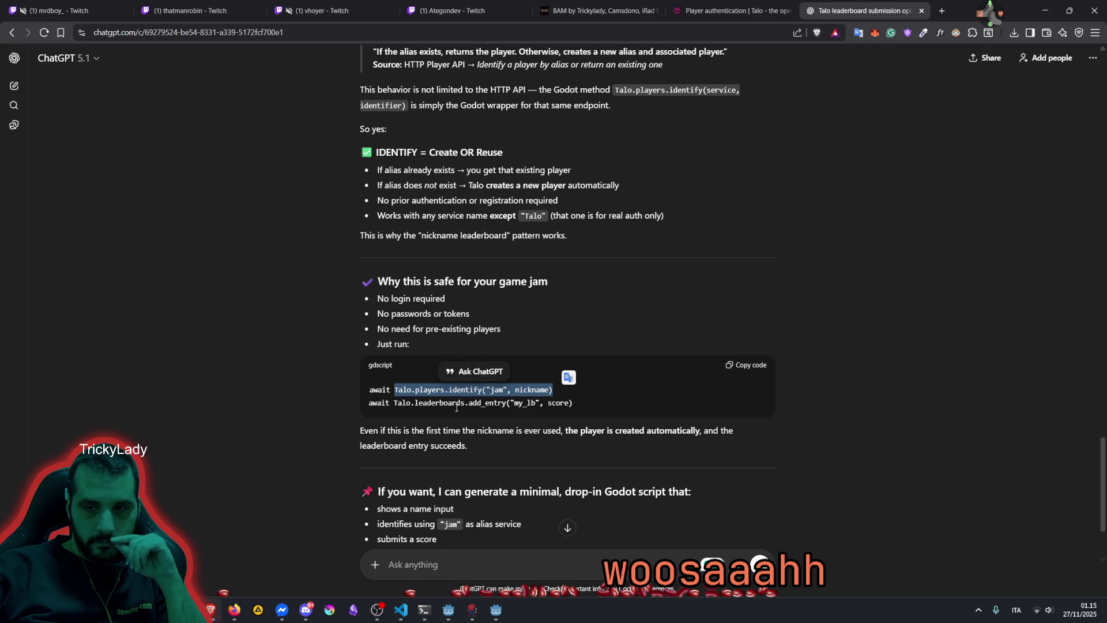
click(475, 240)
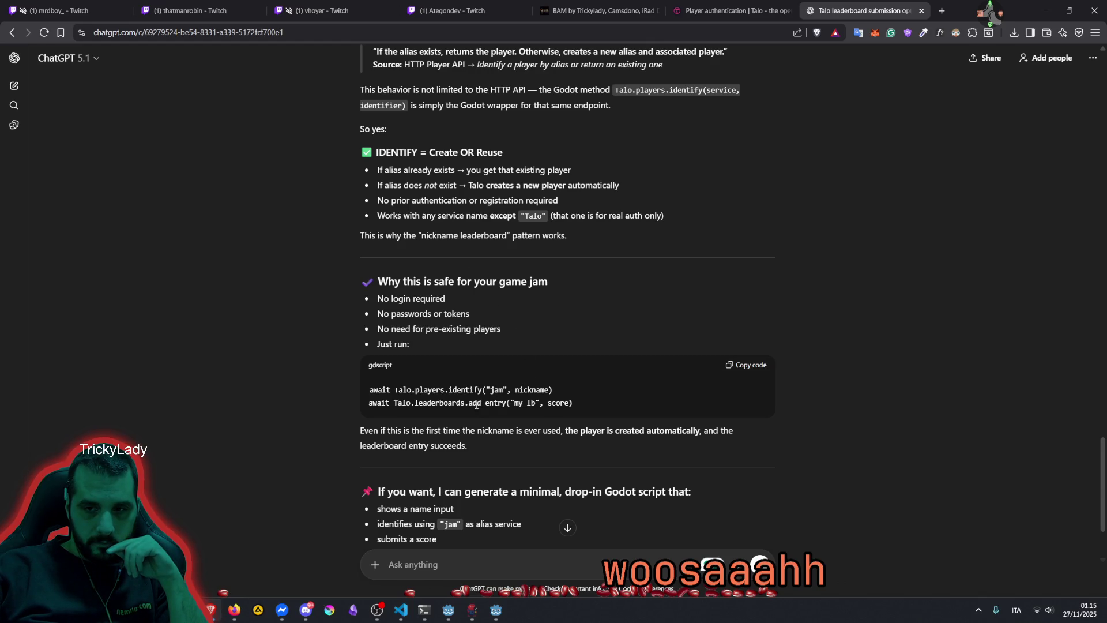
double_click(524, 402)
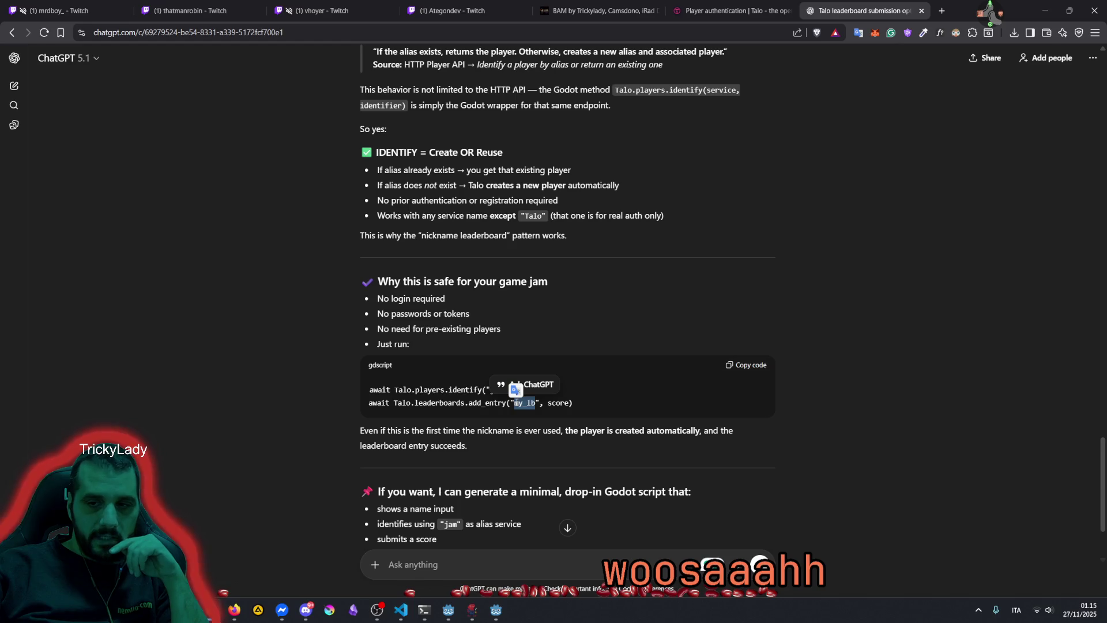
double_click(468, 403)
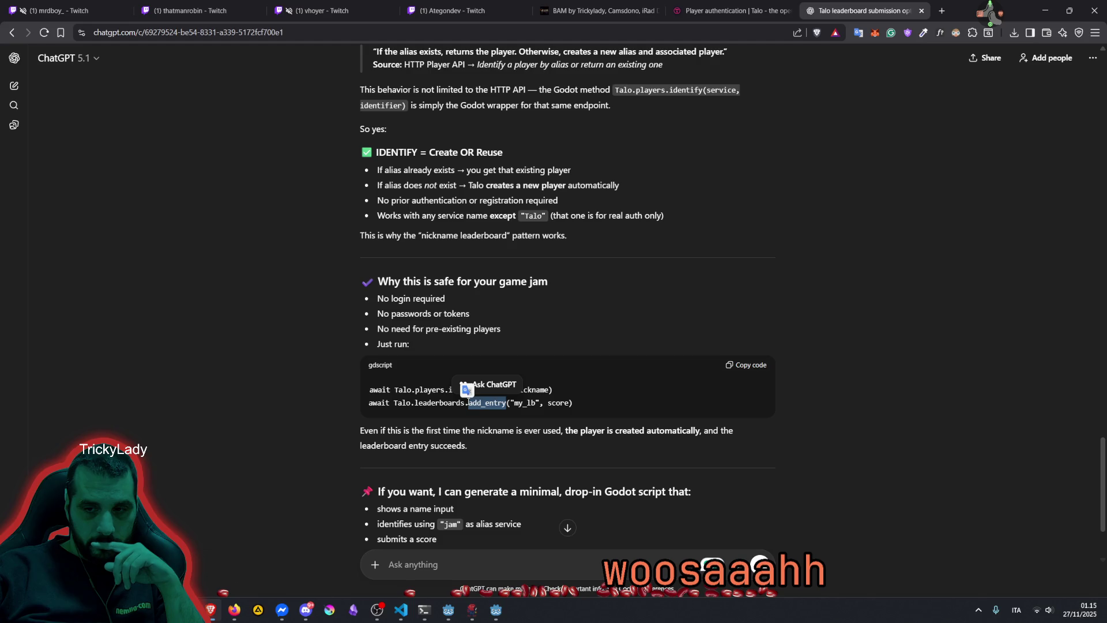
click(483, 435)
scroll(483, 433, down, 3)
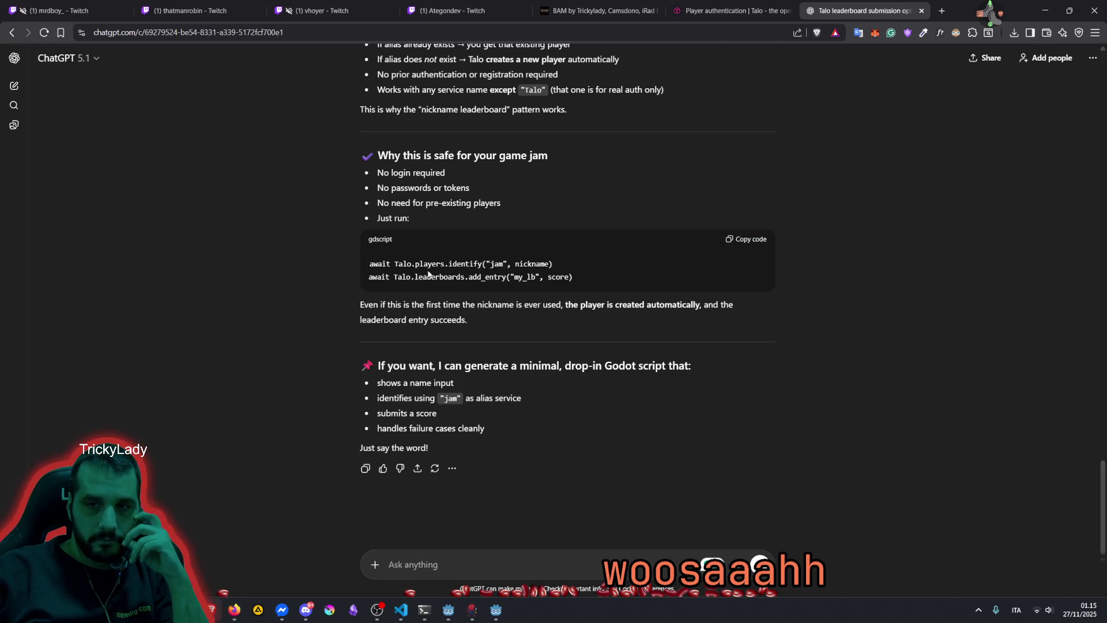
mouse_move(371, 263)
mouse_down()
mouse_move(598, 262)
mouse_move(607, 278)
mouse_up()
click(607, 202)
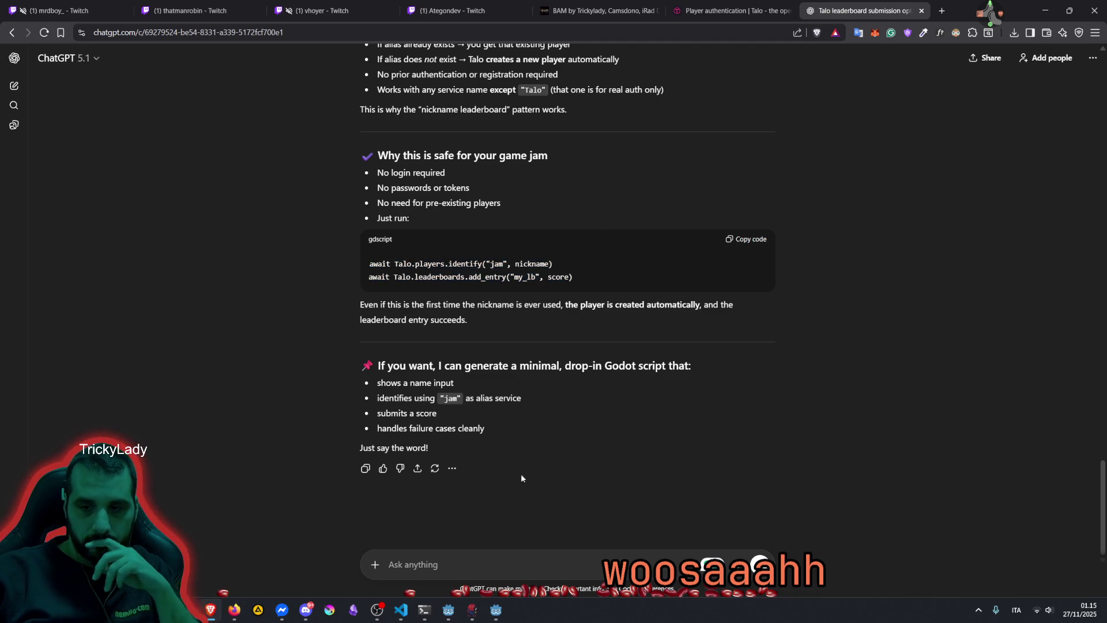
click(496, 609)
Open the Mng.gd script through the Shift+Alt+O quick-open list
click(454, 261)
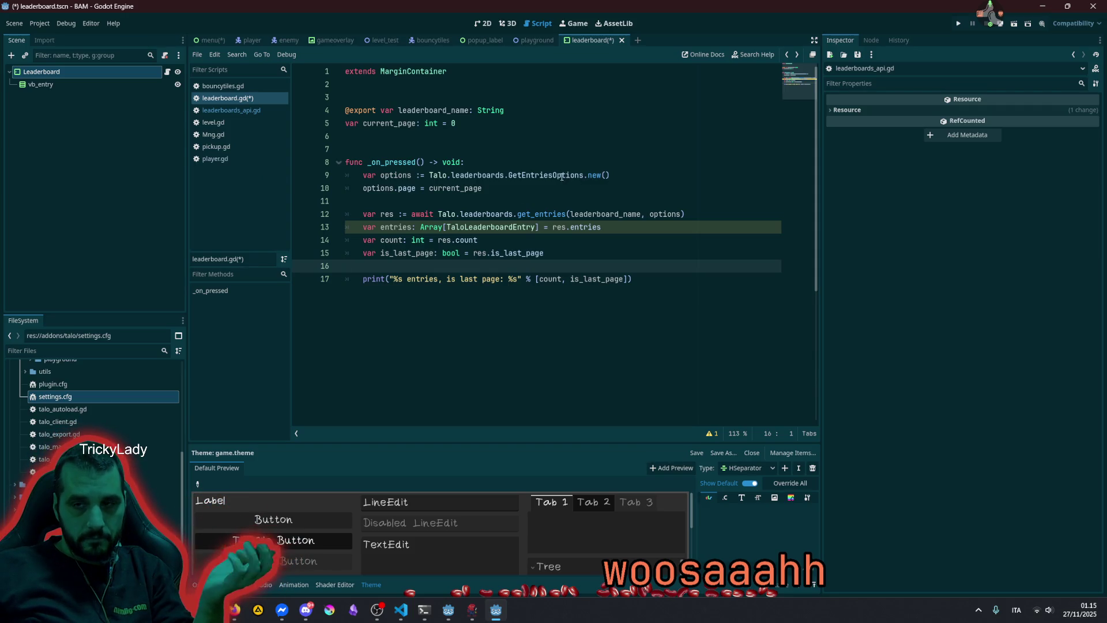
mouse_move(543, 171)
ctrl+click(606, 214)
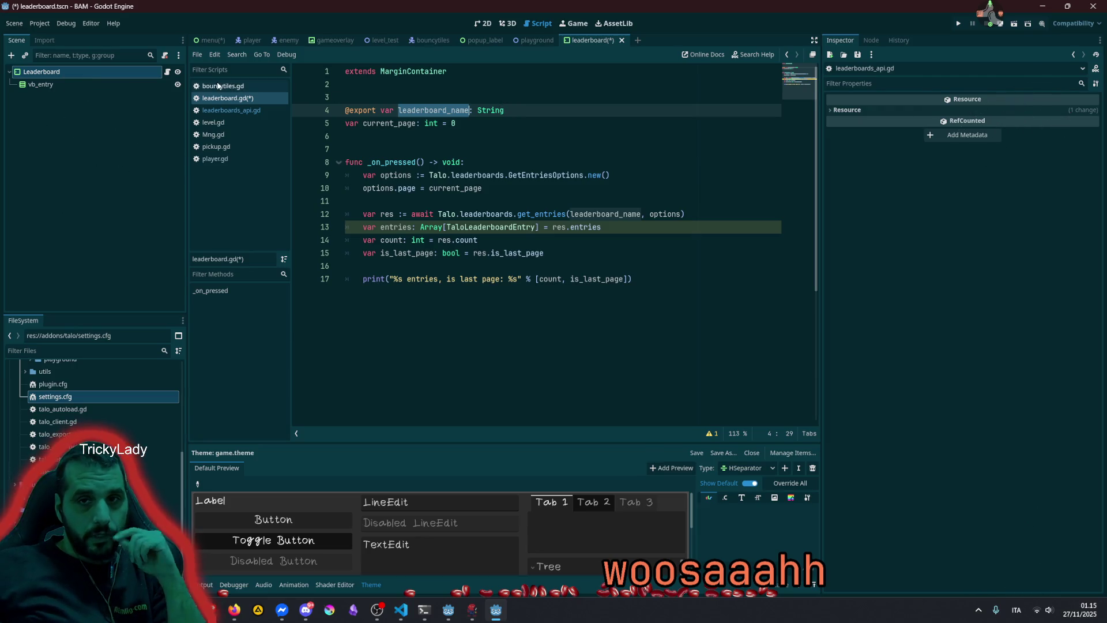
click(419, 151)
key(shift+alt+o)
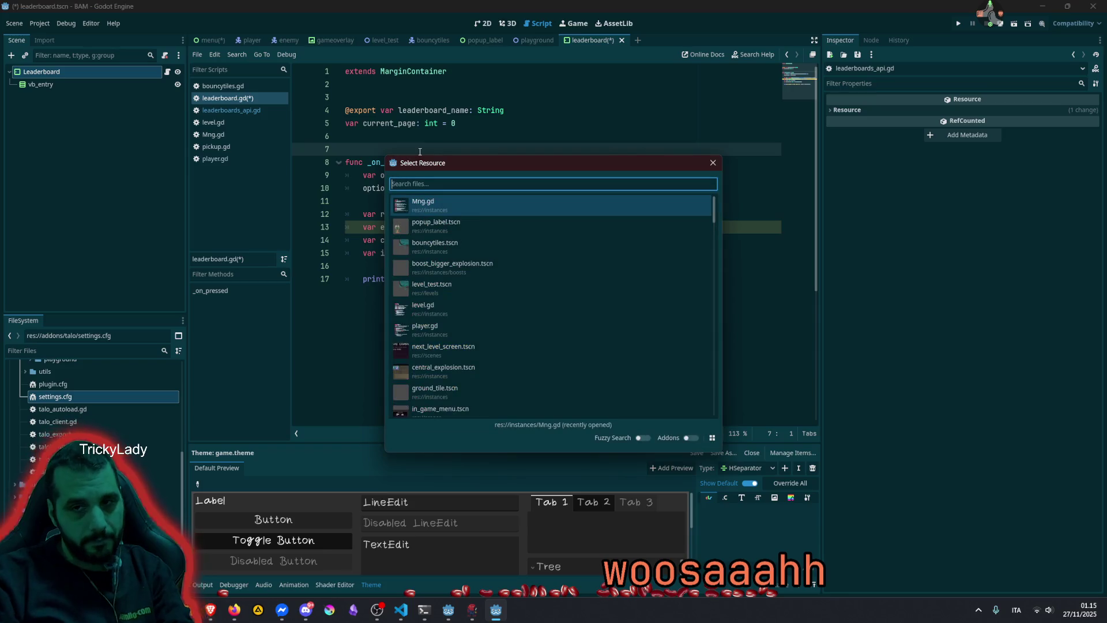
click(502, 201)
Scroll to the top of Mng.gd and insert a blank line below line 6
click(508, 317)
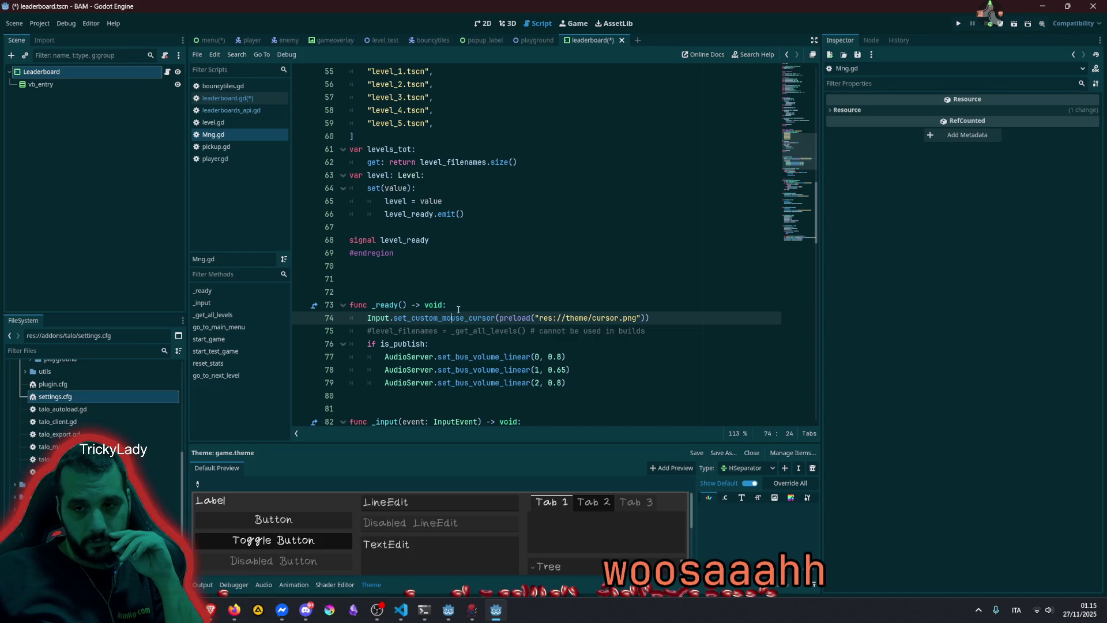
click(477, 279)
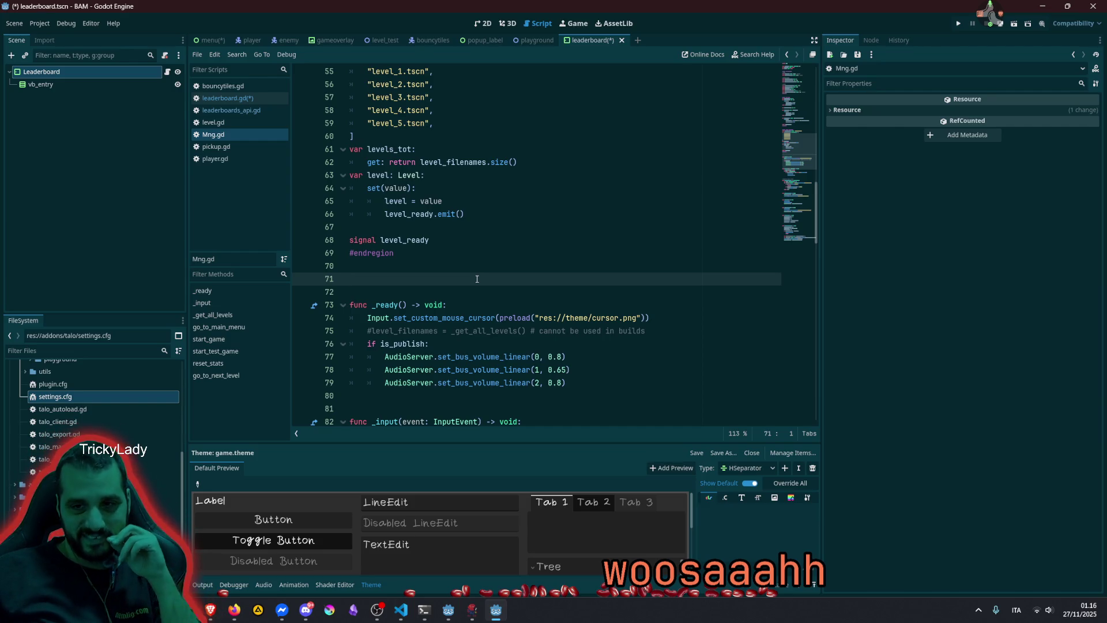
drag(799, 151, 787, 53)
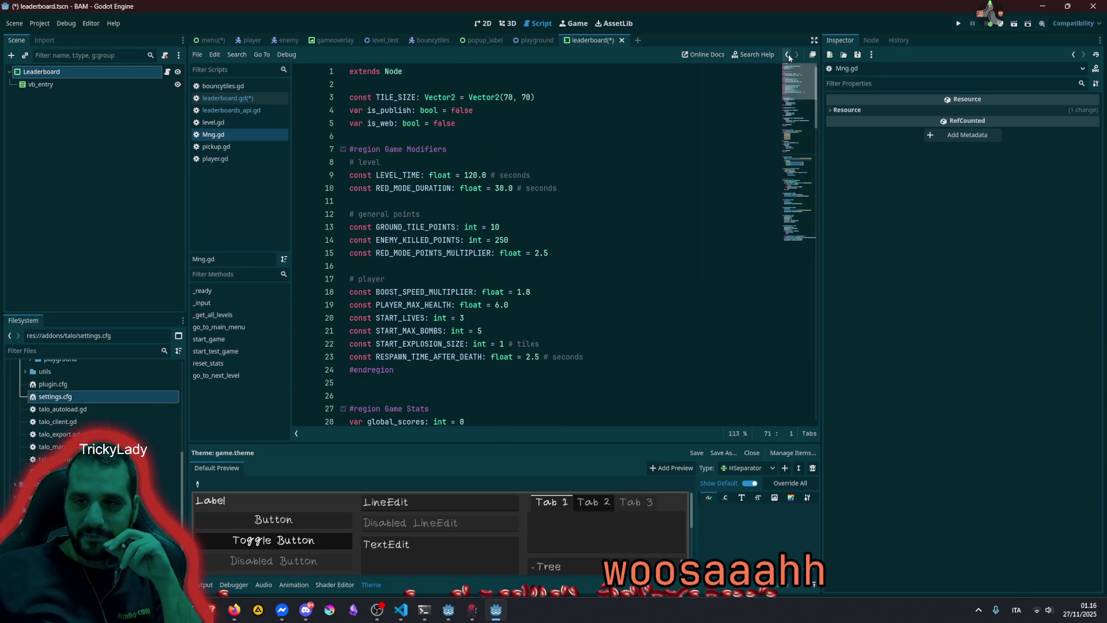
click(542, 164)
click(528, 149)
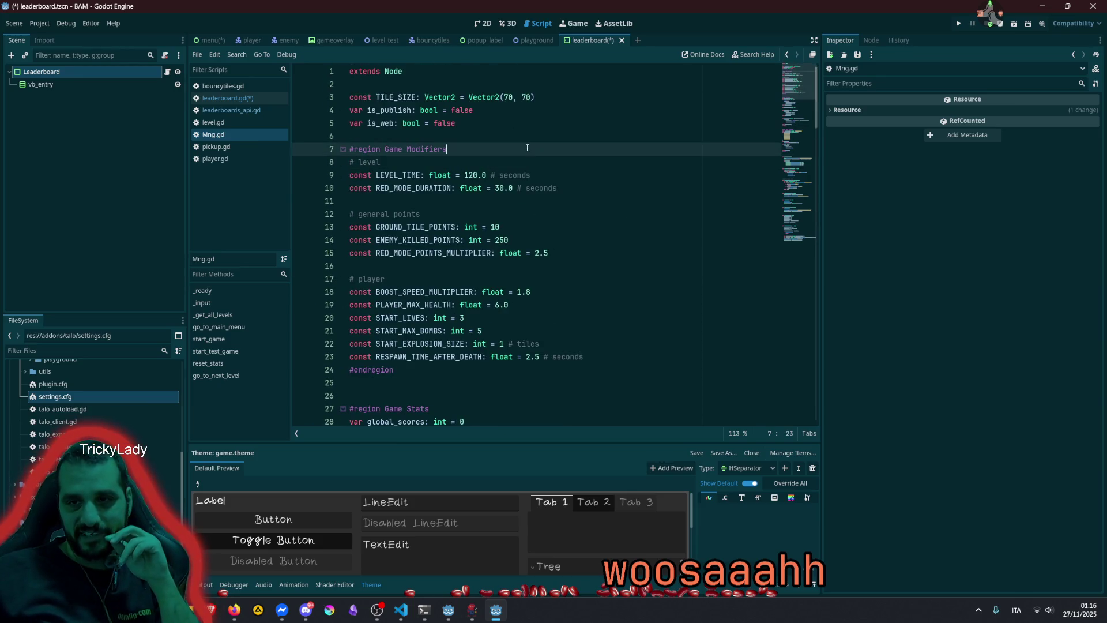
click(531, 137)
key(Return)
key(Return)
key(Up)
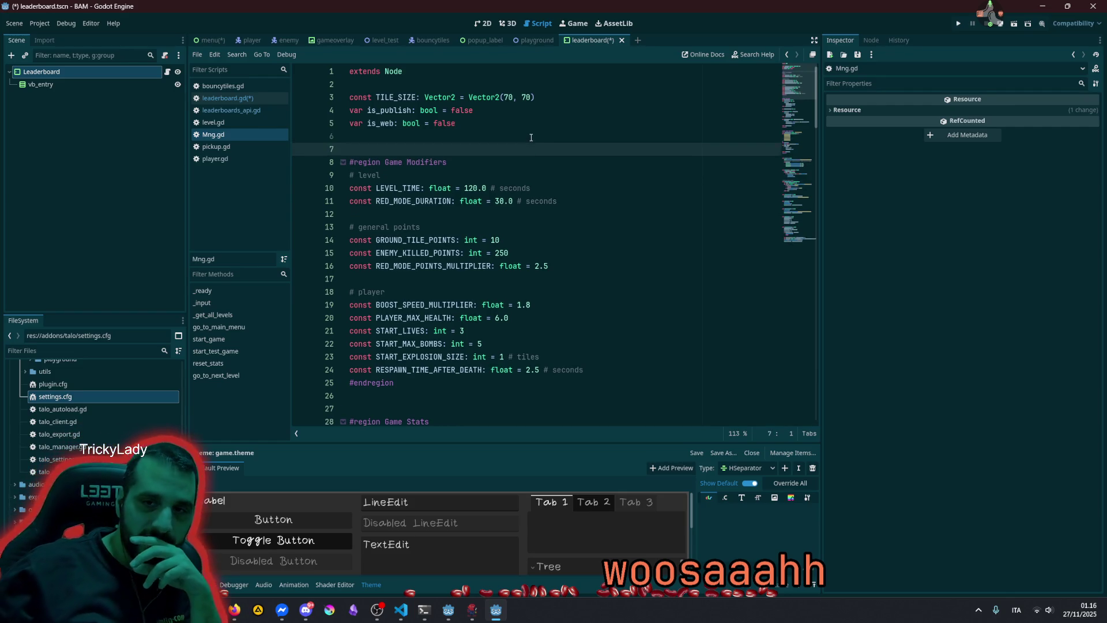
Declare const LEADERBOARD_NAME: String = "Global" on line 7 of Mng.gd and save
text(const )
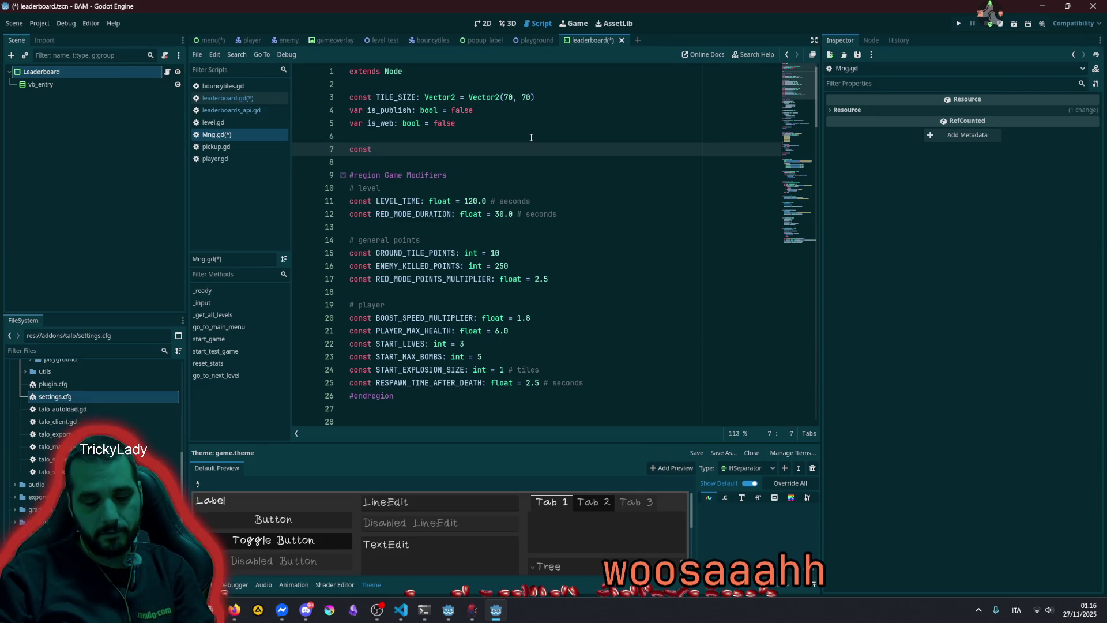
text(LEADER)
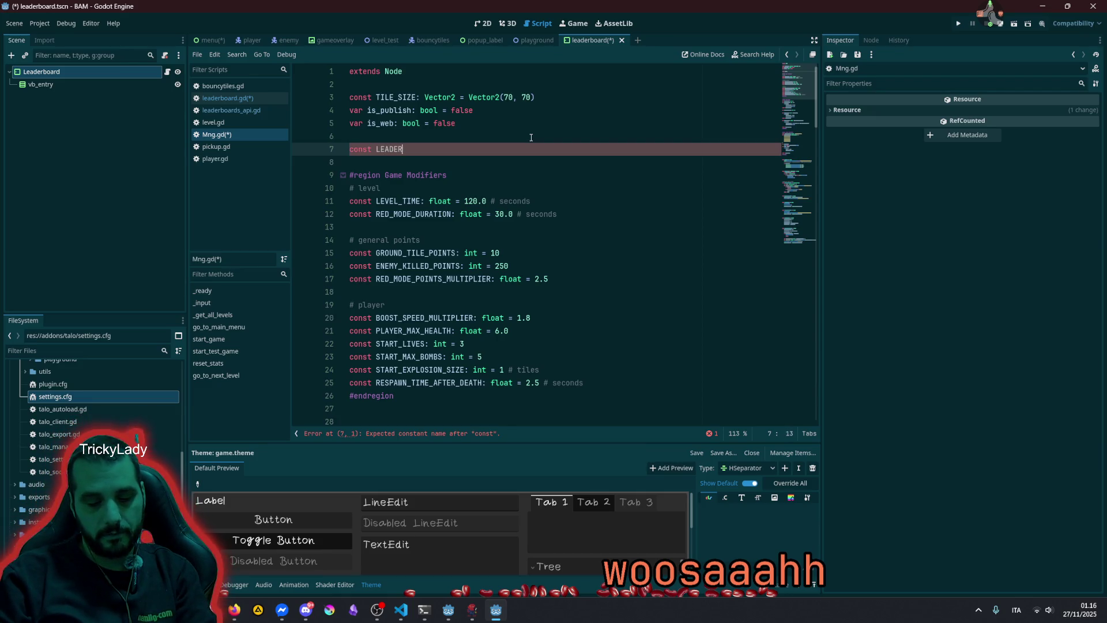
text(BOARD_NAME)
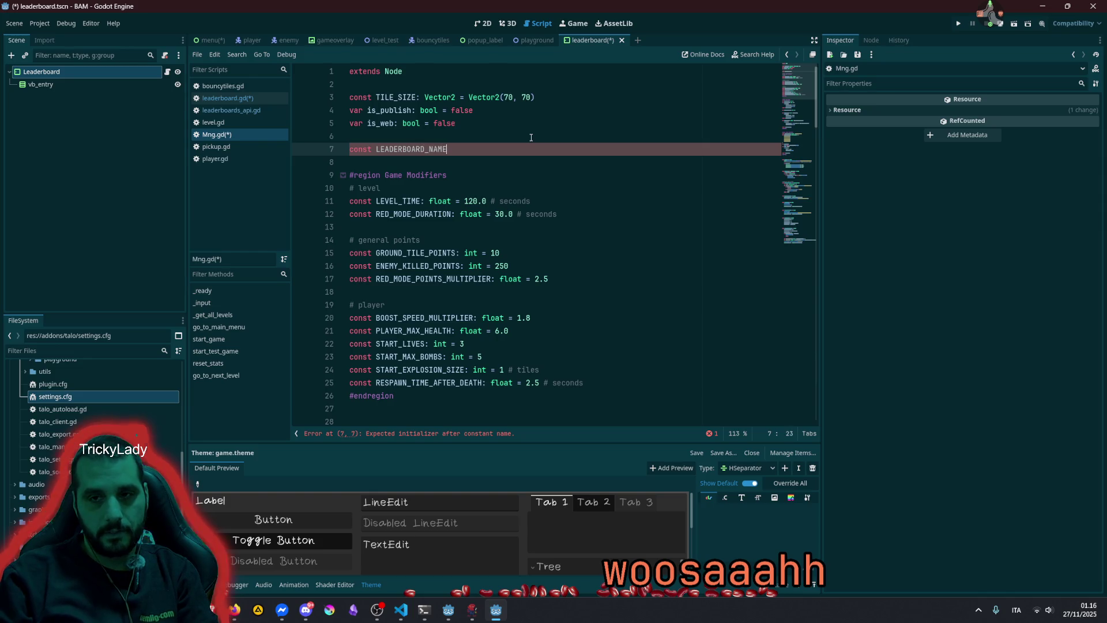
text(: Strin)
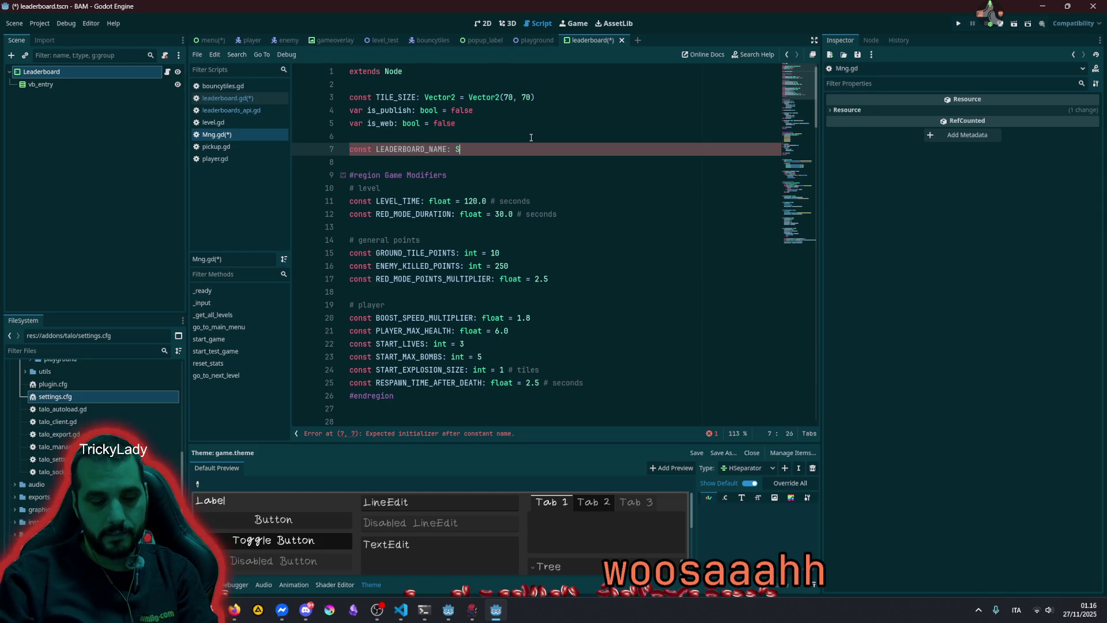
key(Left)
key(Left)
key(Left)
text(g)
key(End)
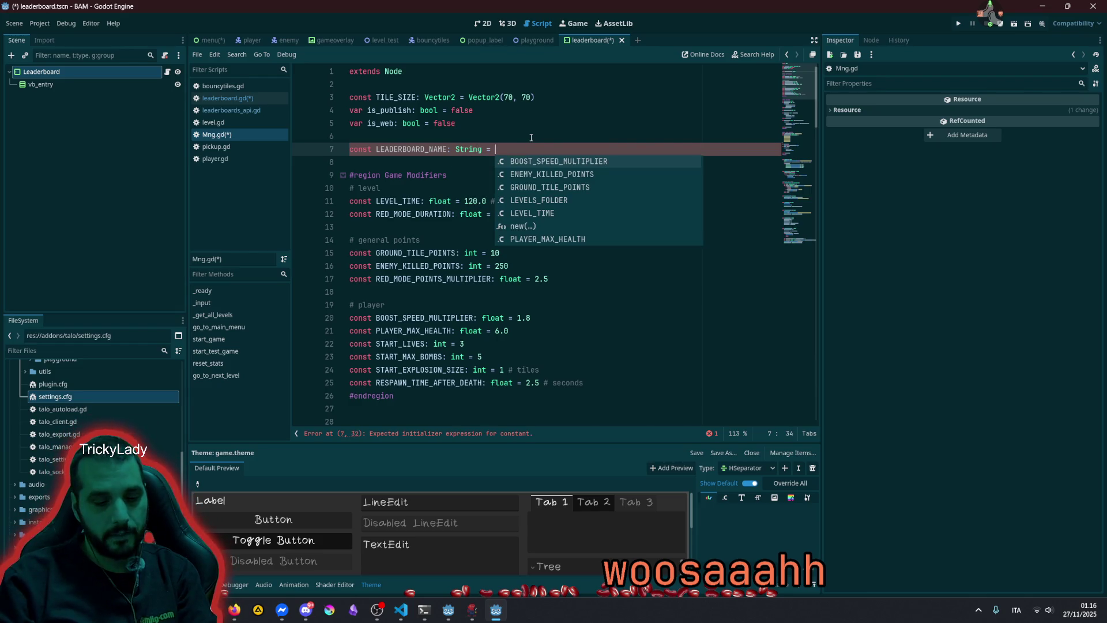
text(")
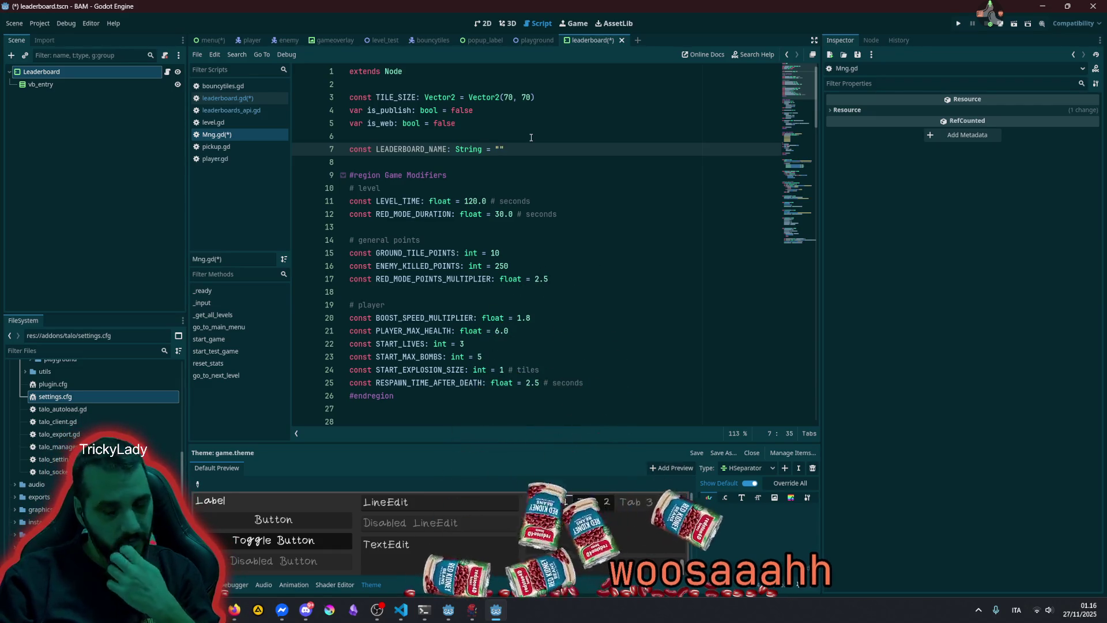
text(Globa)
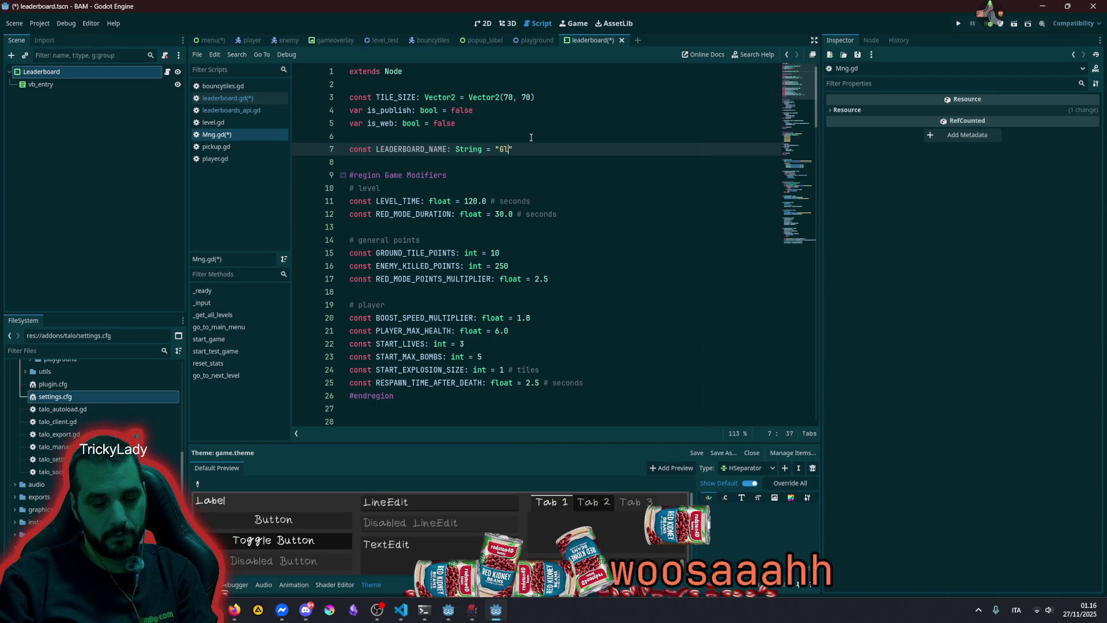
text(l)
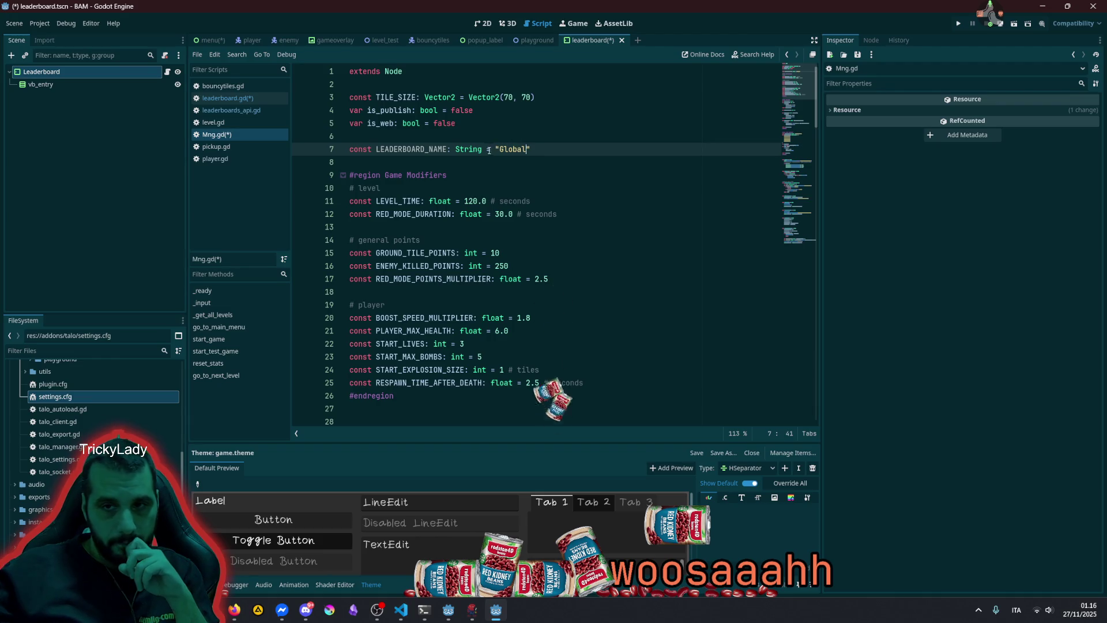
key(ctrl+s)
double_click(430, 150)
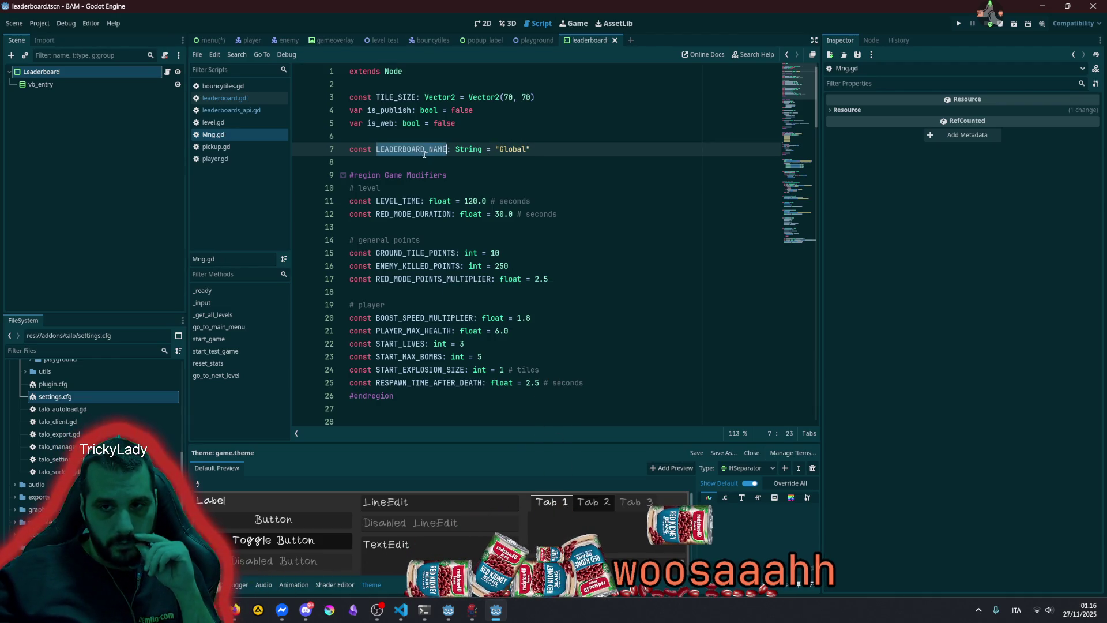
click(547, 164)
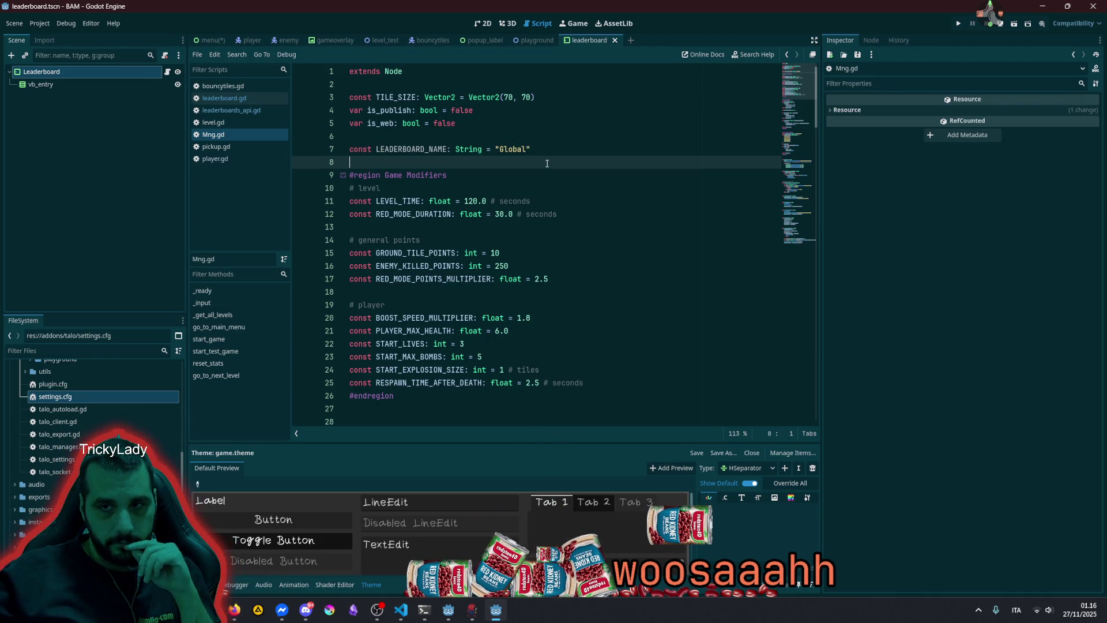
Replace leaderboard_name with Mng.LEADERBOARD_NAME in leaderboard.gd's get_entries call and save
click(109, 71)
click(167, 71)
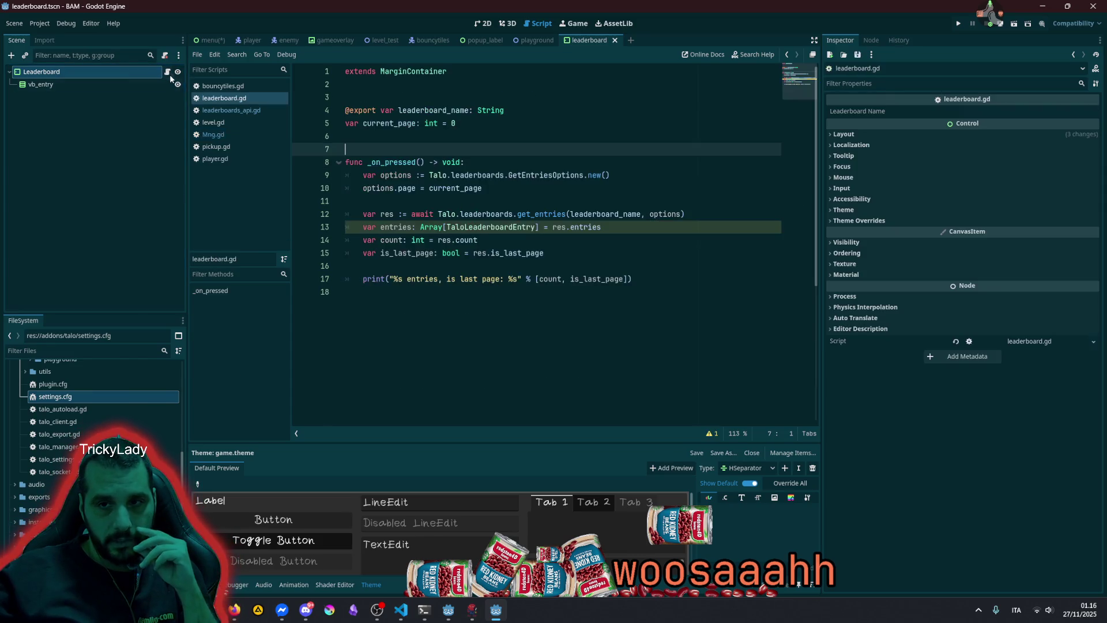
double_click(582, 214)
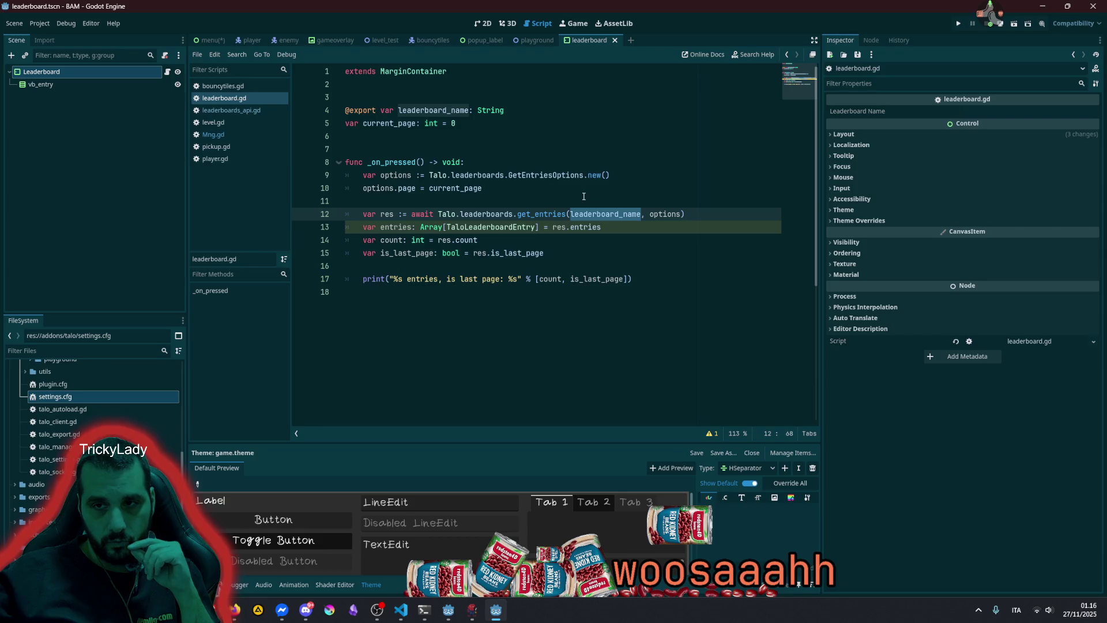
text(Mng.LE)
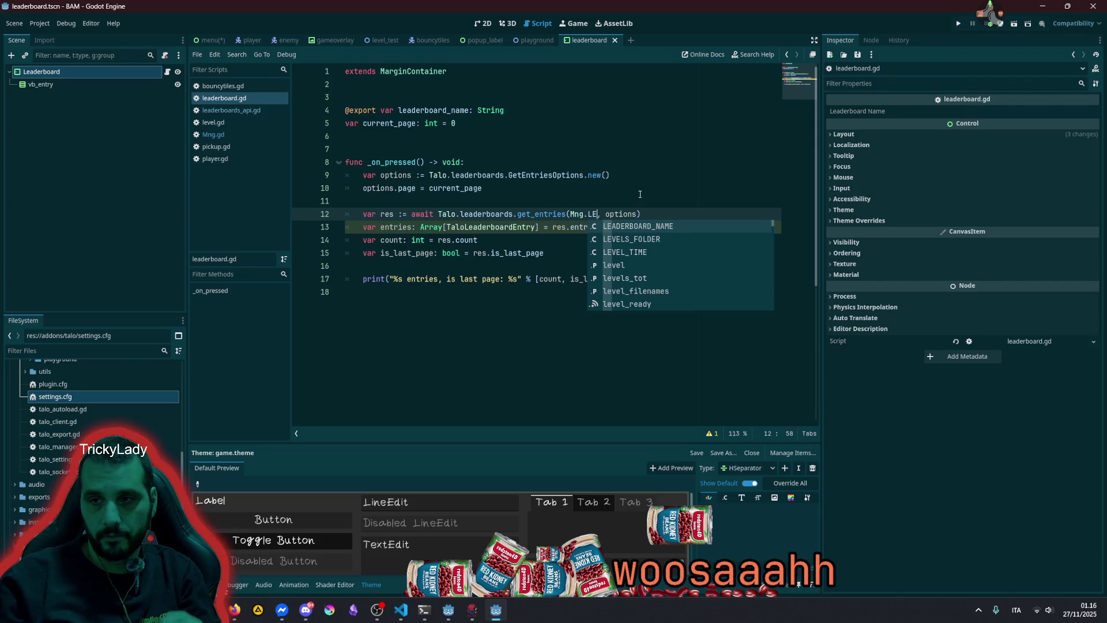
key(Return)
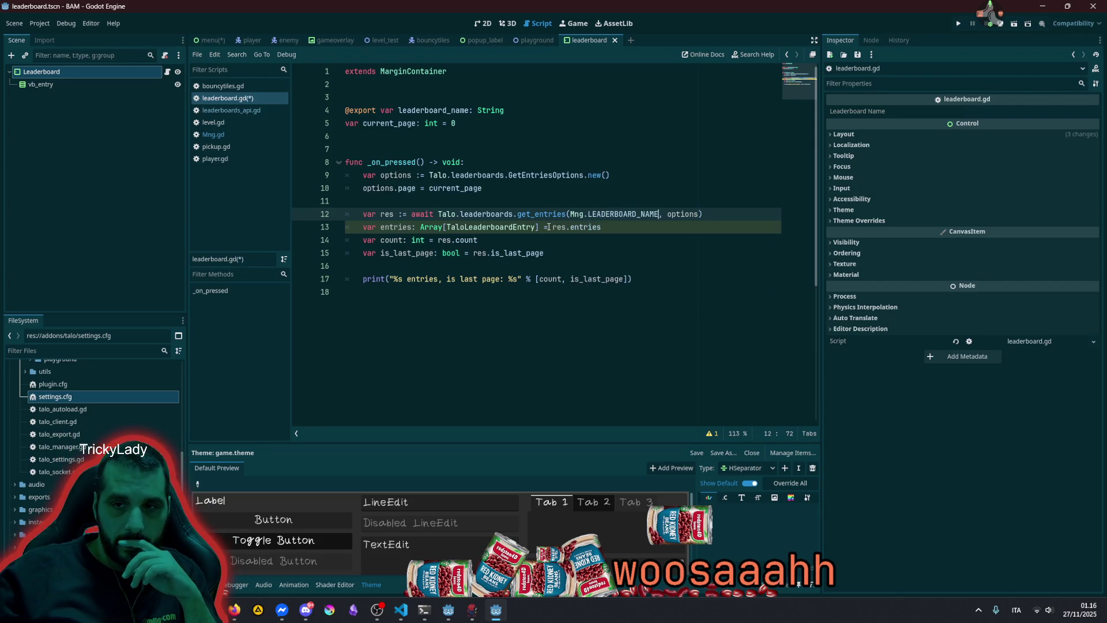
double_click(390, 226)
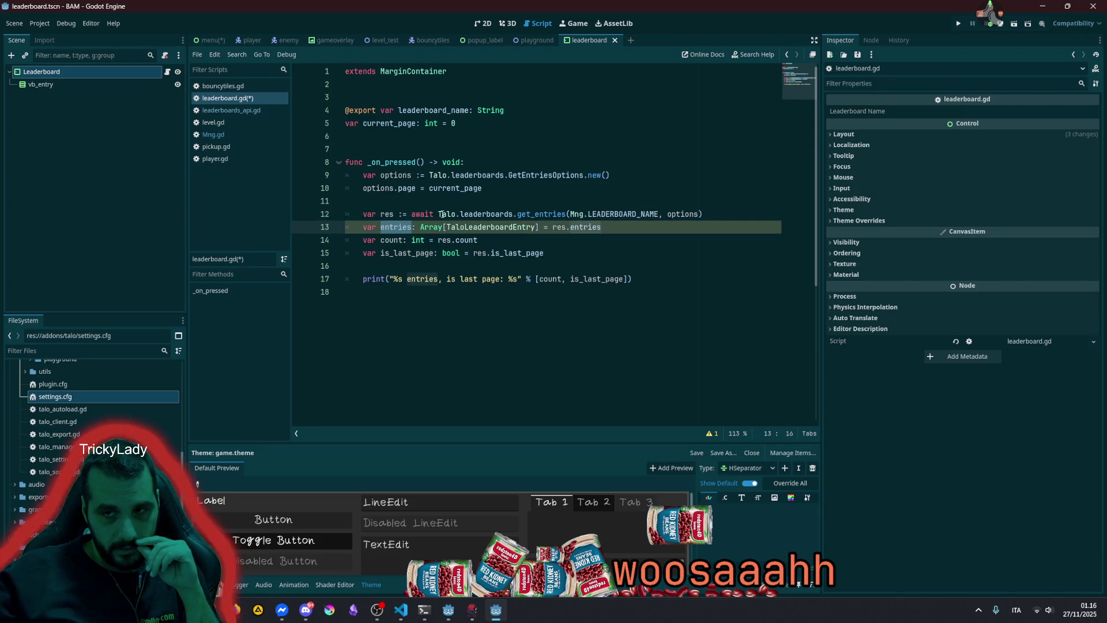
double_click(479, 227)
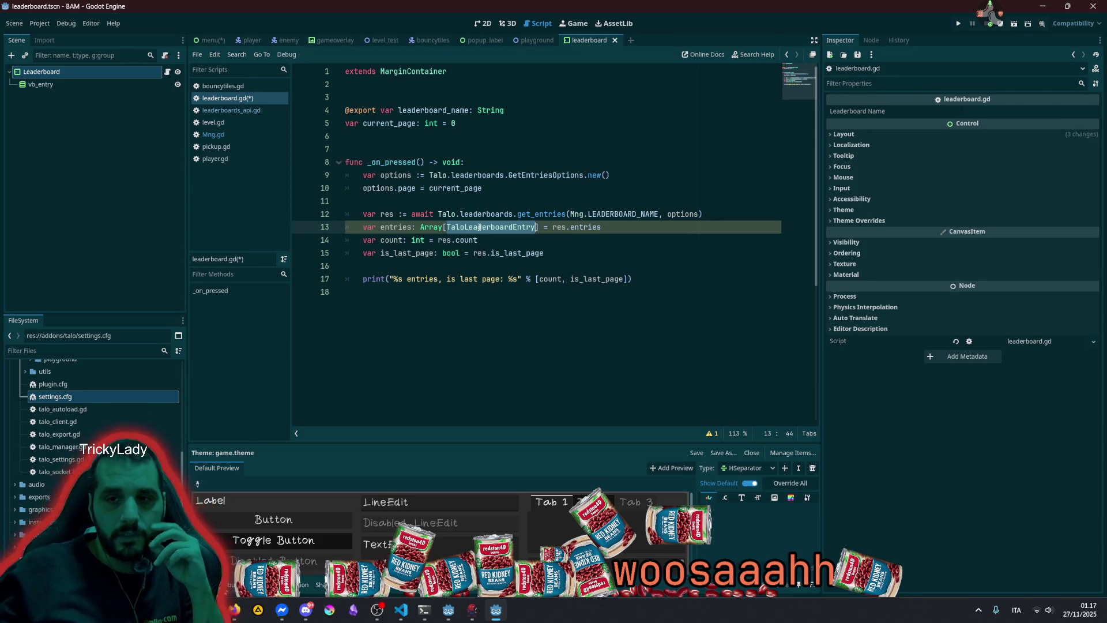
double_click(409, 123)
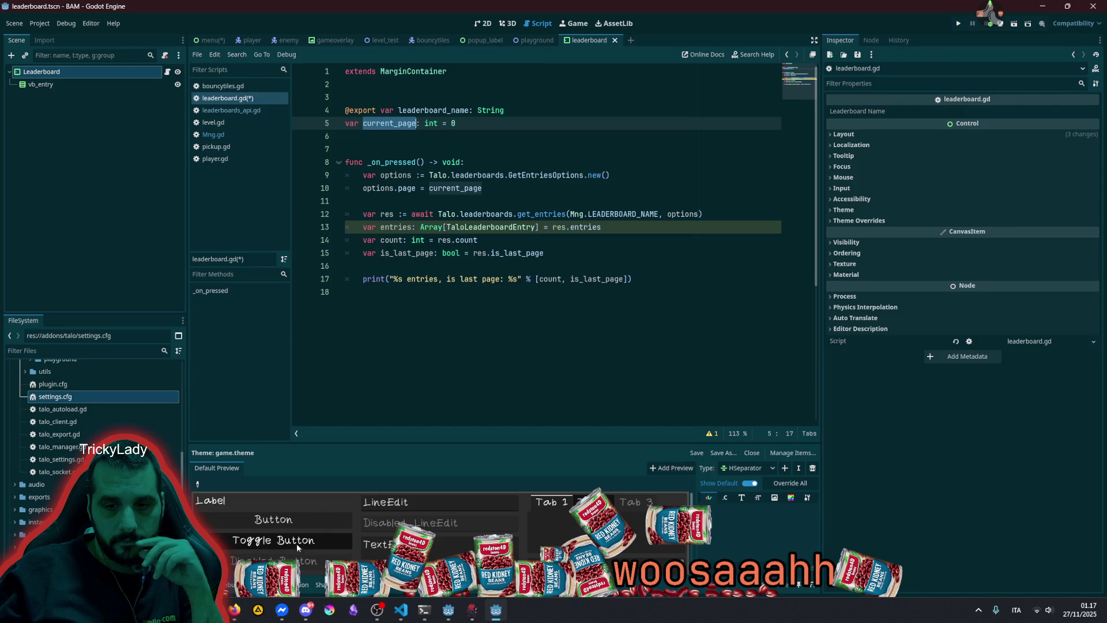
click(407, 293)
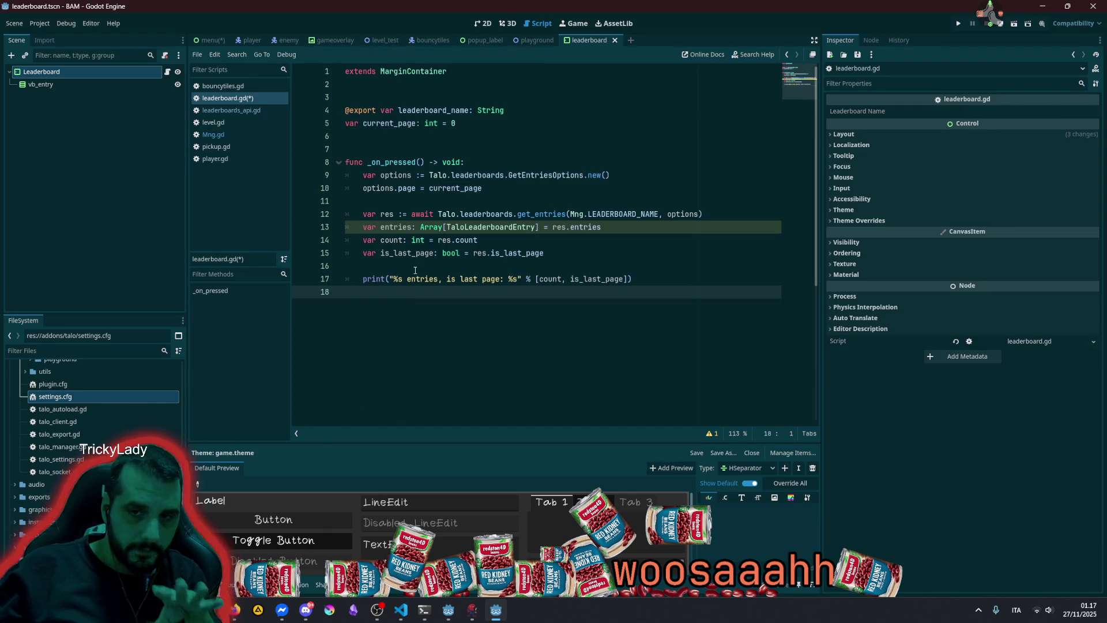
key(ctrl+s)
Try a class_name line under extends, remove it, save again and return to the 2D canvas
click(451, 176)
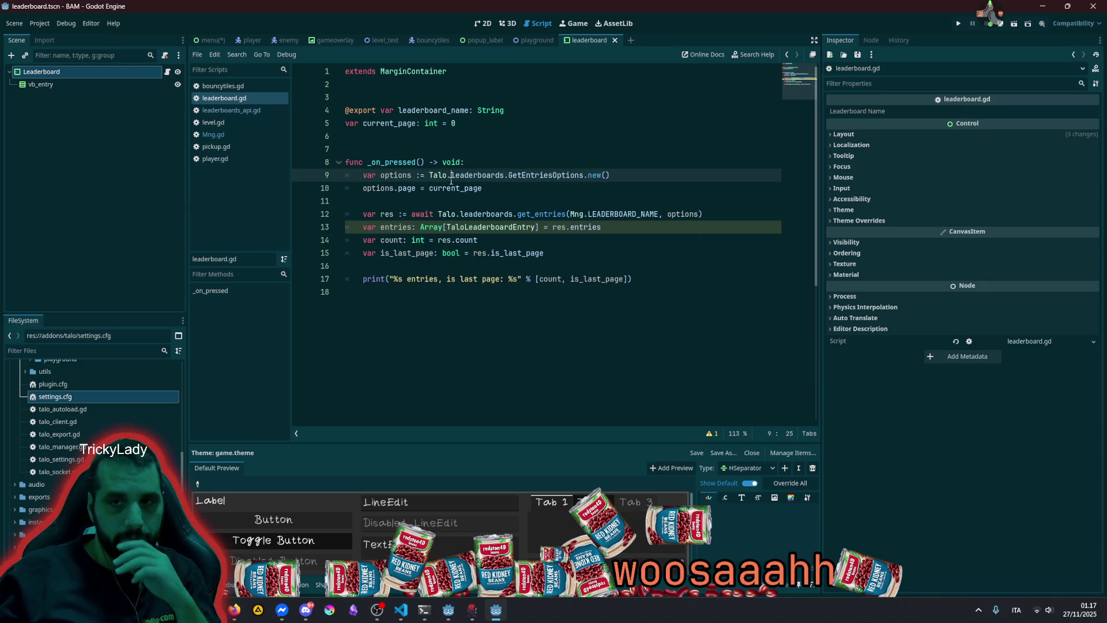
click(426, 88)
key(Return)
key(Up)
text(cl)
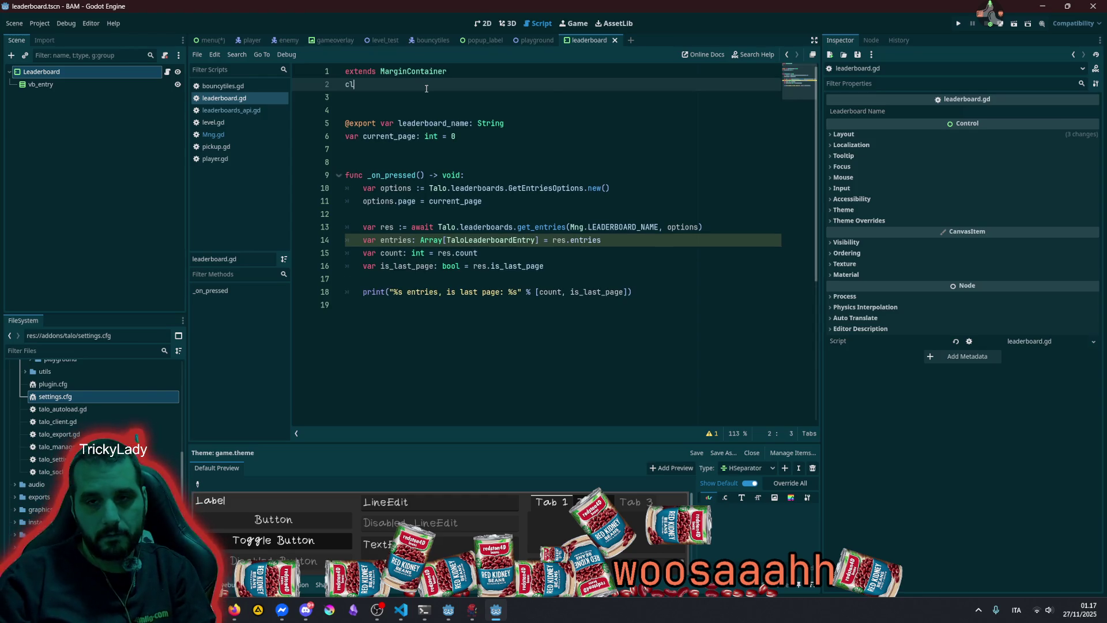
text(ass)
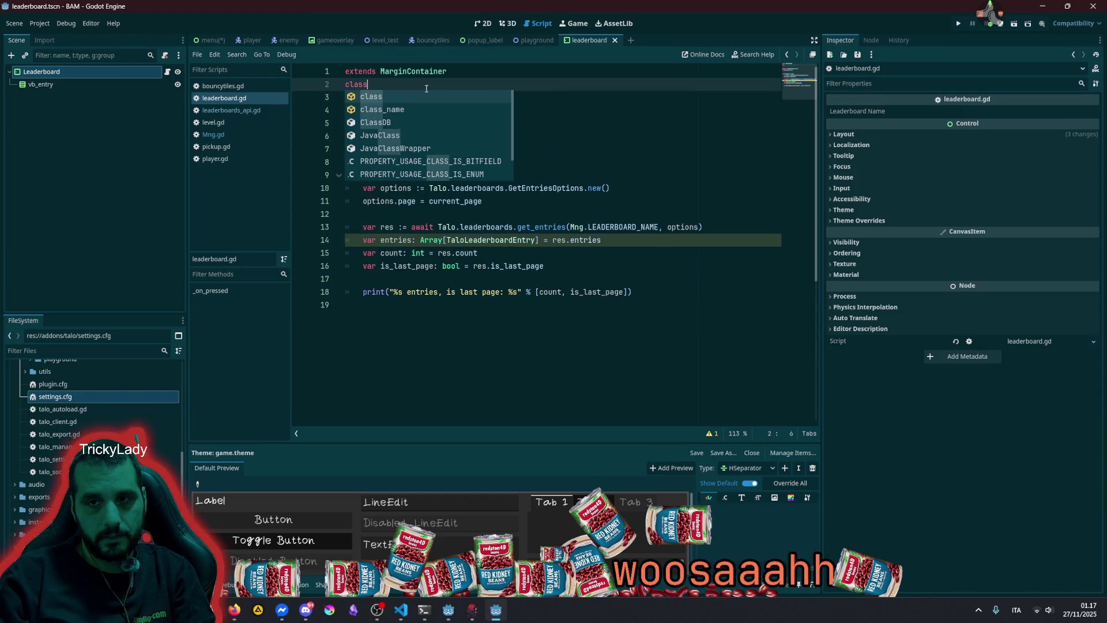
key(Escape)
text(_name)
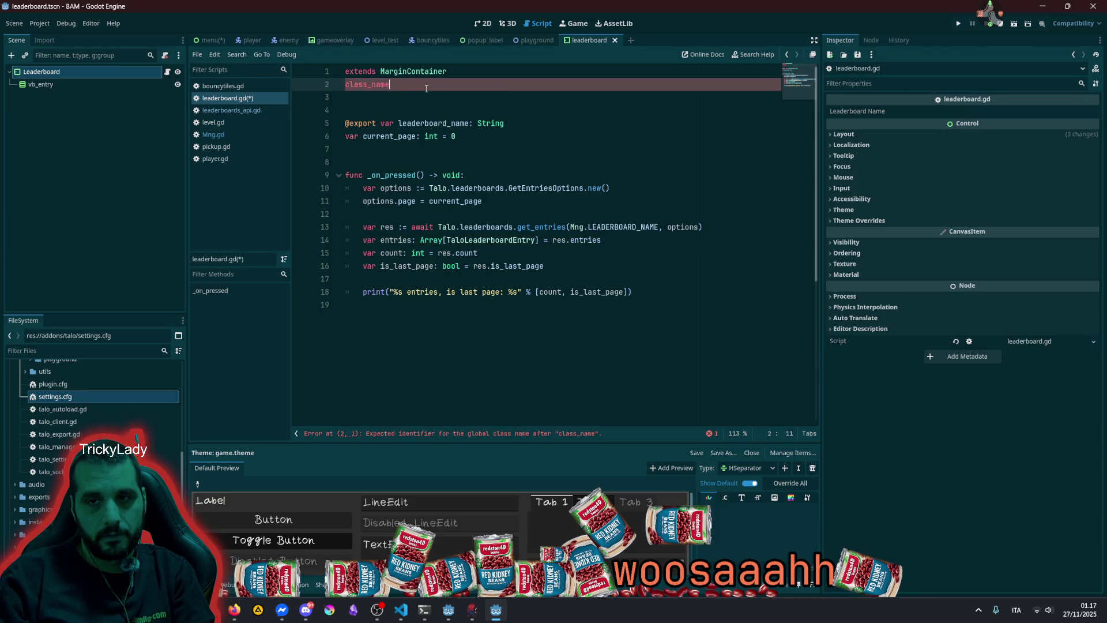
key(BackSpace)
key(BackSpace)
key(BackSpace)
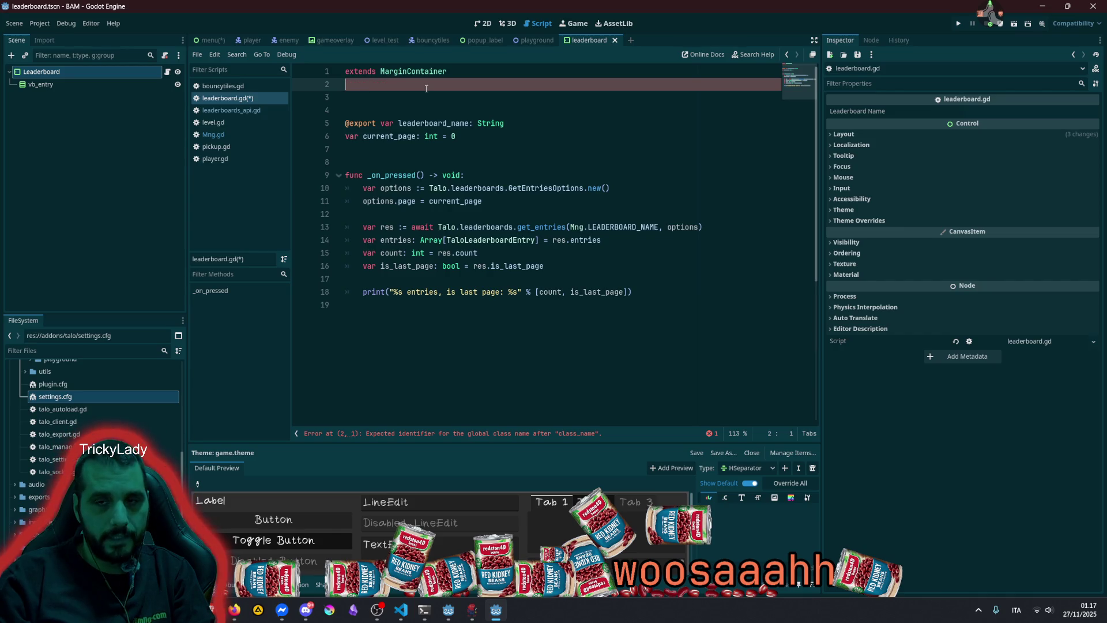
click(447, 87)
key(ctrl+s)
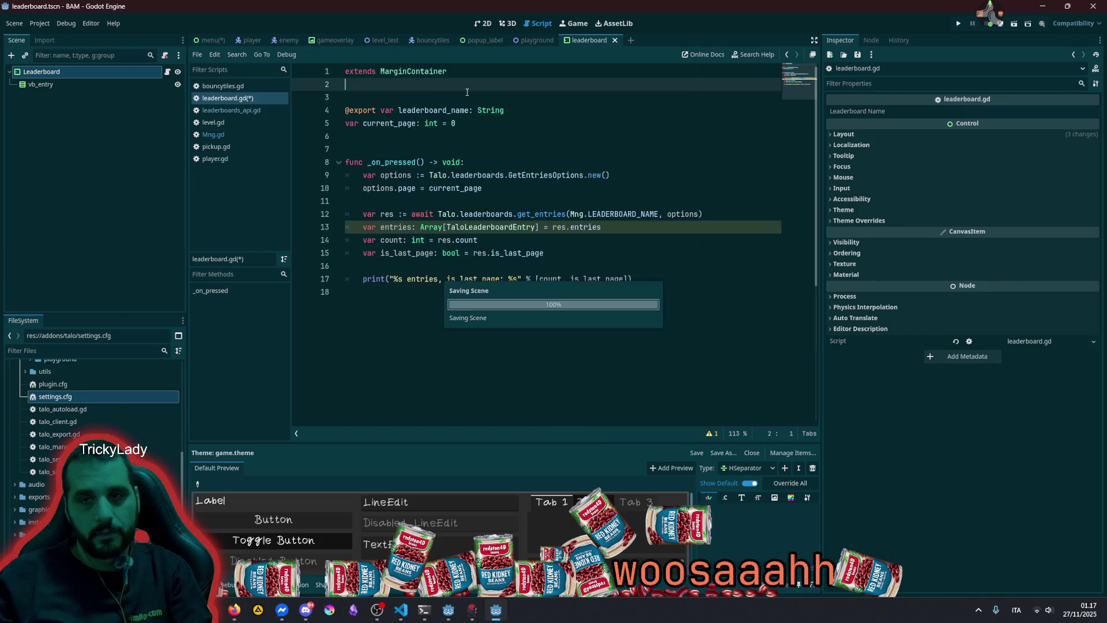
click(451, 98)
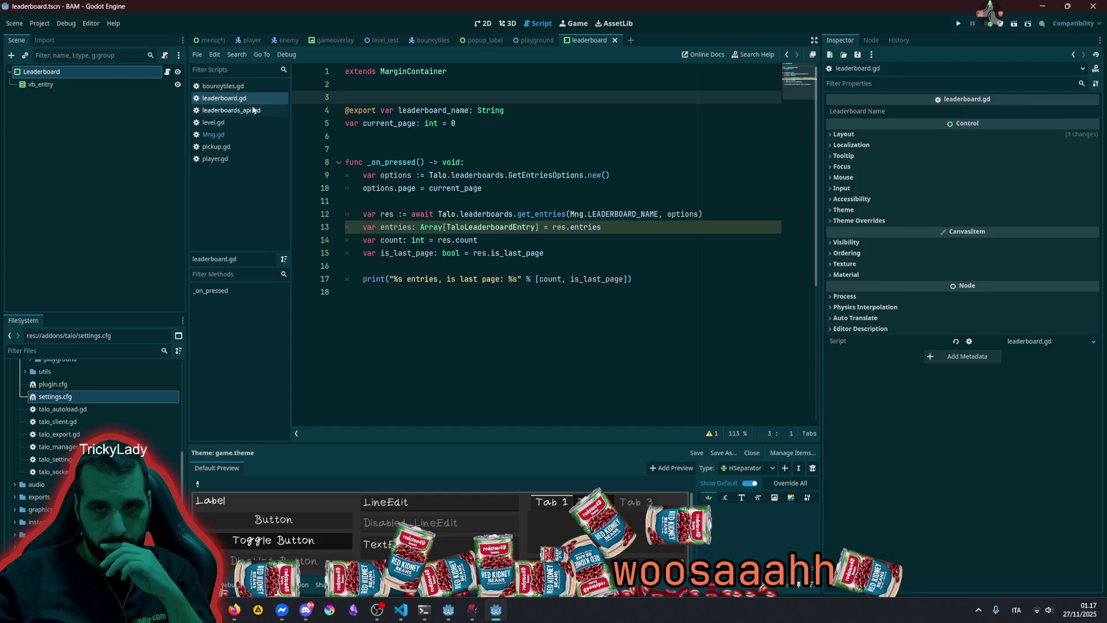
click(483, 23)
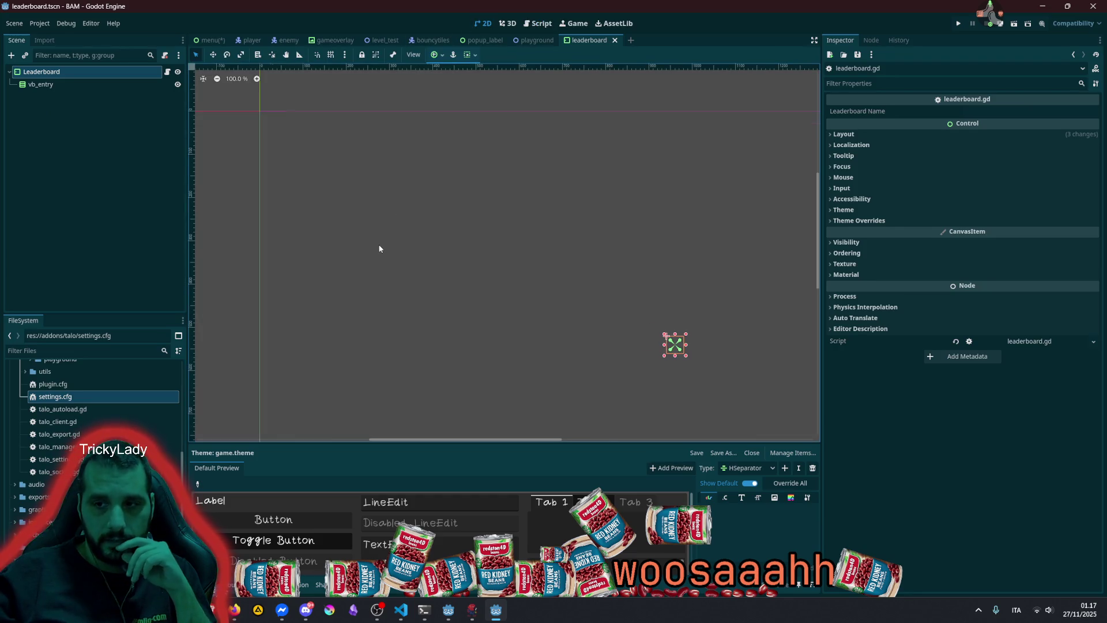
Select the vb_entry node in the Scene dock, keeping its existing name
scroll(378, 244, down, 3)
click(53, 74)
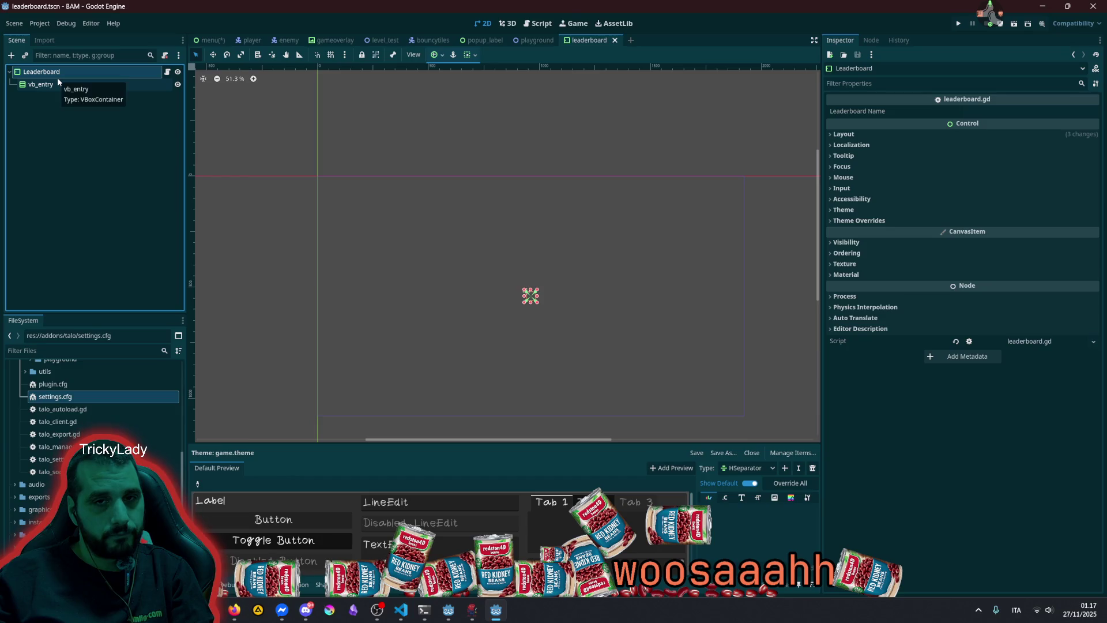
click(56, 85)
click(58, 79)
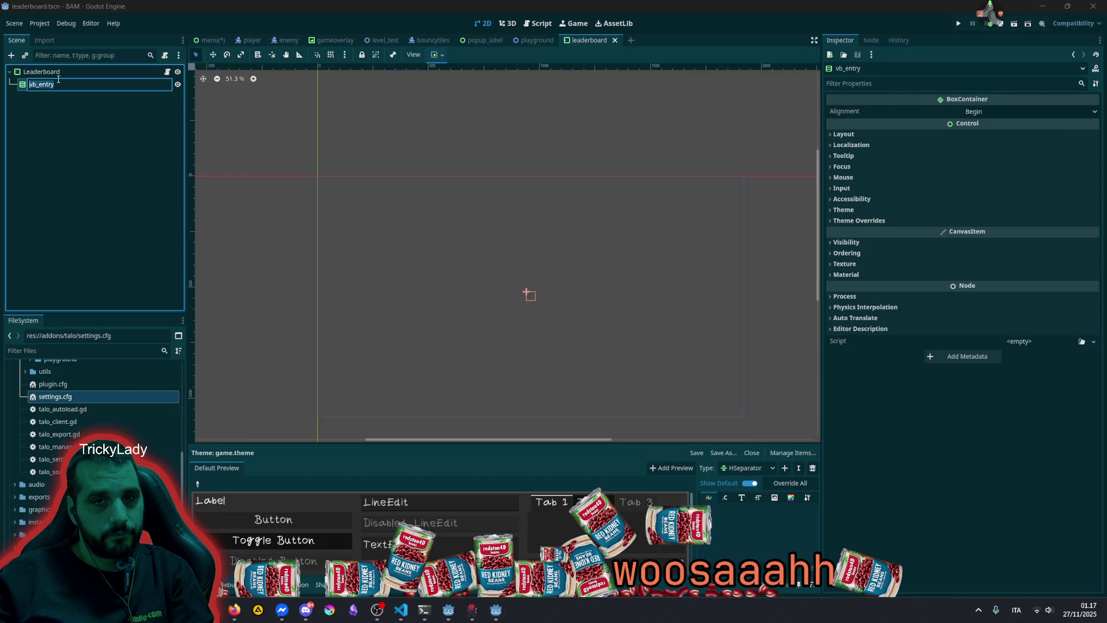
click(62, 84)
key(Return)
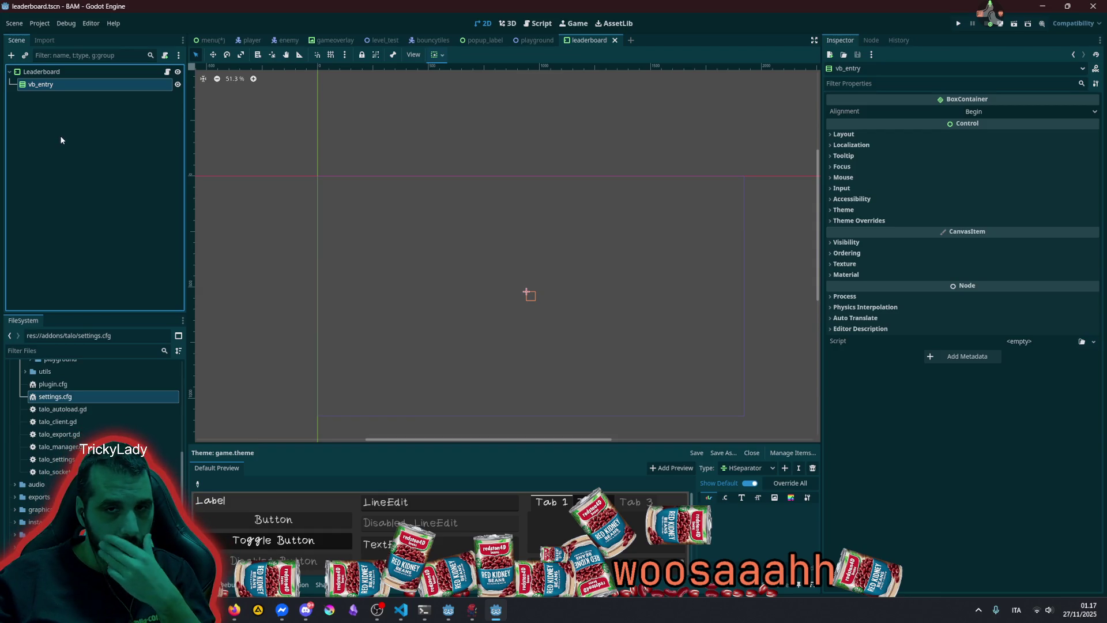
scroll(569, 297, up, 5)
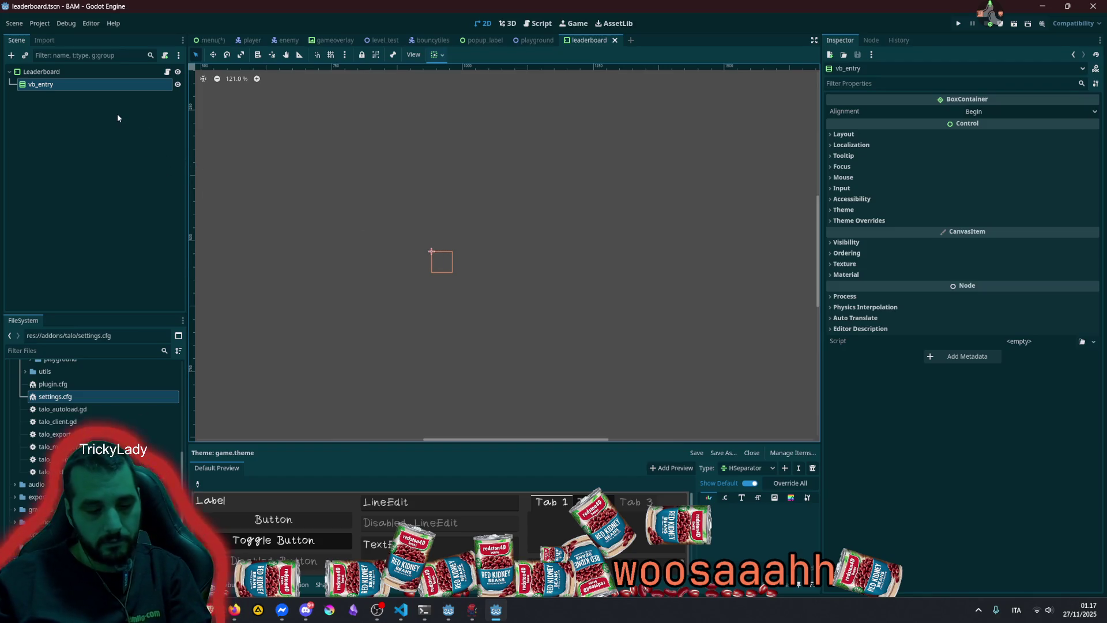
Add an HBoxContainer child under vb_entry by searching 'hb' in Create New Node
key(ctrl+a)
text(hb)
key(Return)
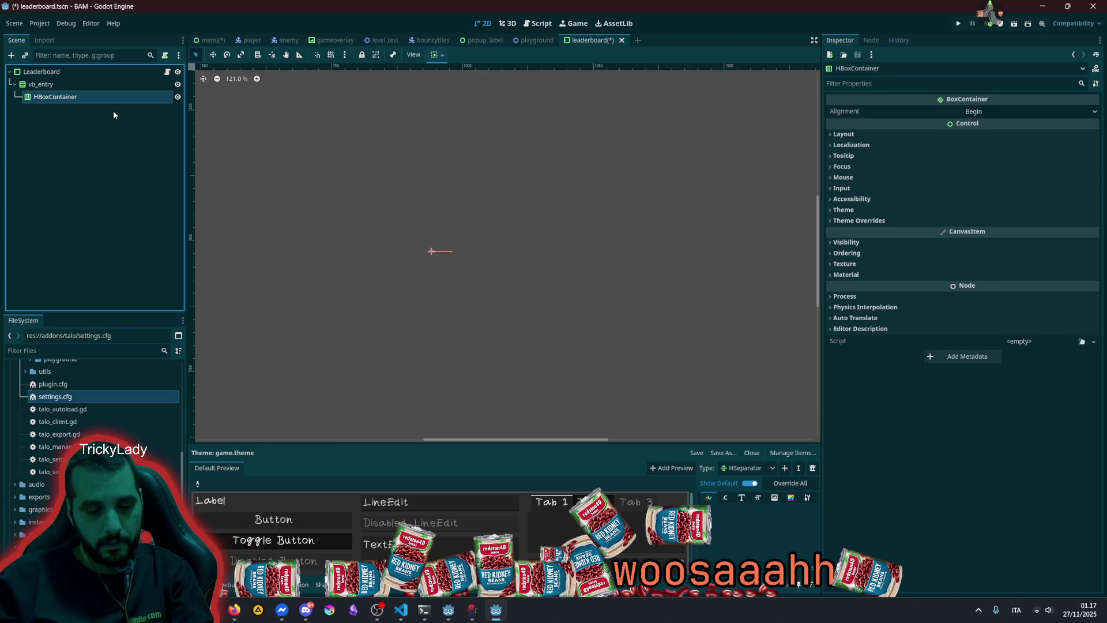
key(ctrl+a)
Add a RichTextLabel node under the HBoxContainer
text(hb)
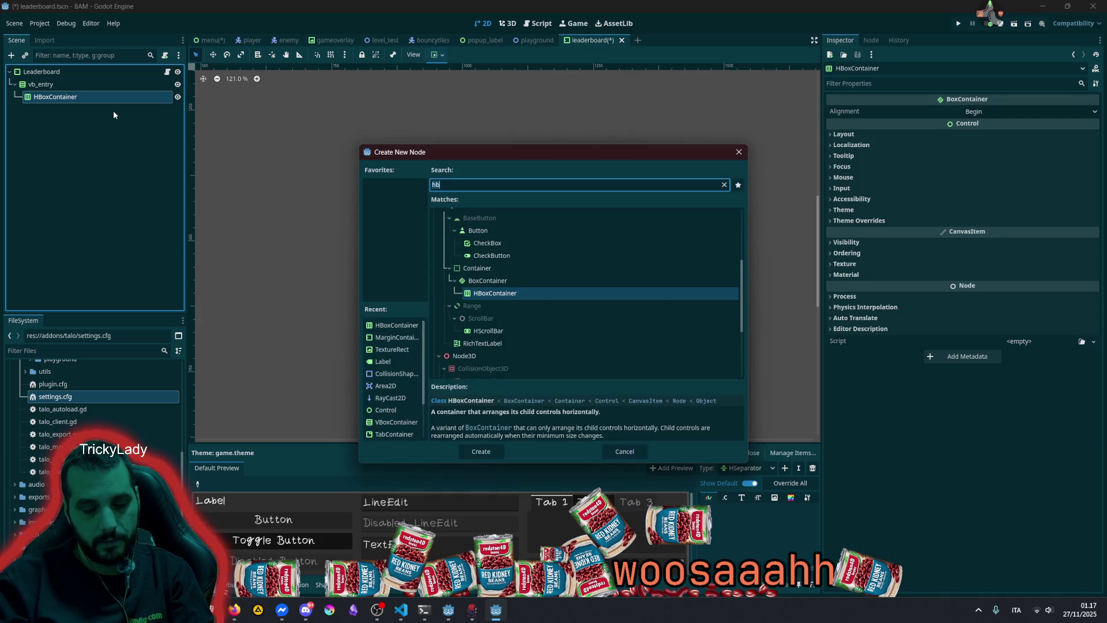
key(BackSpace)
key(BackSpace)
text(ric)
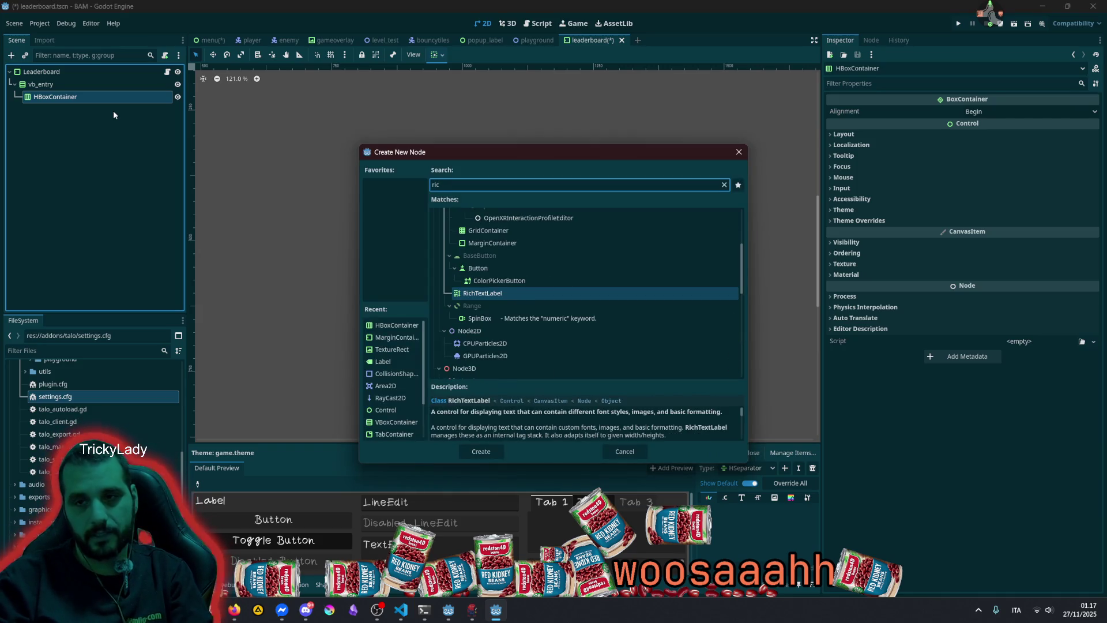
key(Down)
key(Up)
key(Return)
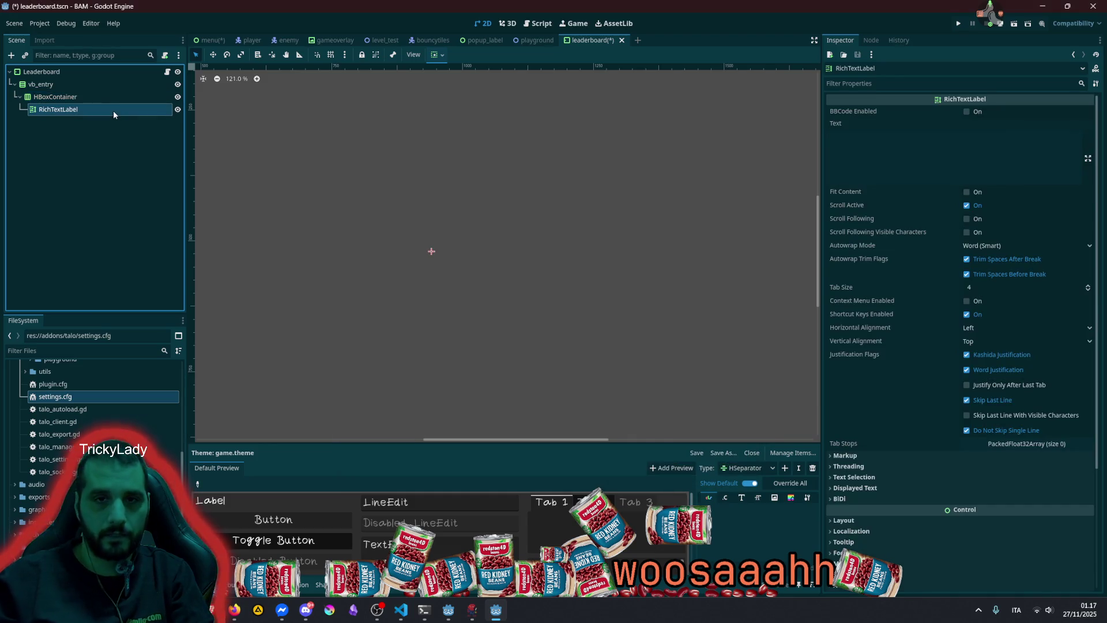
Set the label's text to 'username', enable Fit Content, and set Autowrap Mode to Off
click(888, 150)
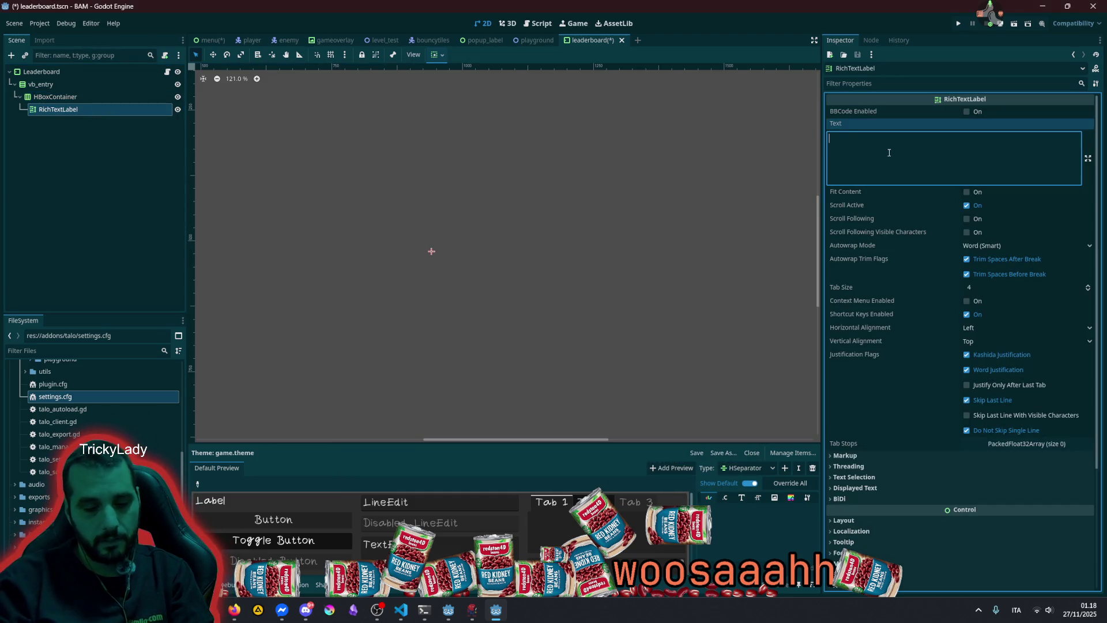
text(y)
key(BackSpace)
text(username)
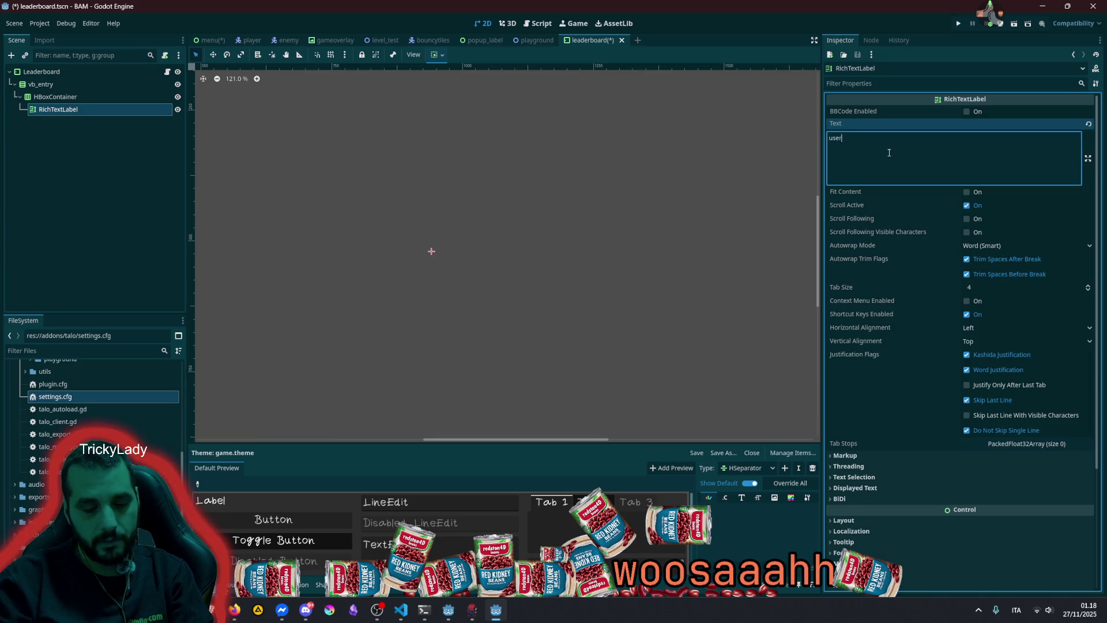
click(971, 192)
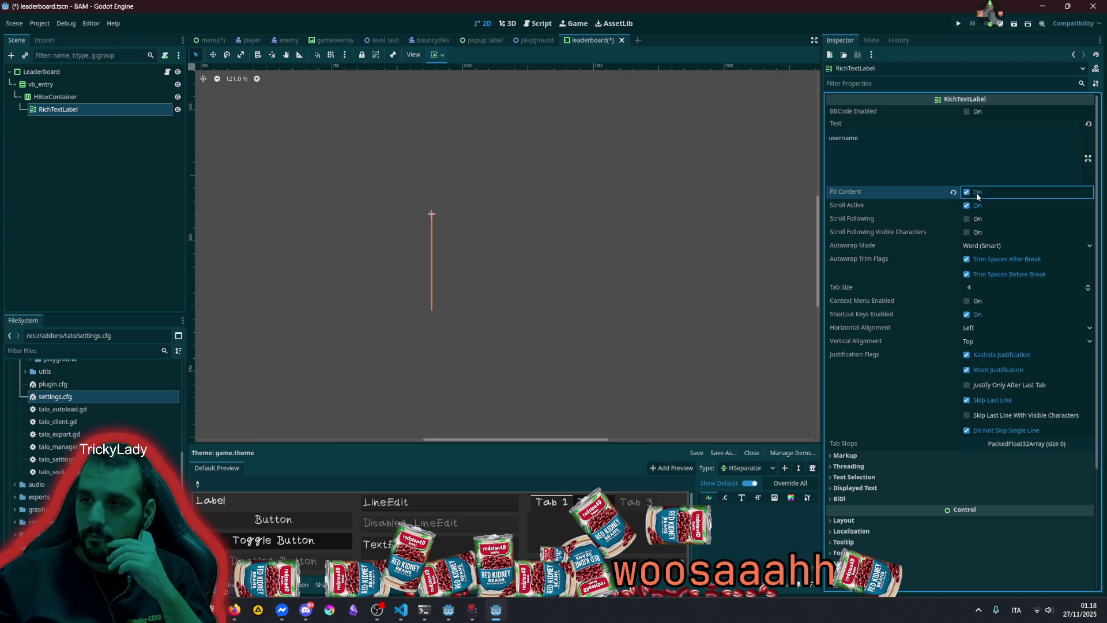
click(992, 246)
click(991, 259)
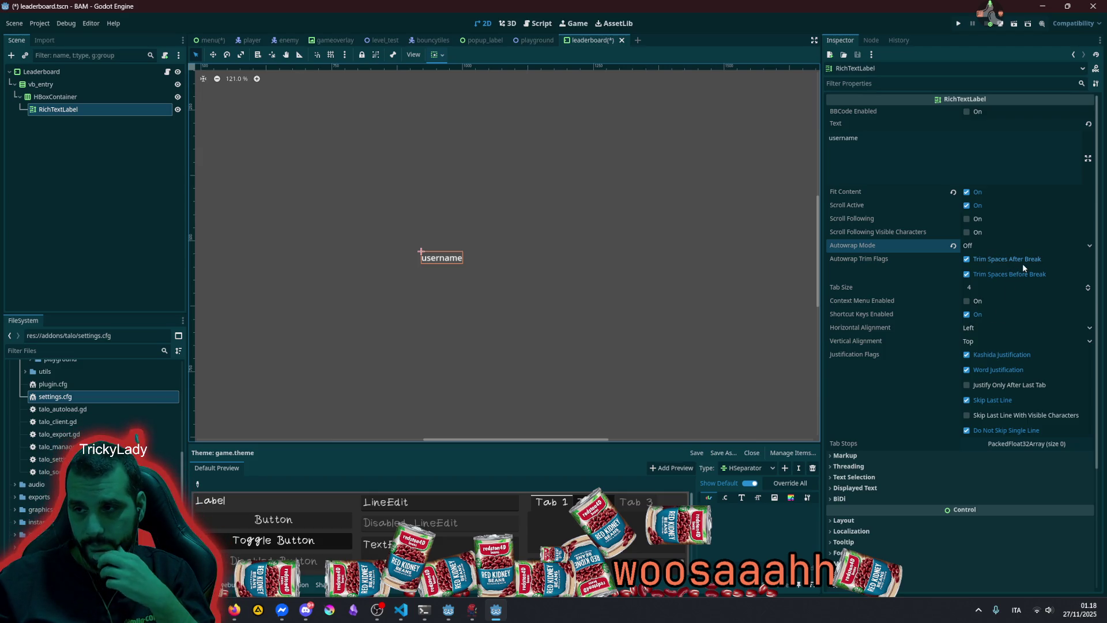
click(990, 246)
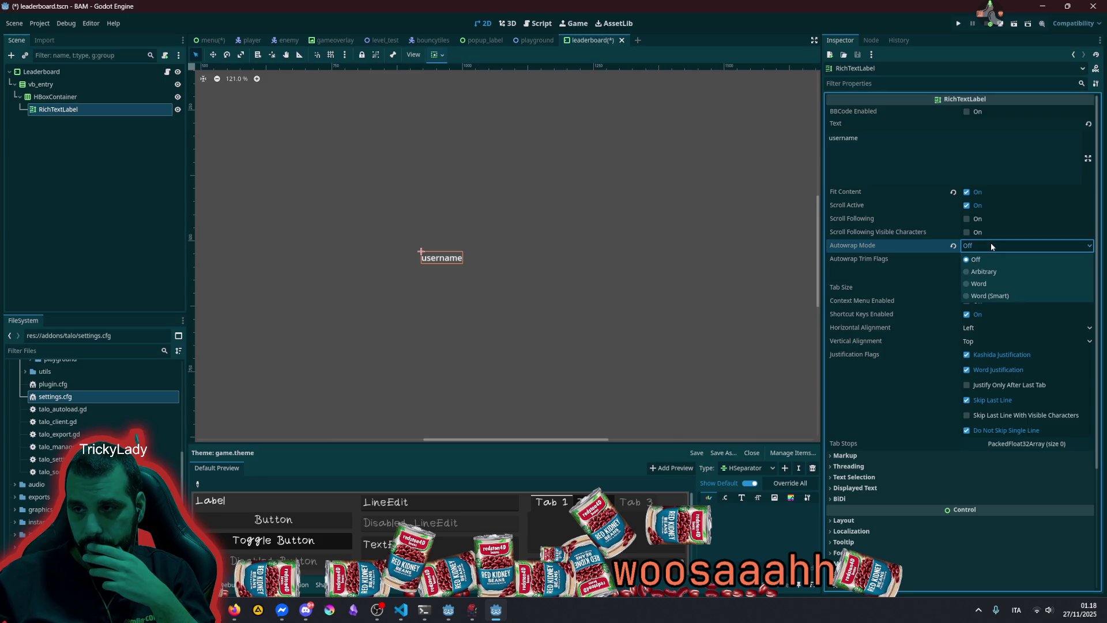
click(991, 246)
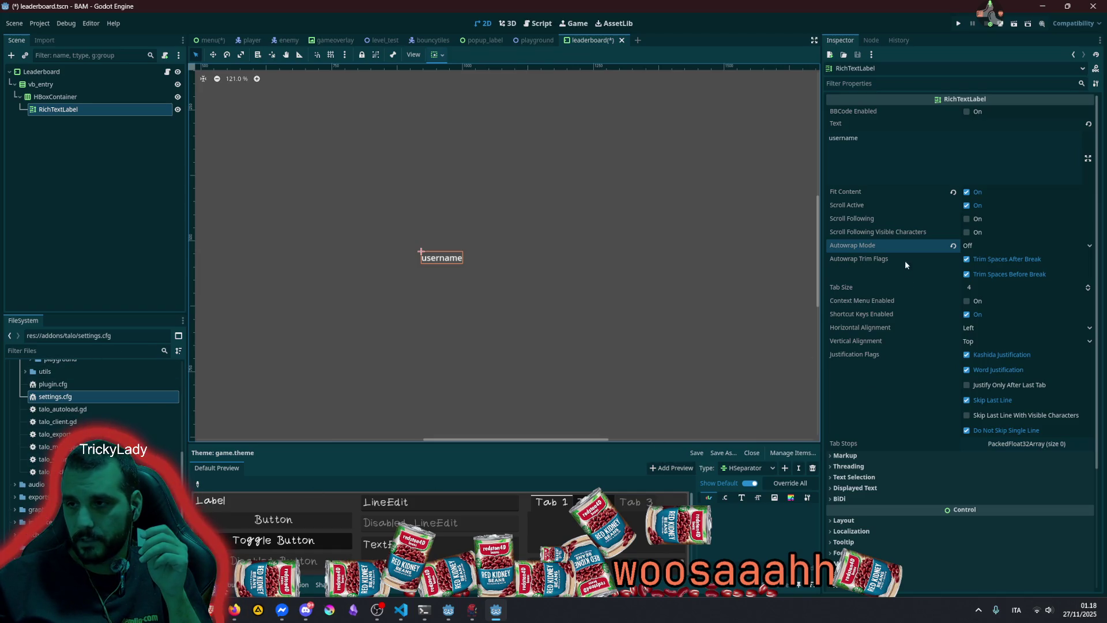
click(34, 351)
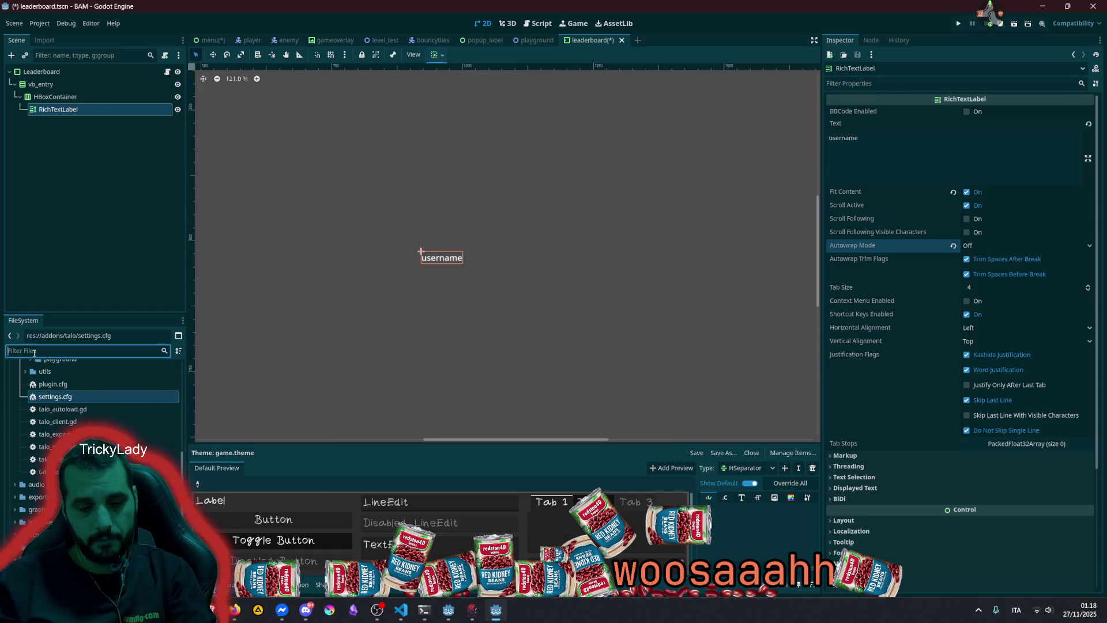
Apply game.theme from the FileSystem dock to the leaderboard row
text(theme)
click(51, 456)
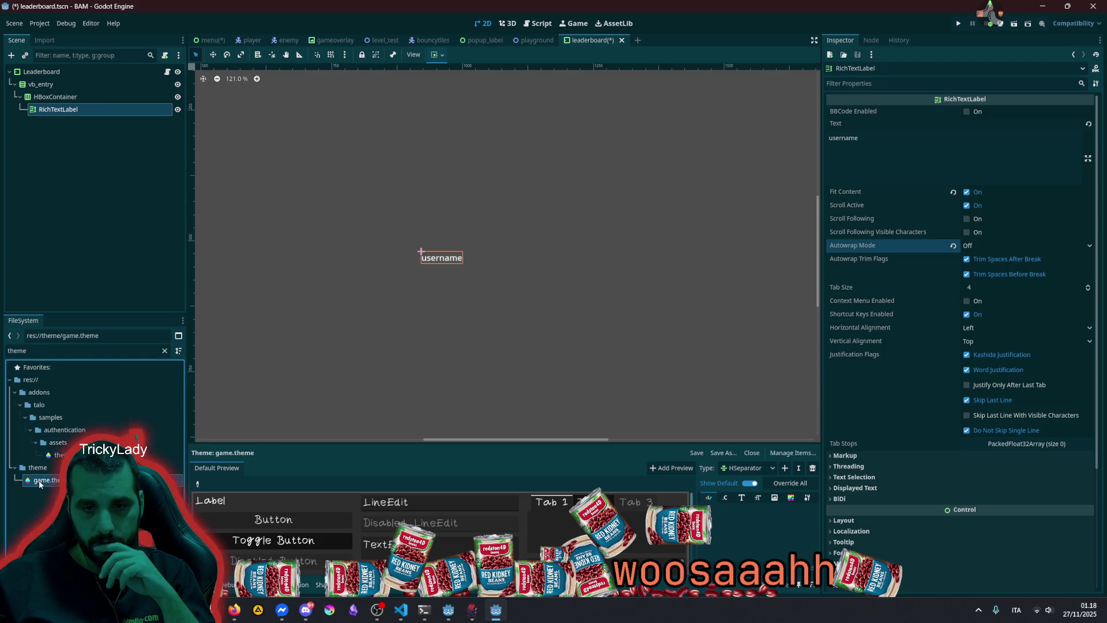
mouse_move(40, 482)
mouse_down()
mouse_move(625, 193)
mouse_move(65, 69)
mouse_up()
click(467, 196)
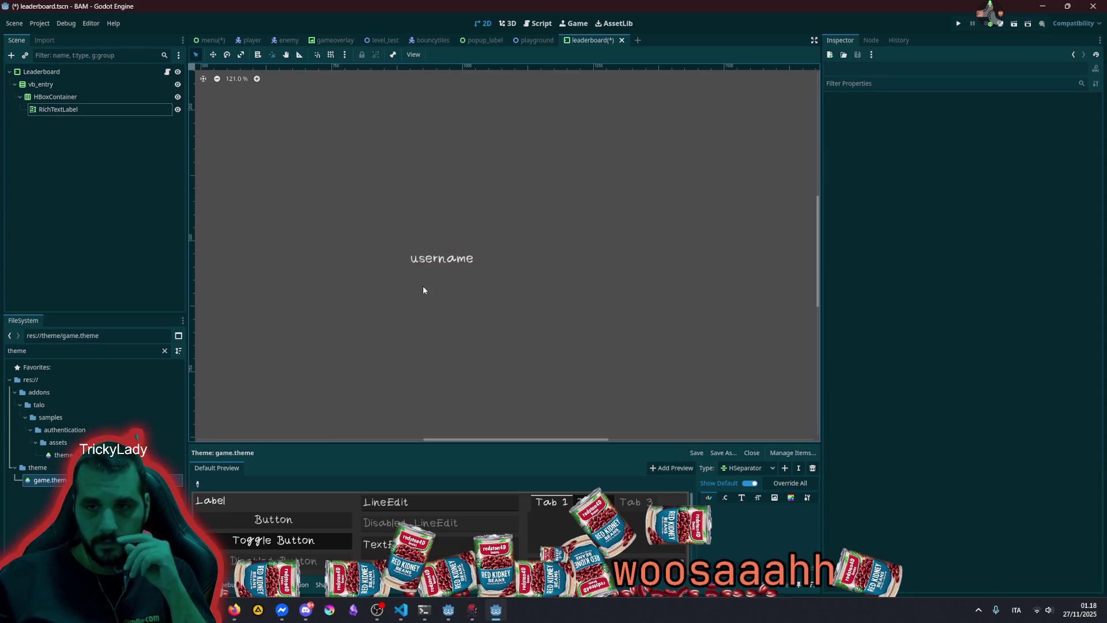
click(74, 111)
Duplicate the username label and set the copy's text to 00000
key(ctrl+d)
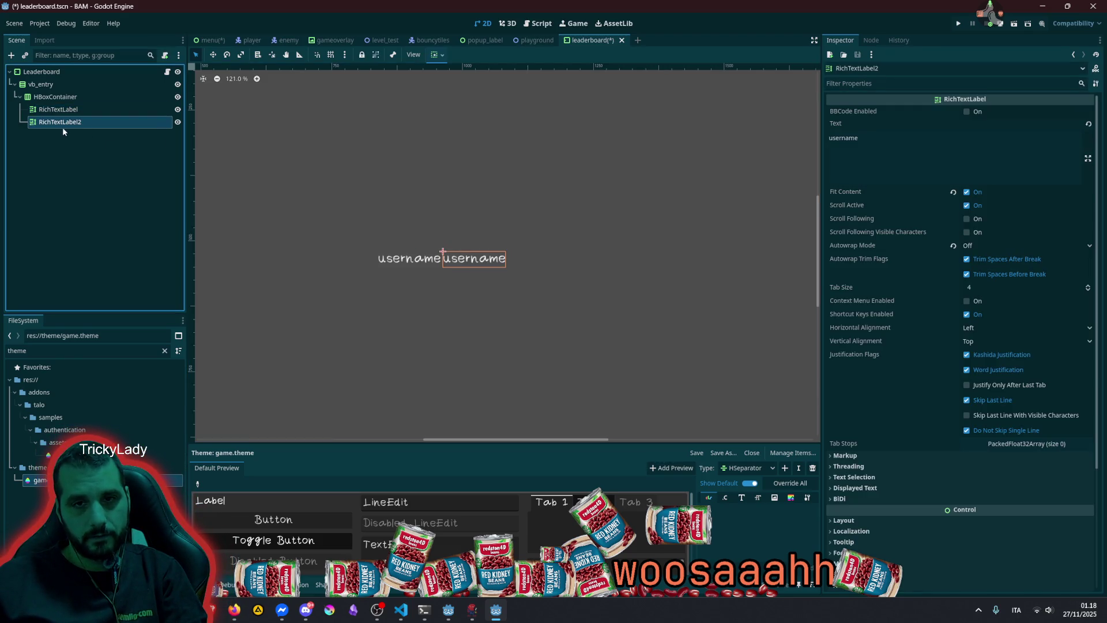
click(911, 151)
key(ctrl+a)
text(000000)
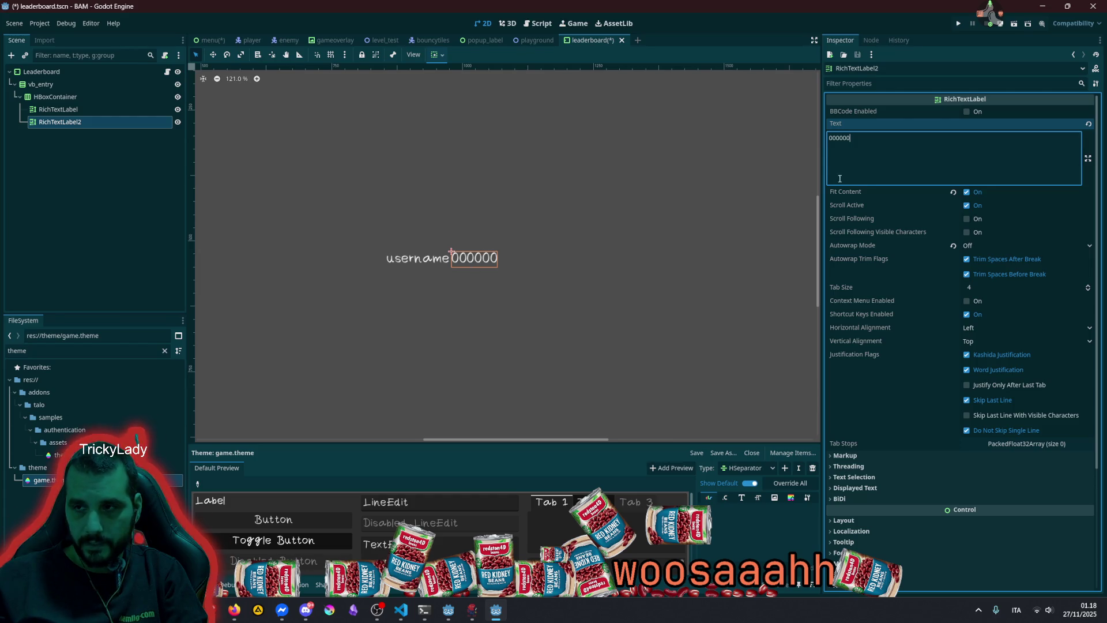
key(BackSpace)
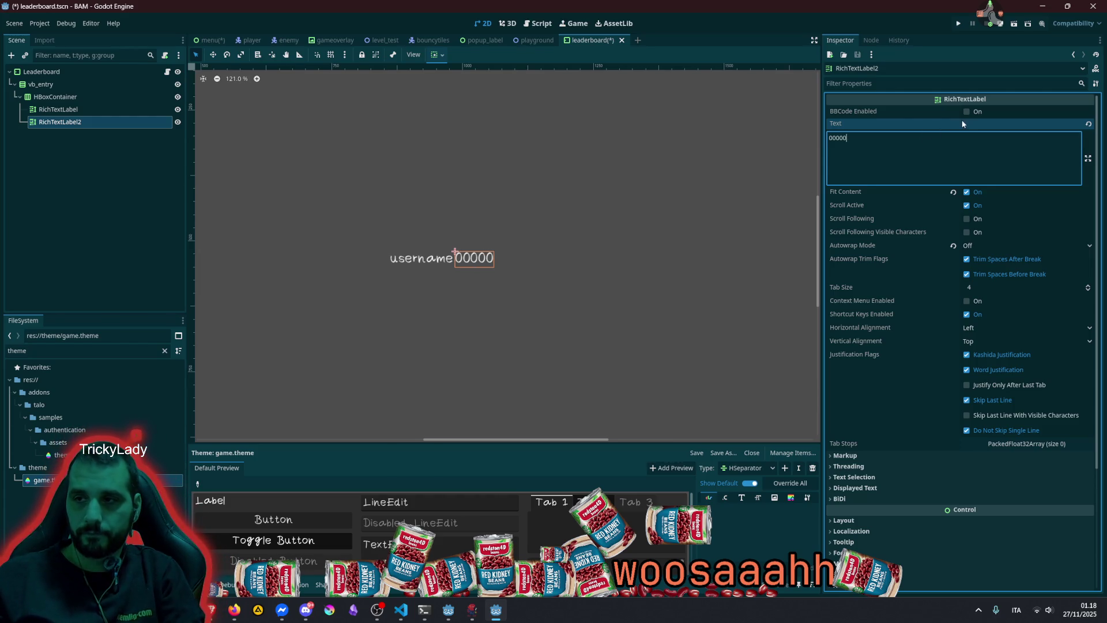
click(973, 113)
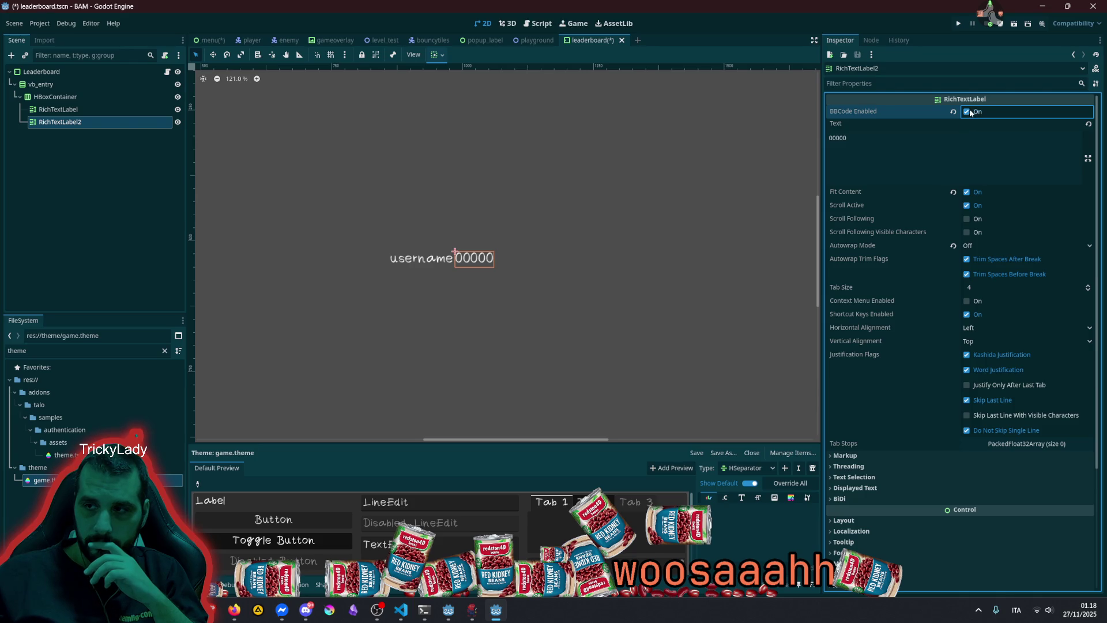
Toggle BBCode on the score label, undo it, and select the HBoxContainer row
click(971, 113)
click(962, 144)
click(968, 112)
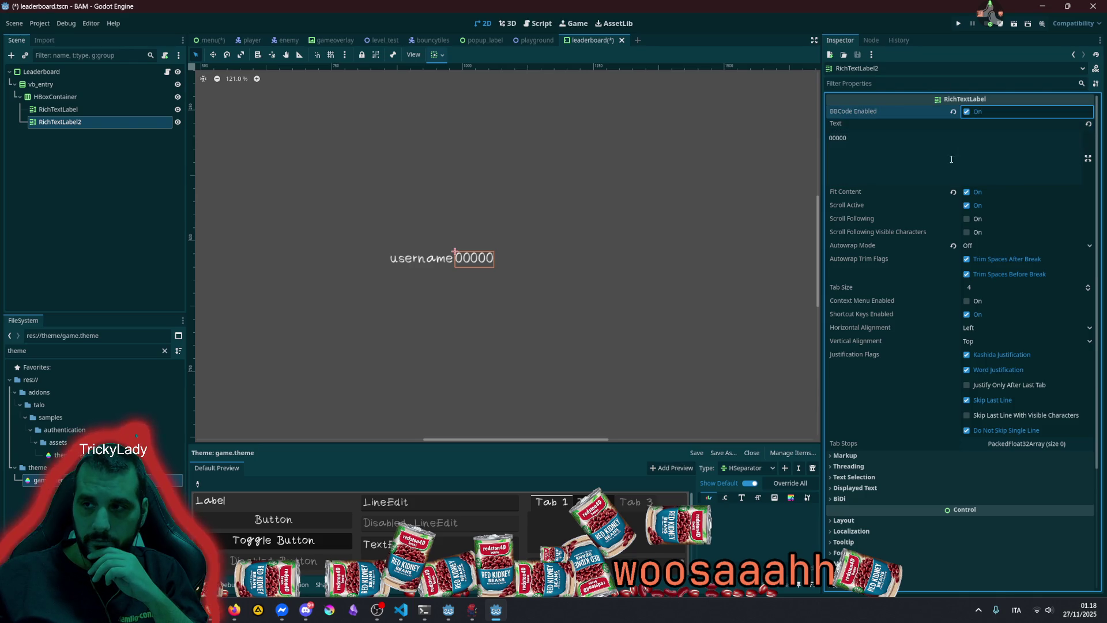
key(ctrl+z)
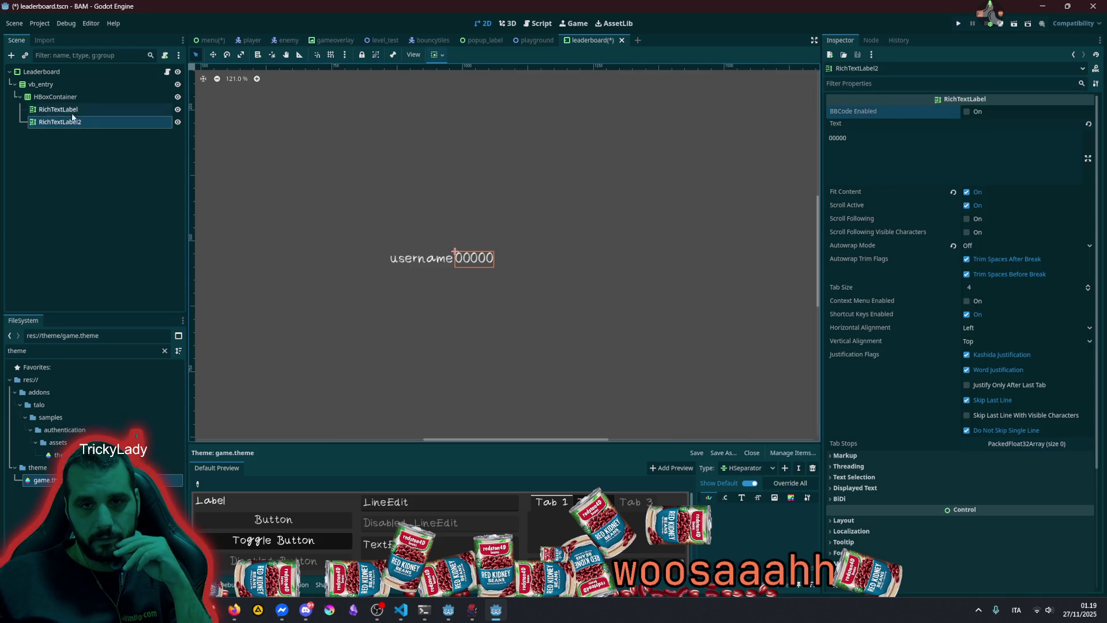
click(58, 109)
click(979, 111)
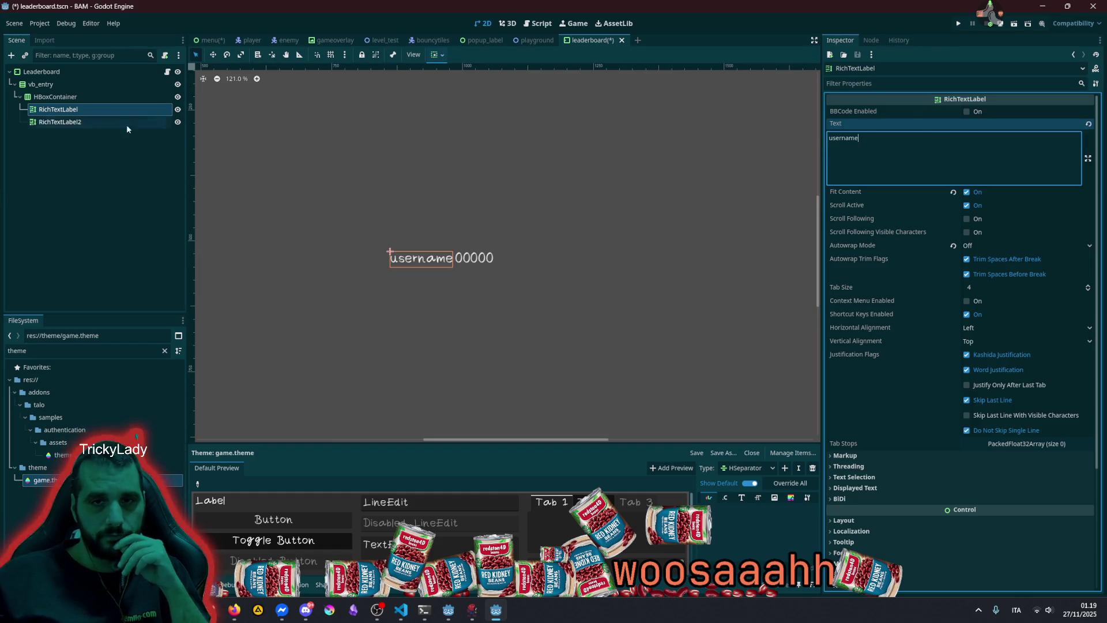
click(84, 98)
key(F2)
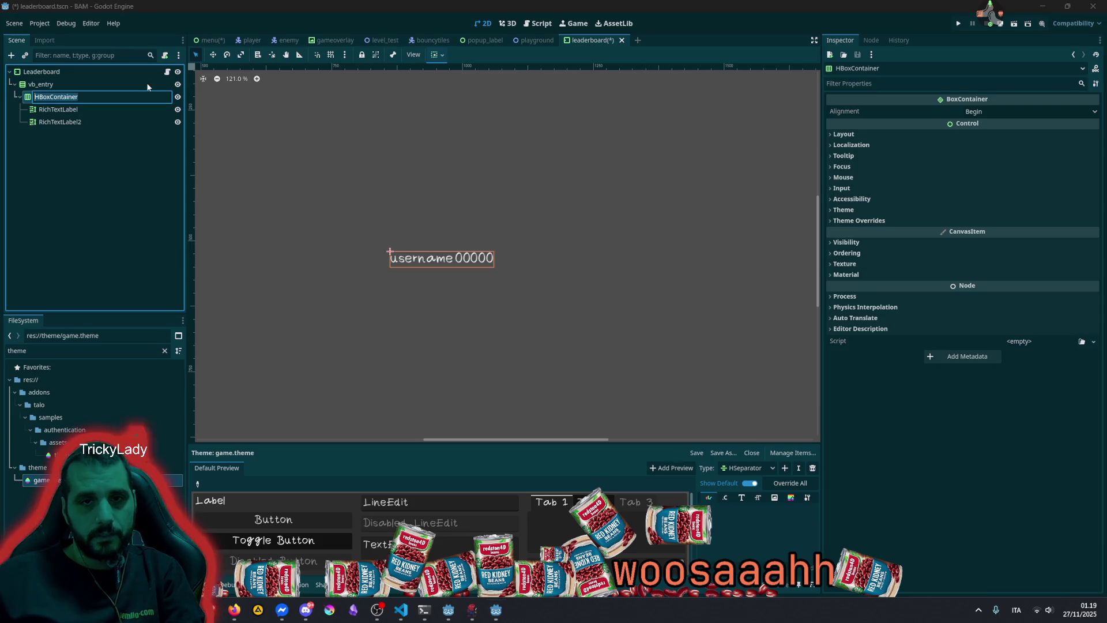
Rename the row container to EntryLeaderboard and the first label to LabelUsername
text(Entry)
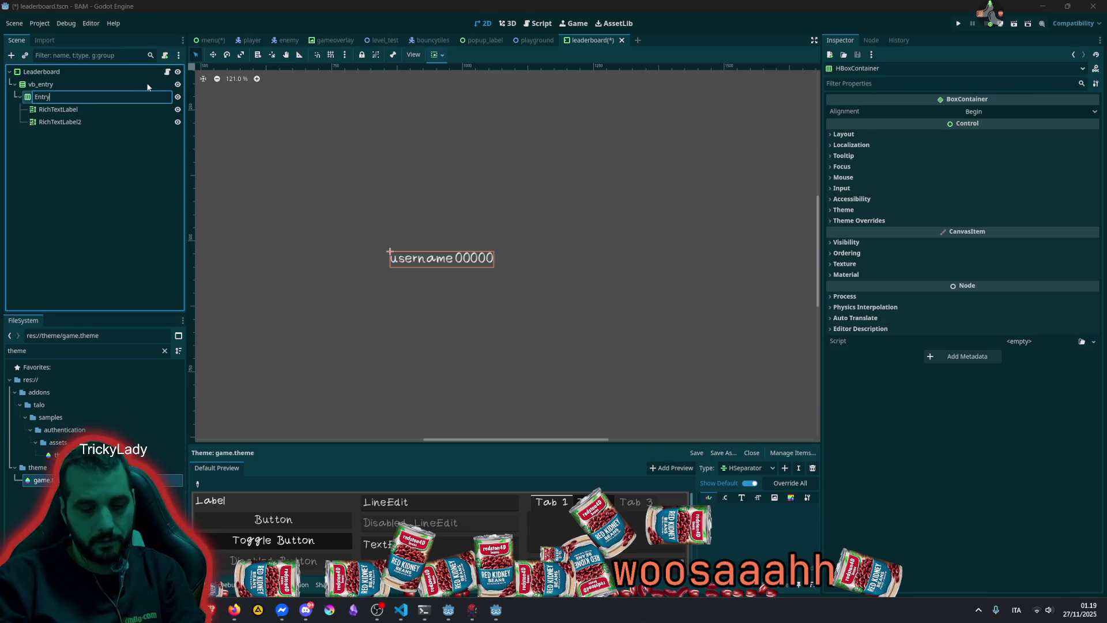
text(Leaderboard)
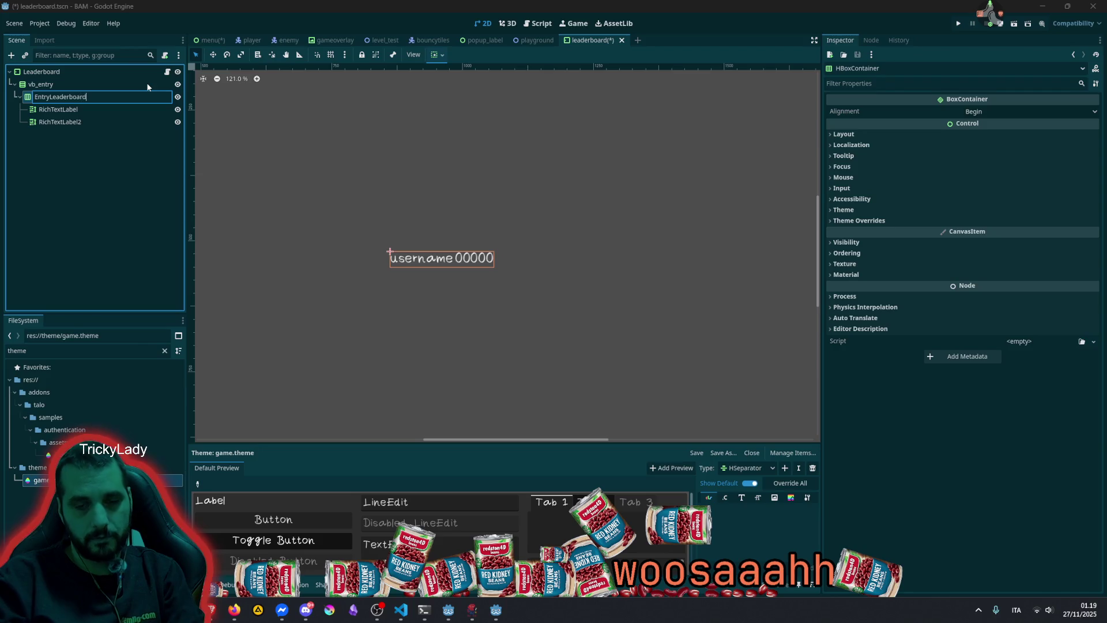
key(Return)
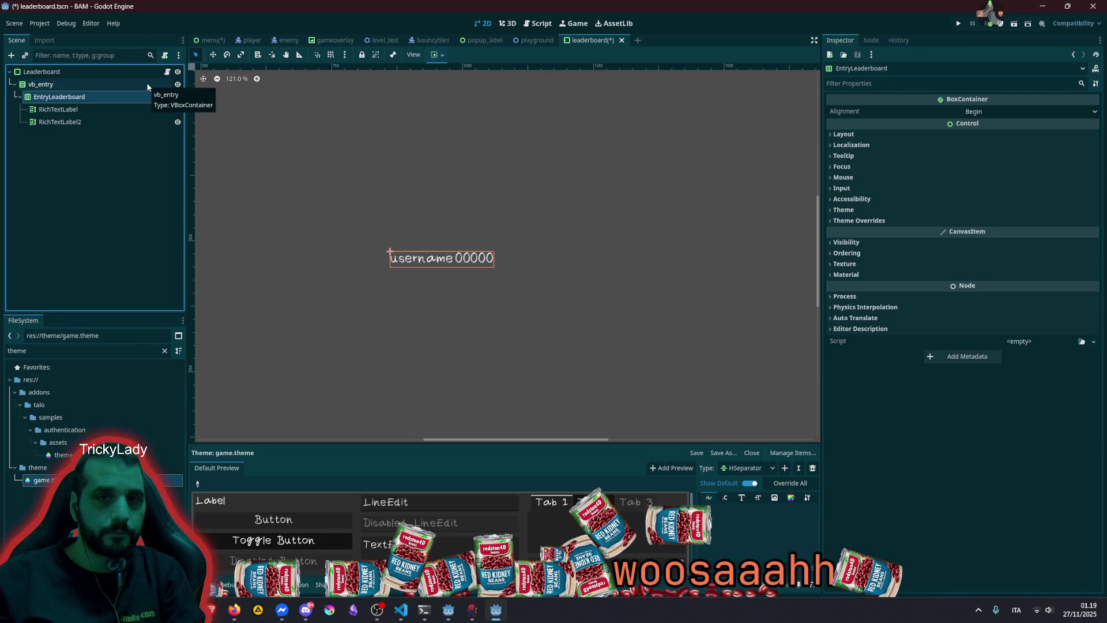
click(101, 109)
double_click(90, 109)
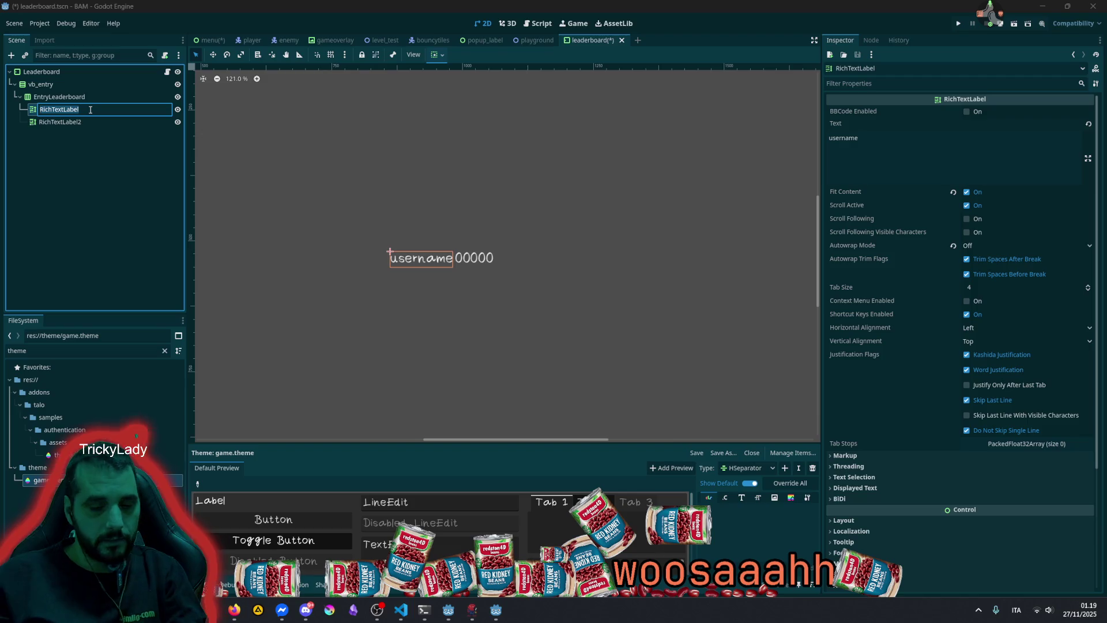
text(Labe)
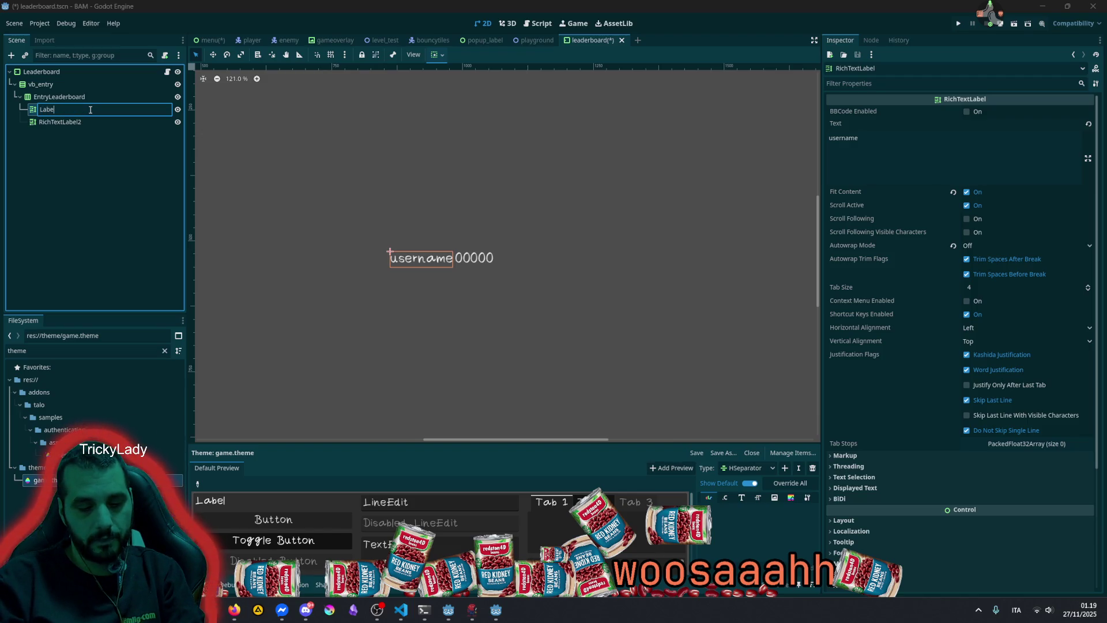
text(lUsername)
key(Return)
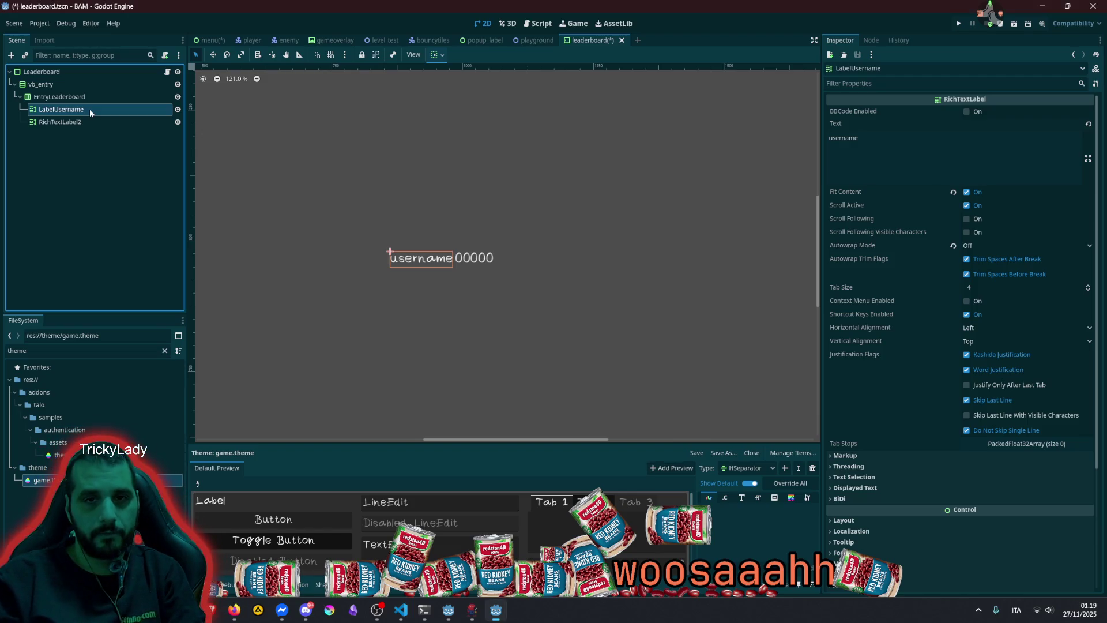
Rename the second label (RichTextLabel2) to LabelScores
click(94, 122)
double_click(94, 120)
key(BackSpace)
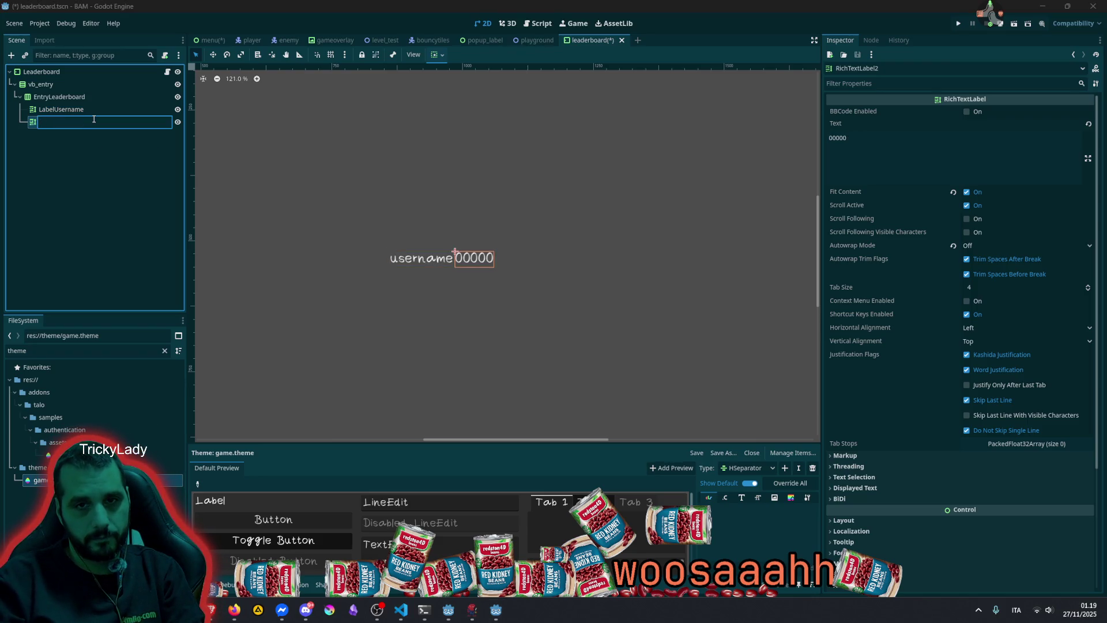
text(LabelS)
text(cores)
key(Return)
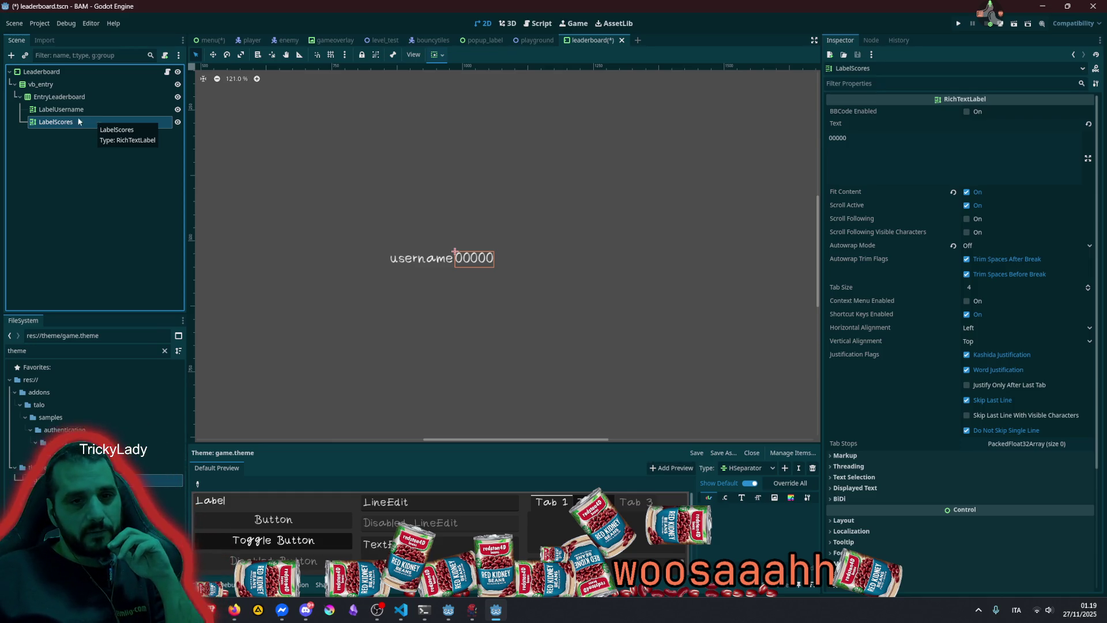
key(alt+Tab)
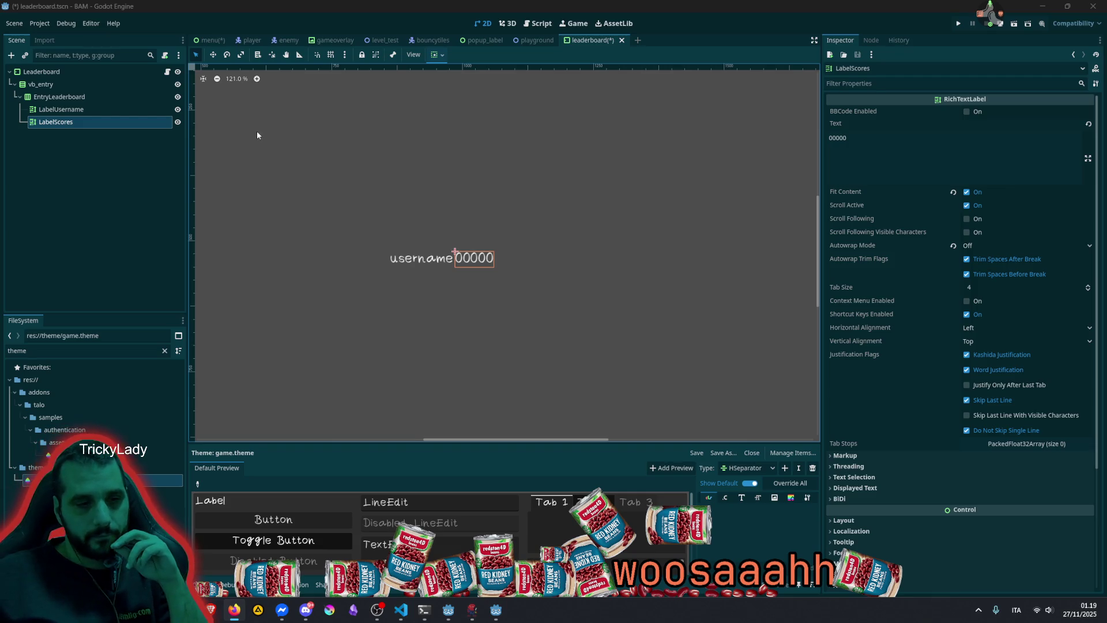
click(62, 71)
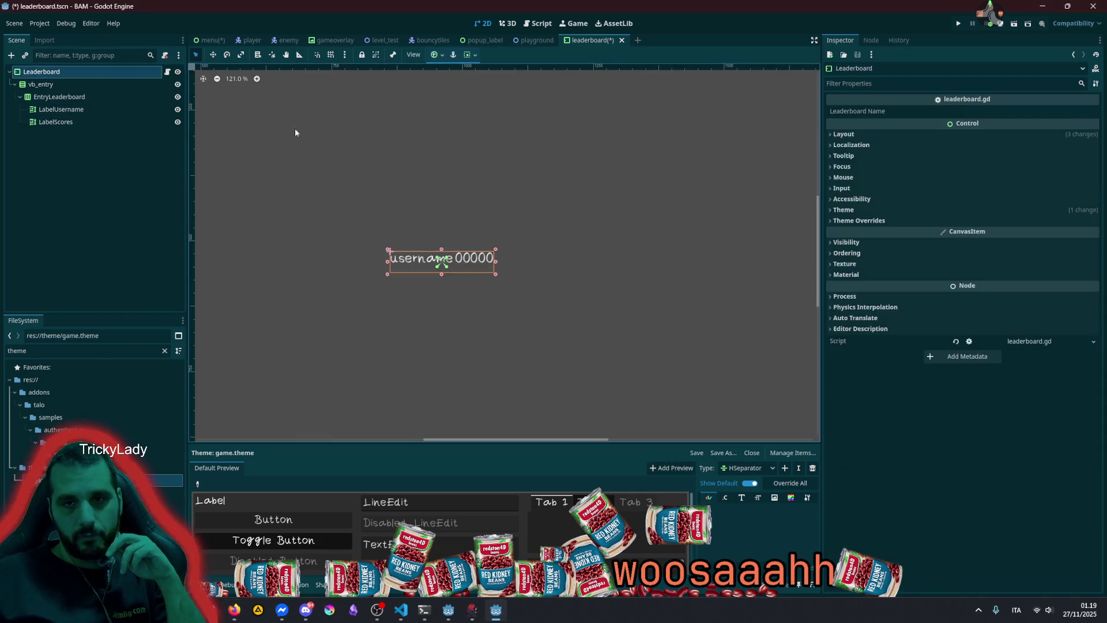
Dismiss the Create New Node dialog and save leaderboard.tscn
click(402, 154)
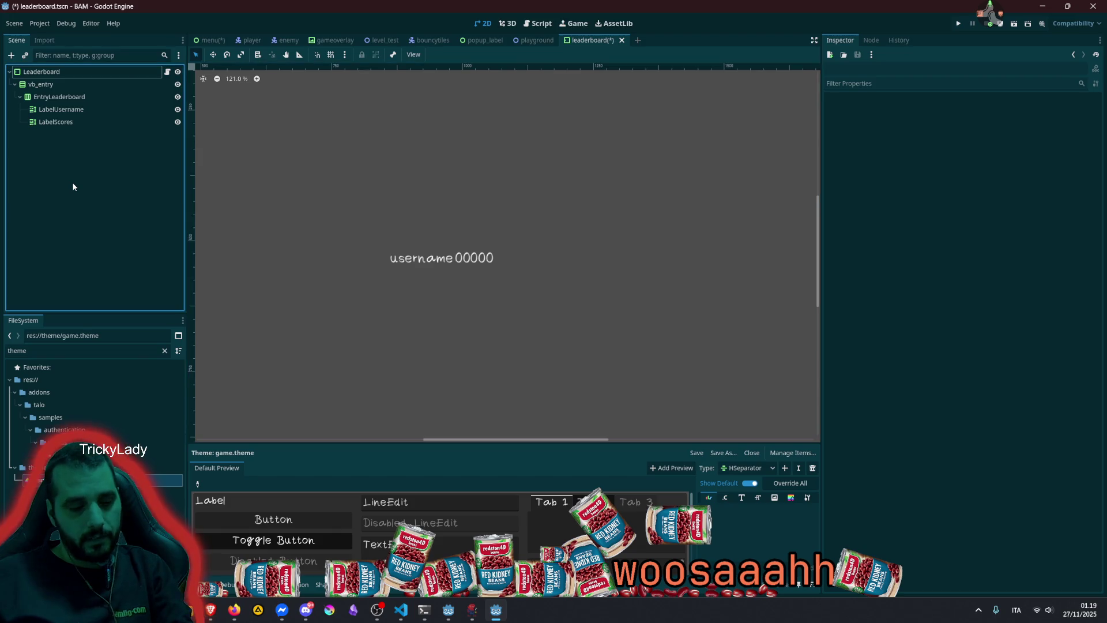
key(ctrl+a)
text(ric)
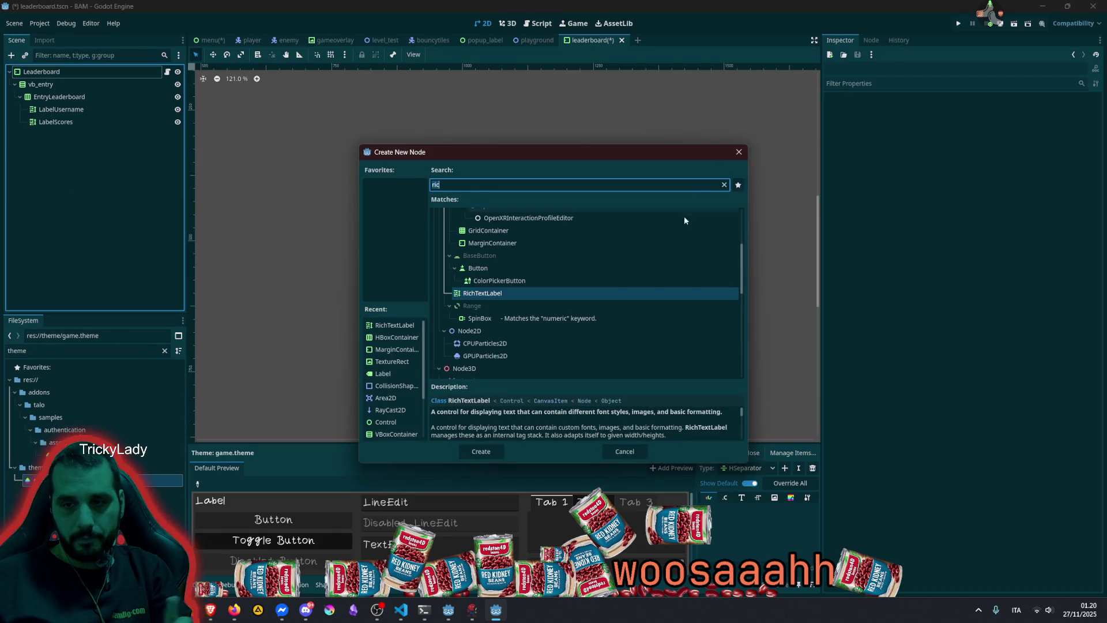
key(Escape)
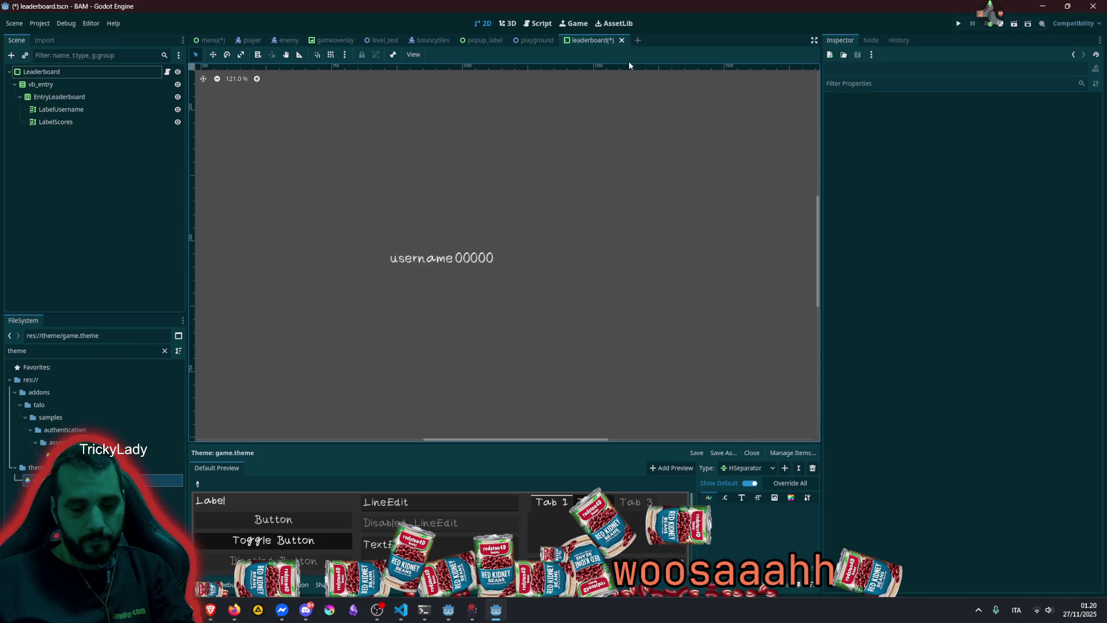
key(ctrl+s)
Start a new empty scene and give it a User Interface Control root
click(636, 39)
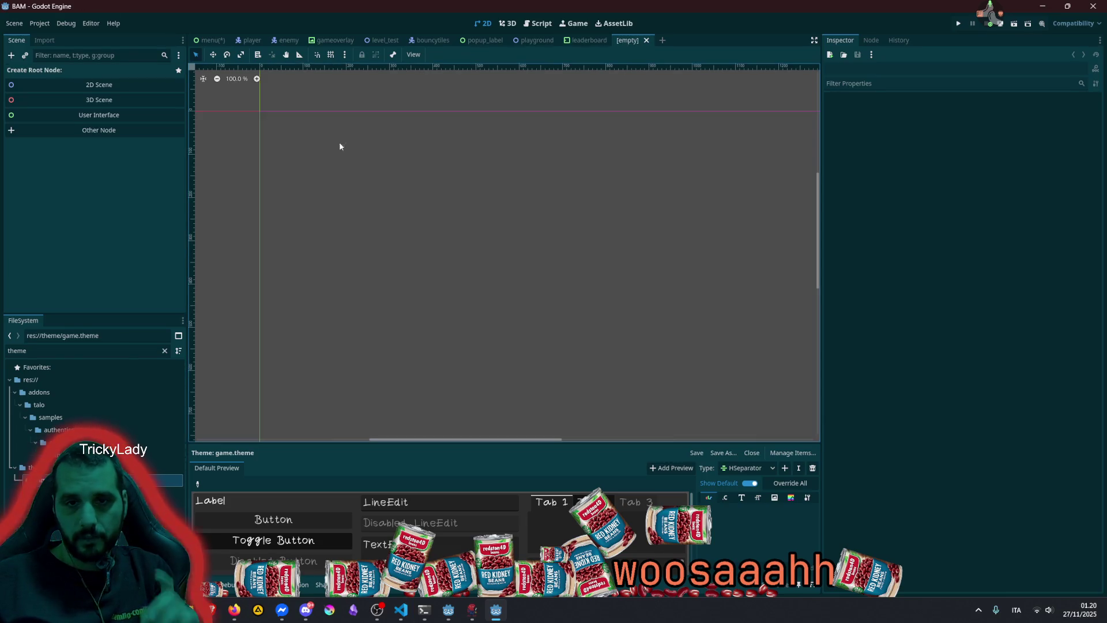
click(990, 14)
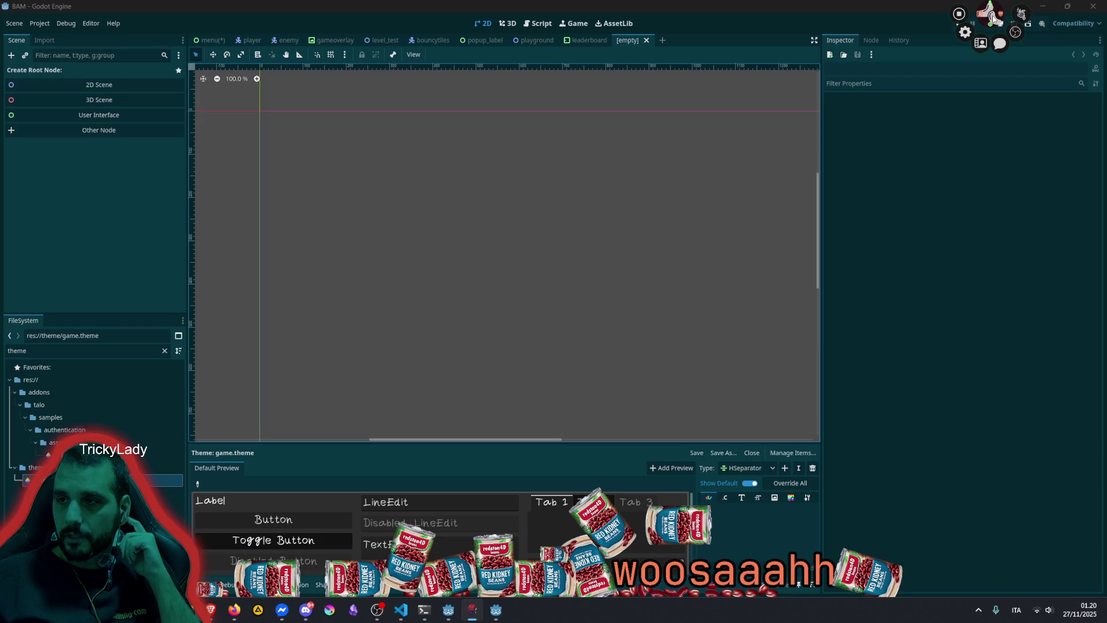
click(984, 42)
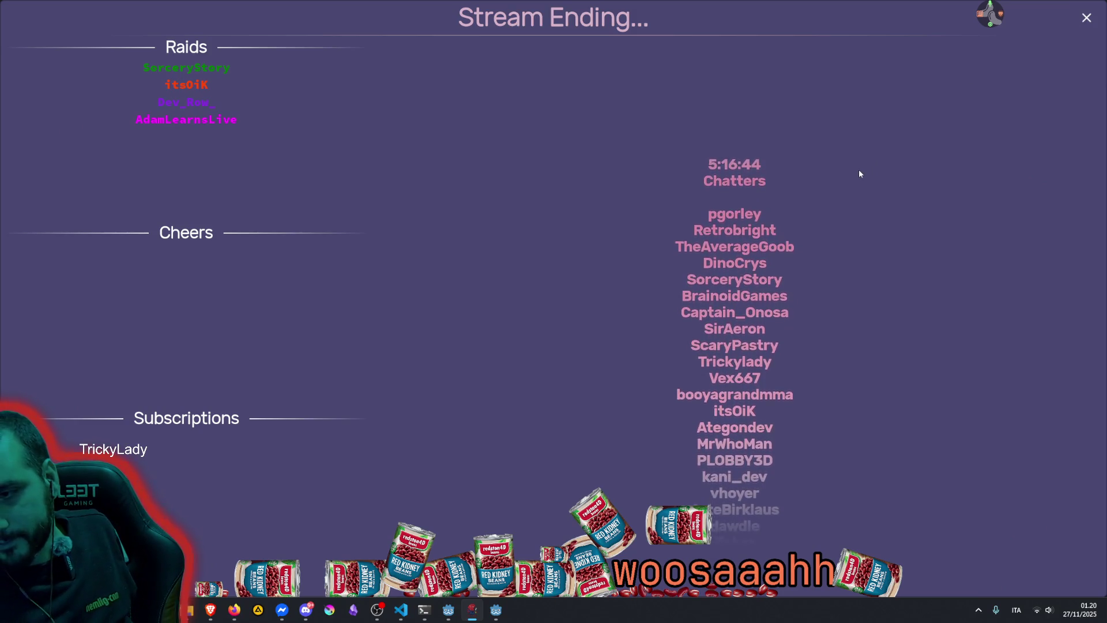
click(1087, 17)
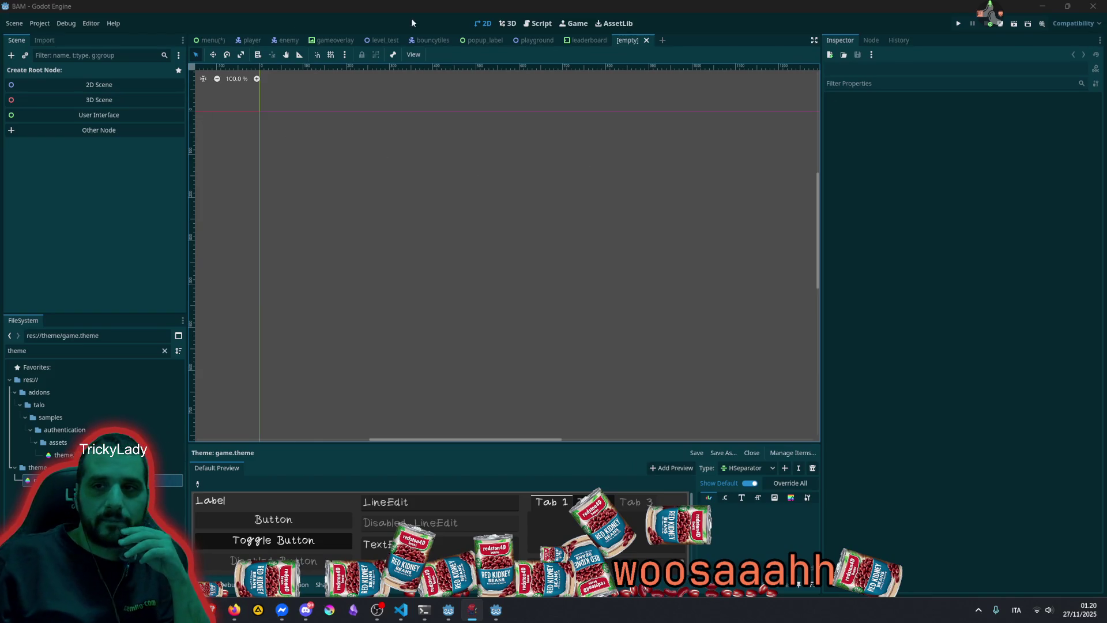
click(45, 27)
click(44, 26)
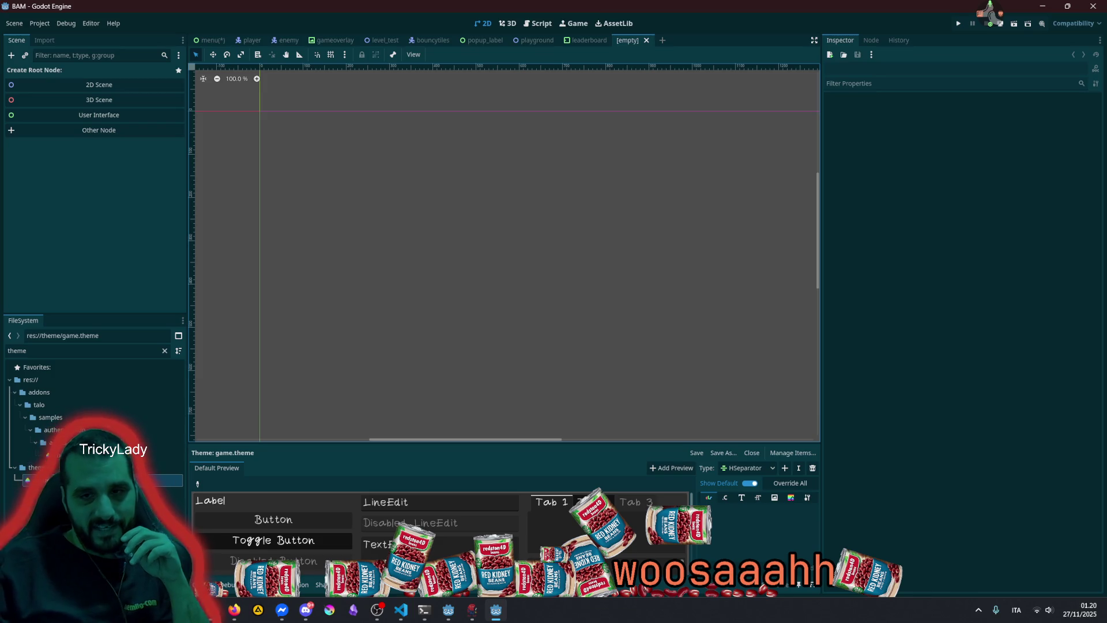
scroll(408, 178, down, 10)
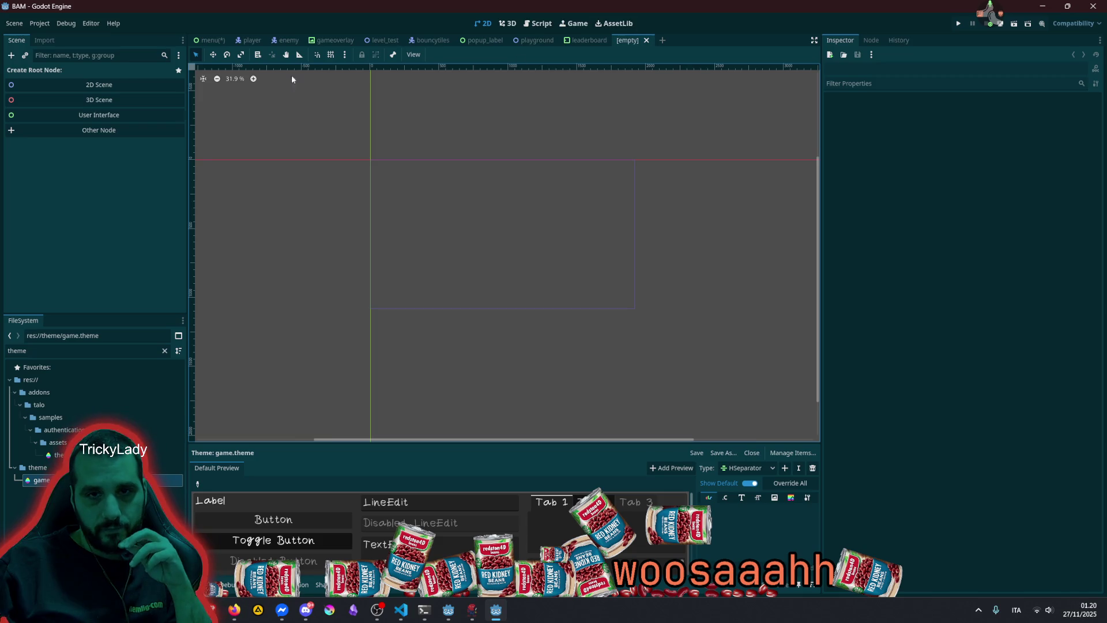
click(95, 115)
Rename the new Control root node to LeaderboardInput
double_click(45, 73)
text(LeaderboardInput)
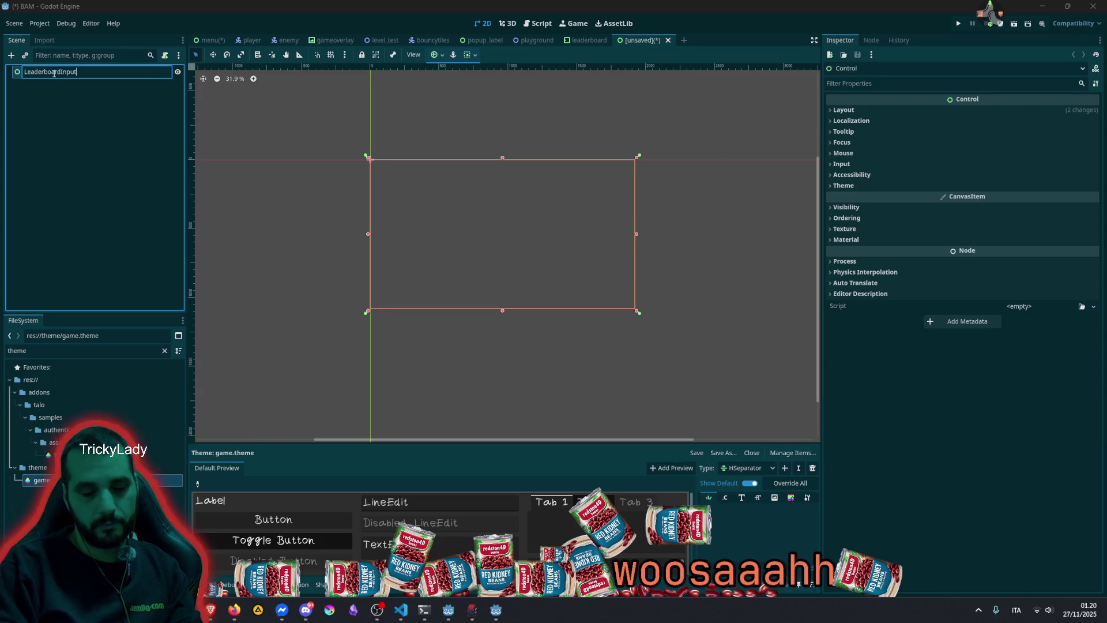
key(Return)
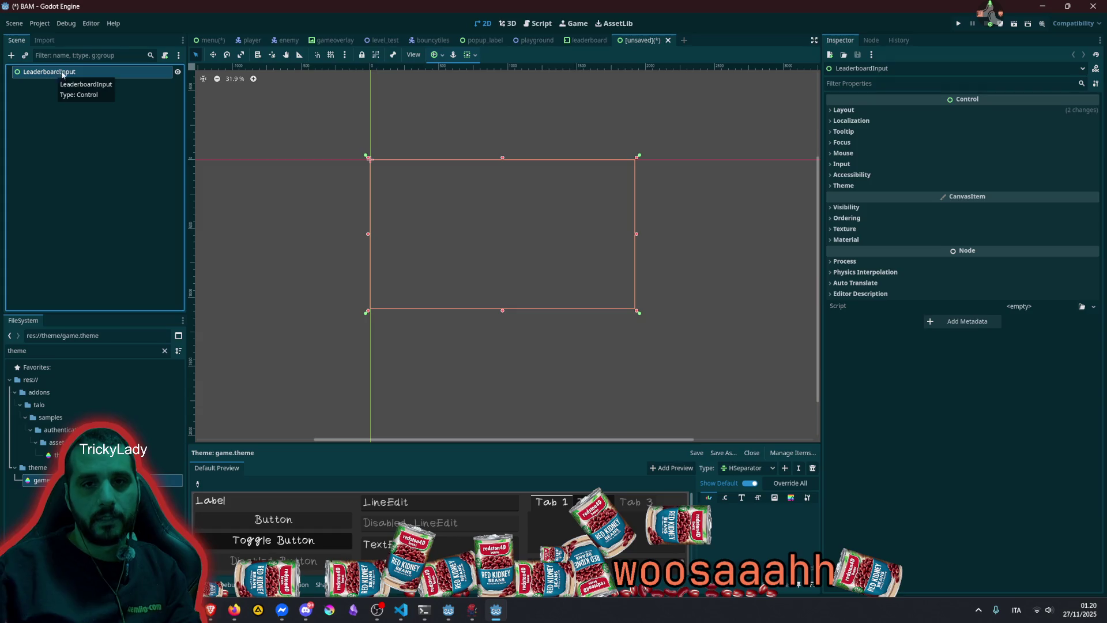
double_click(52, 74)
click(45, 72)
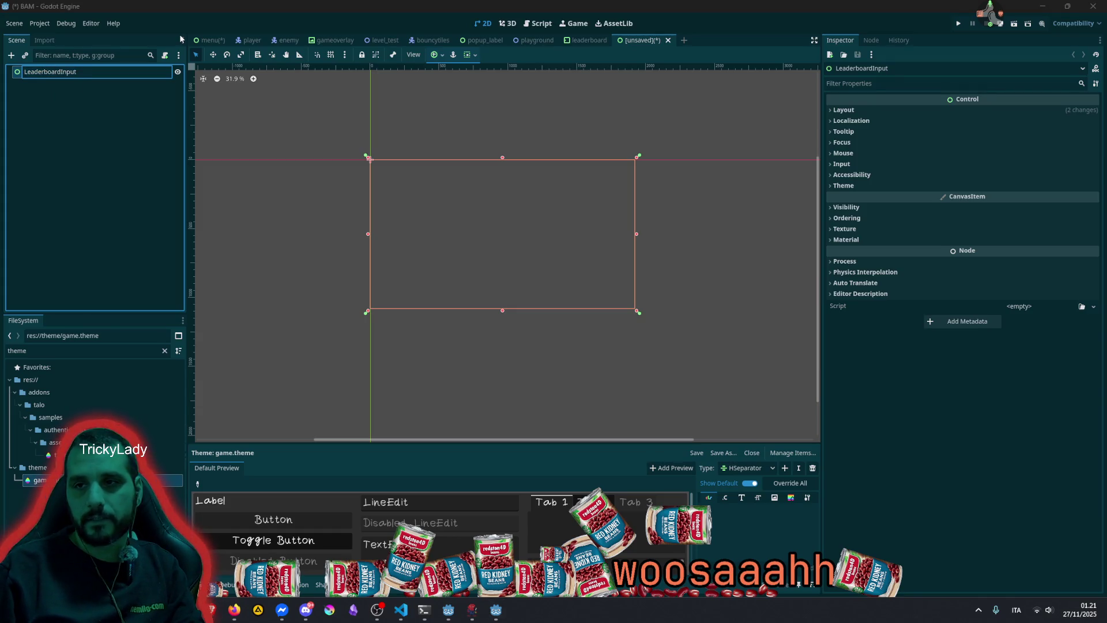
key(Return)
click(114, 130)
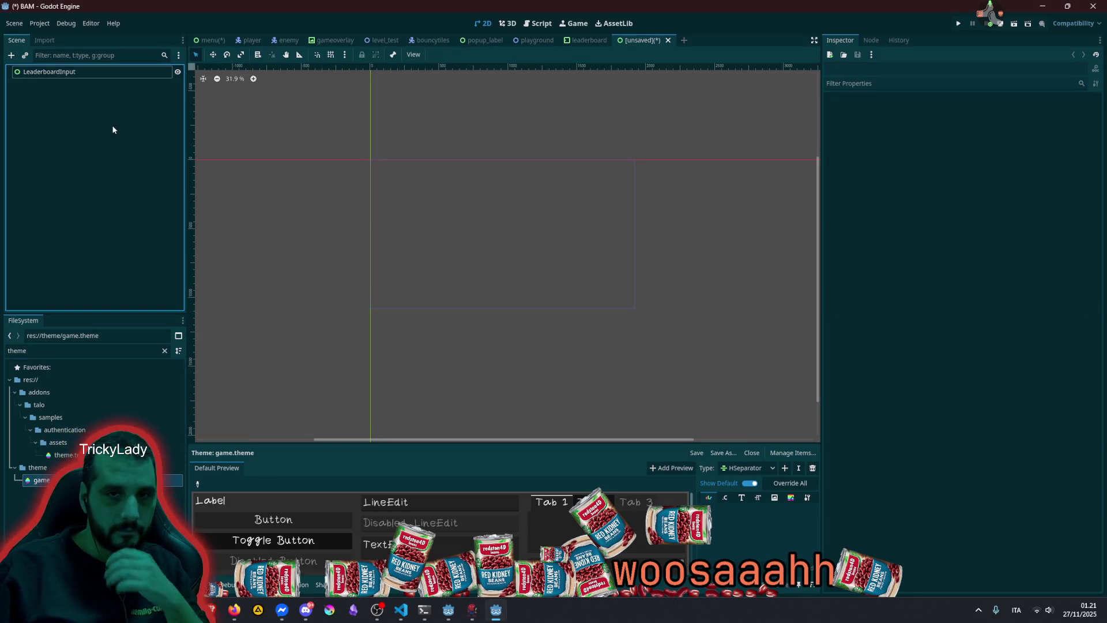
Save the scene as leaderboard_input.tscn and attach a new leaderboard_input.gd script
key(ctrl+s)
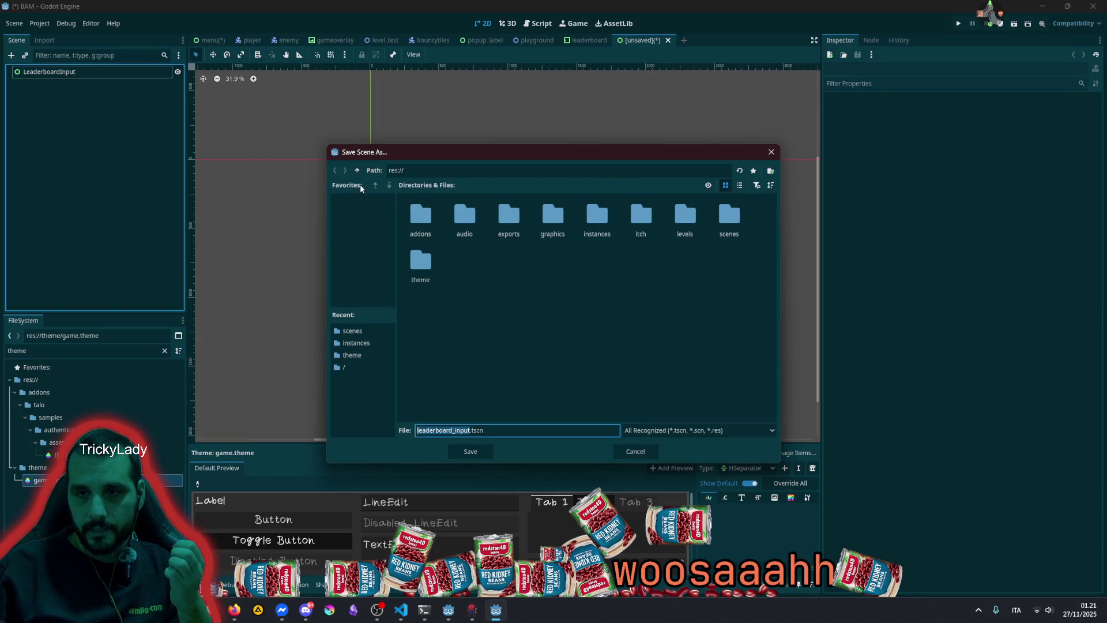
double_click(641, 218)
click(462, 450)
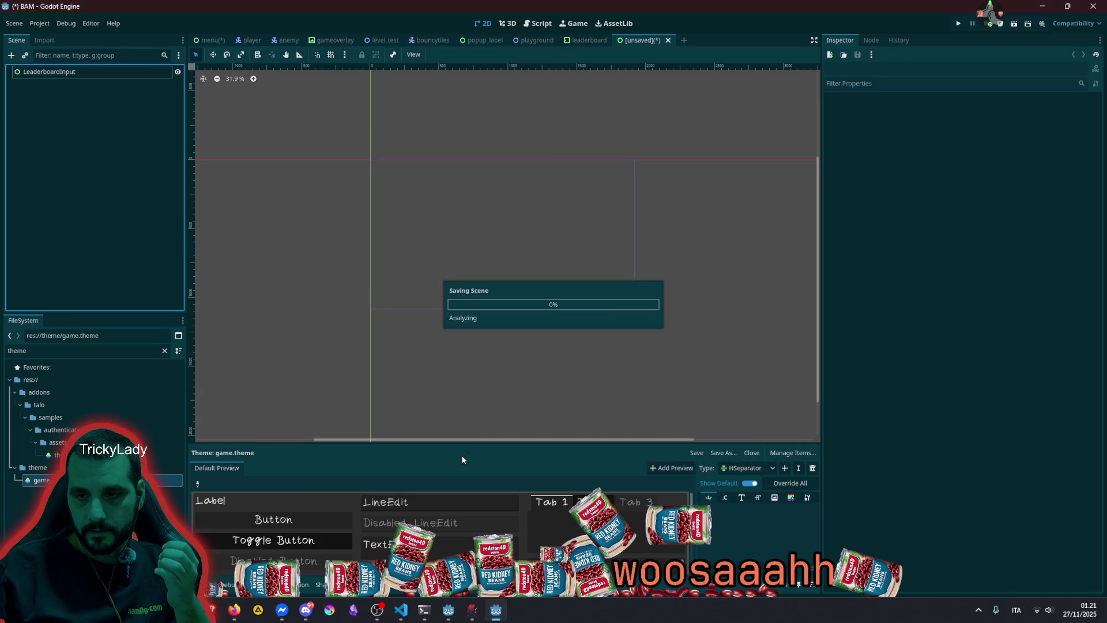
click(113, 74)
click(166, 55)
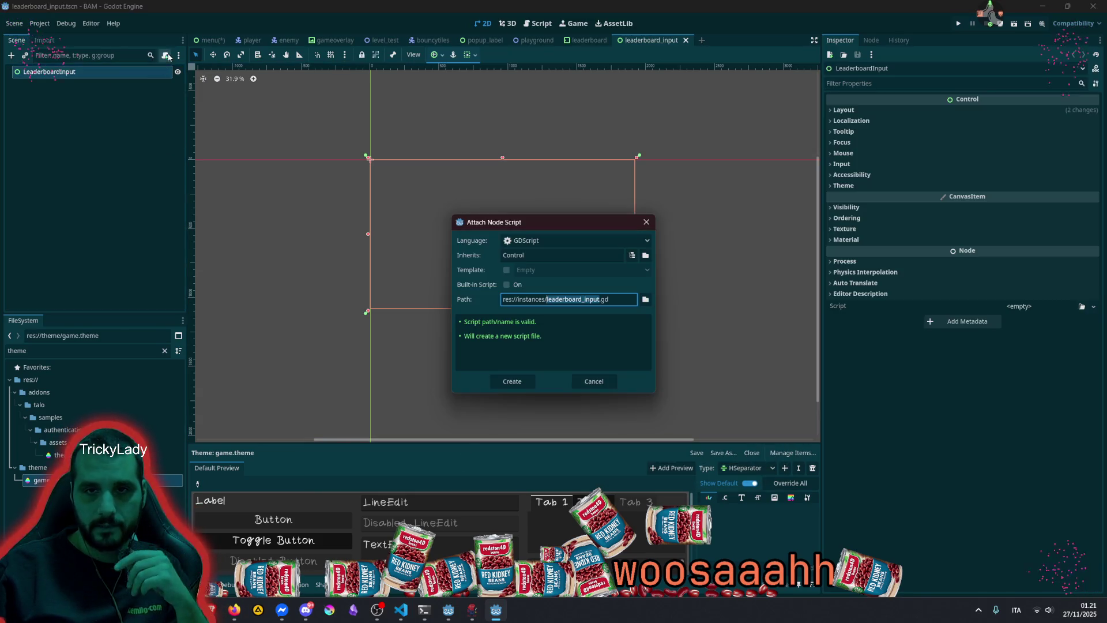
click(511, 382)
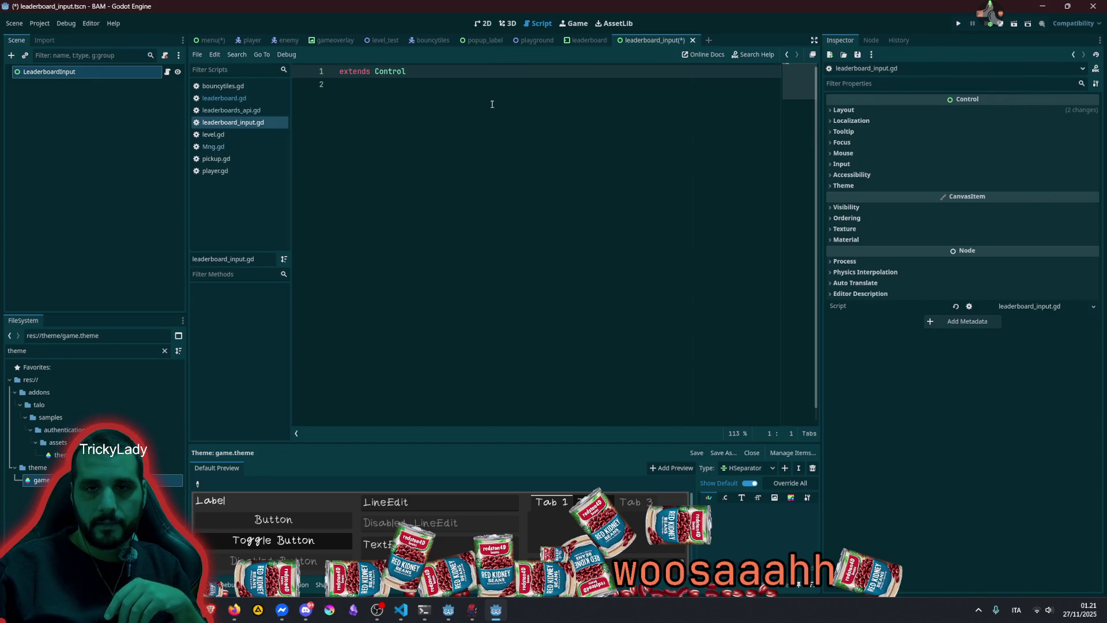
Add 'class_name LeaderboardInput' on line 2 and save the script
click(478, 101)
text(c)
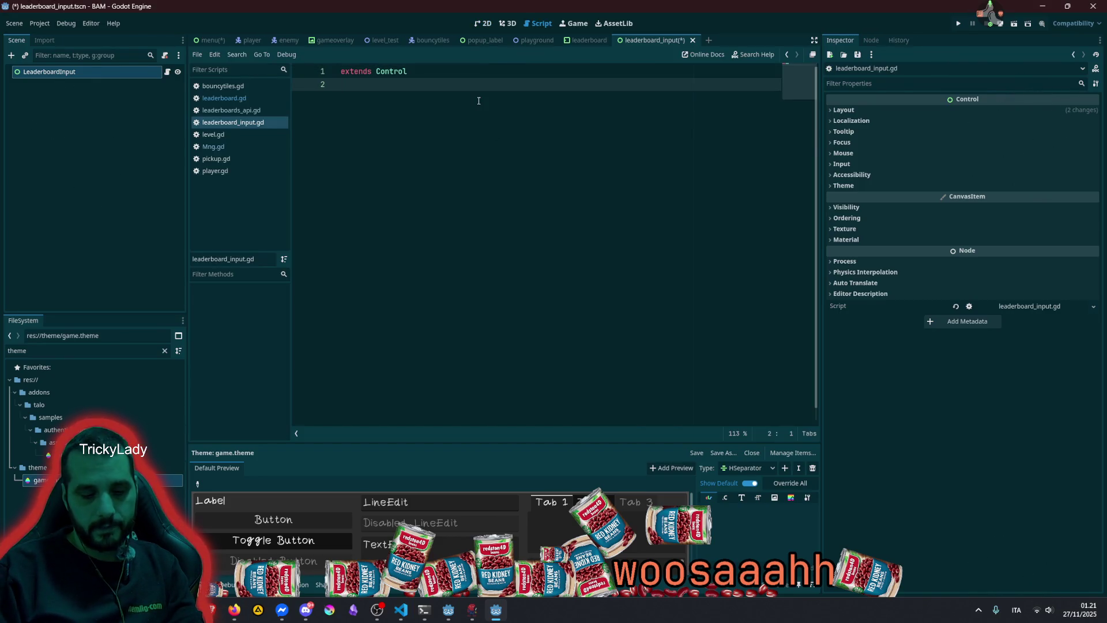
text(lass_name Leaderbo)
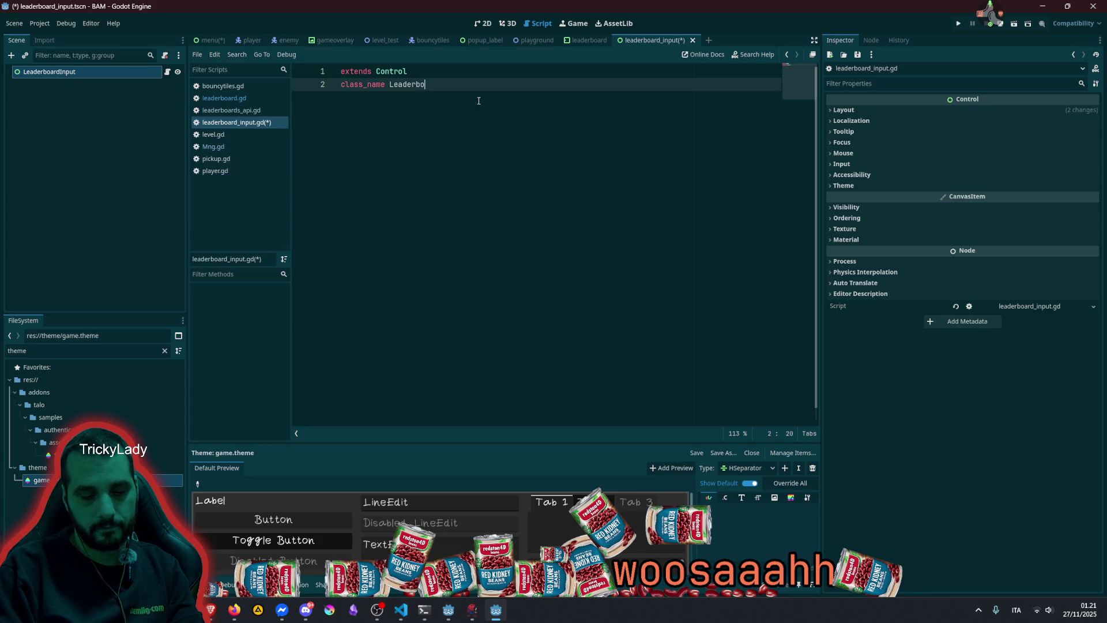
text(ardInput)
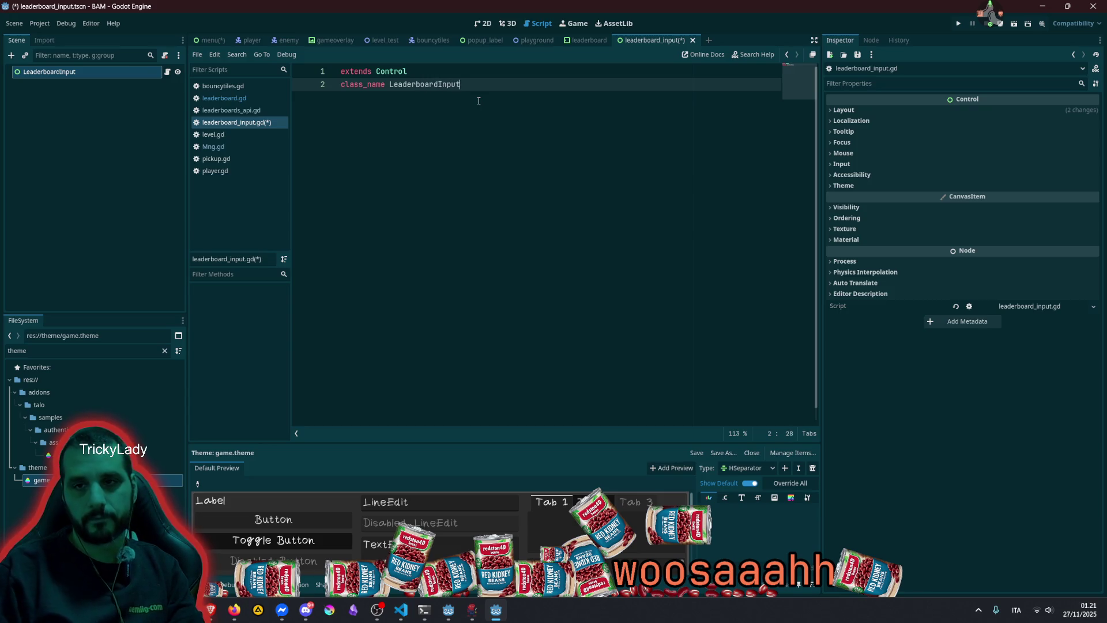
key(Return)
key(ctrl+s)
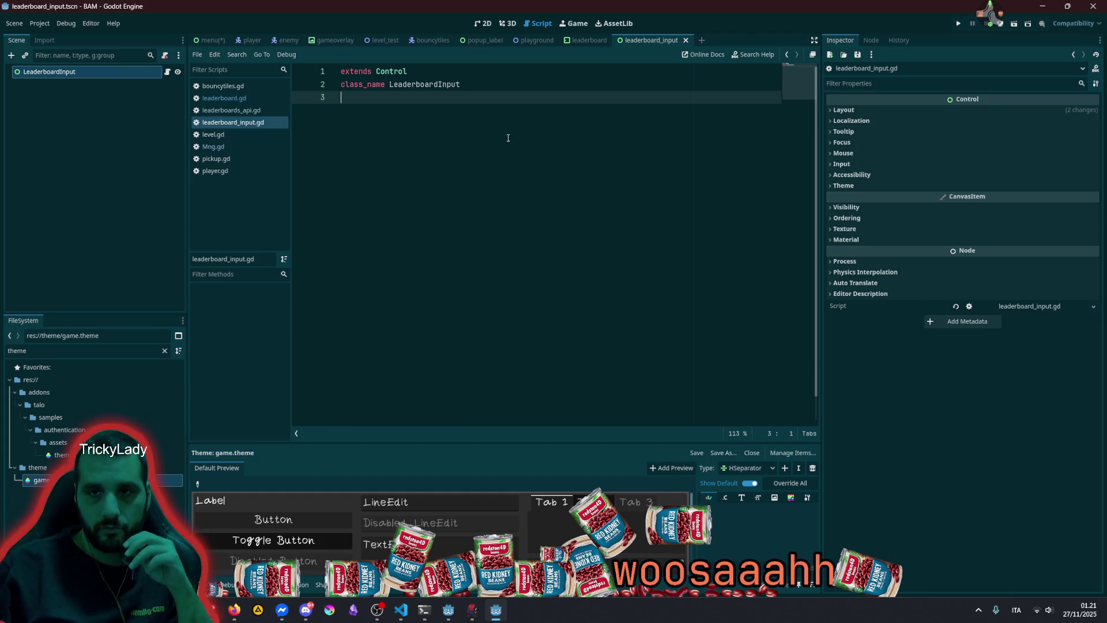
Write the function header 'func submit_scores(username: String, score: int)'
key(Return)
key(Return)
key(Return)
text(func )
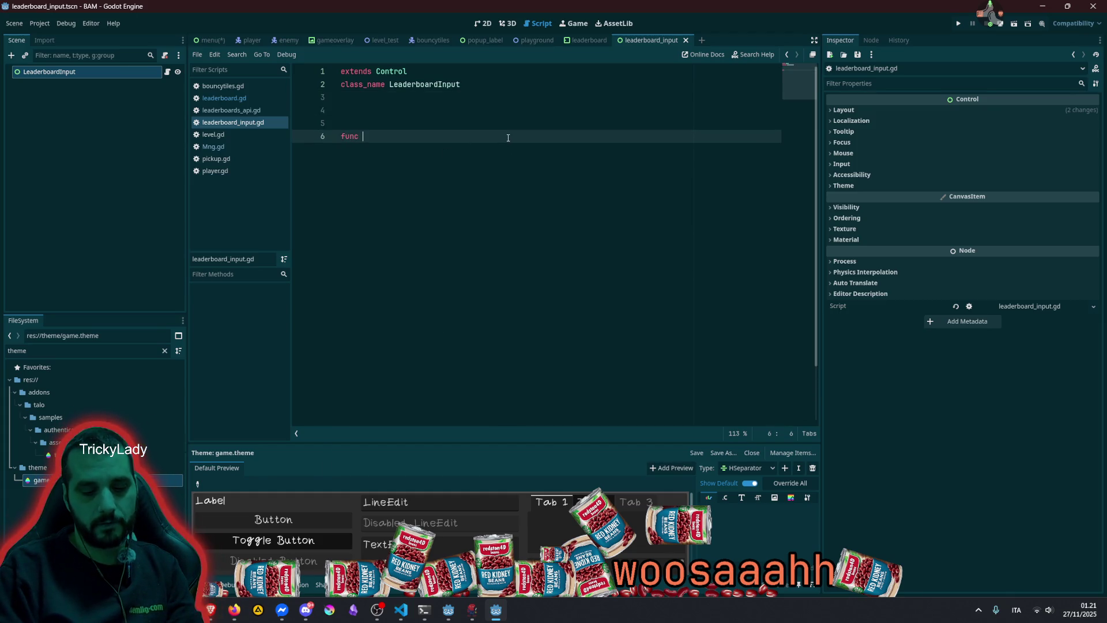
text(submit_scores)
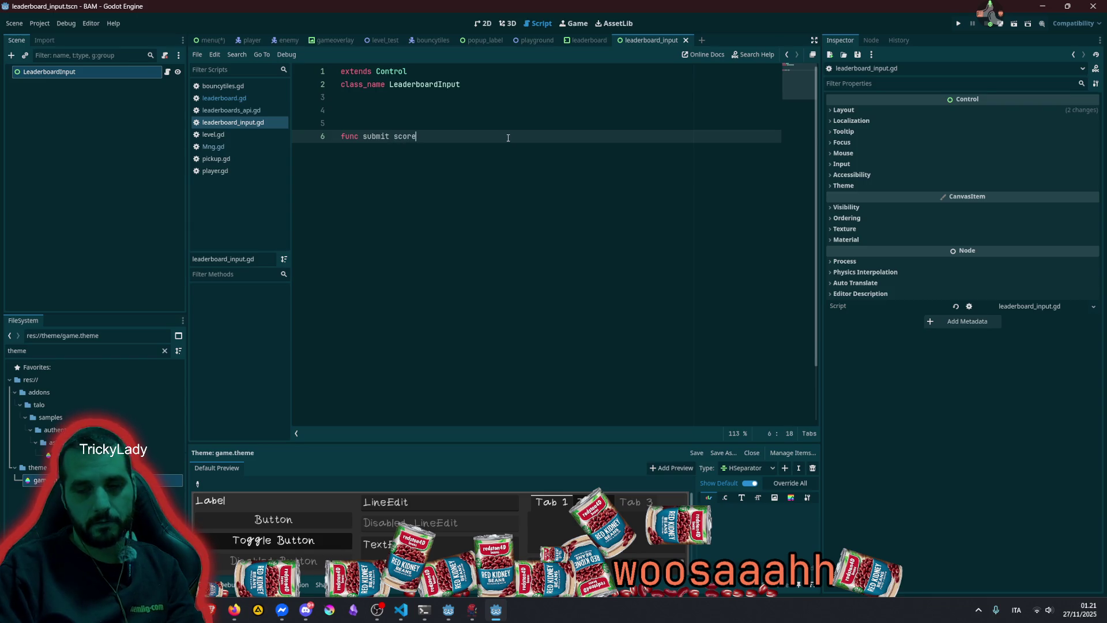
key(ctrl+Left)
key(BackSpace)
text(_)
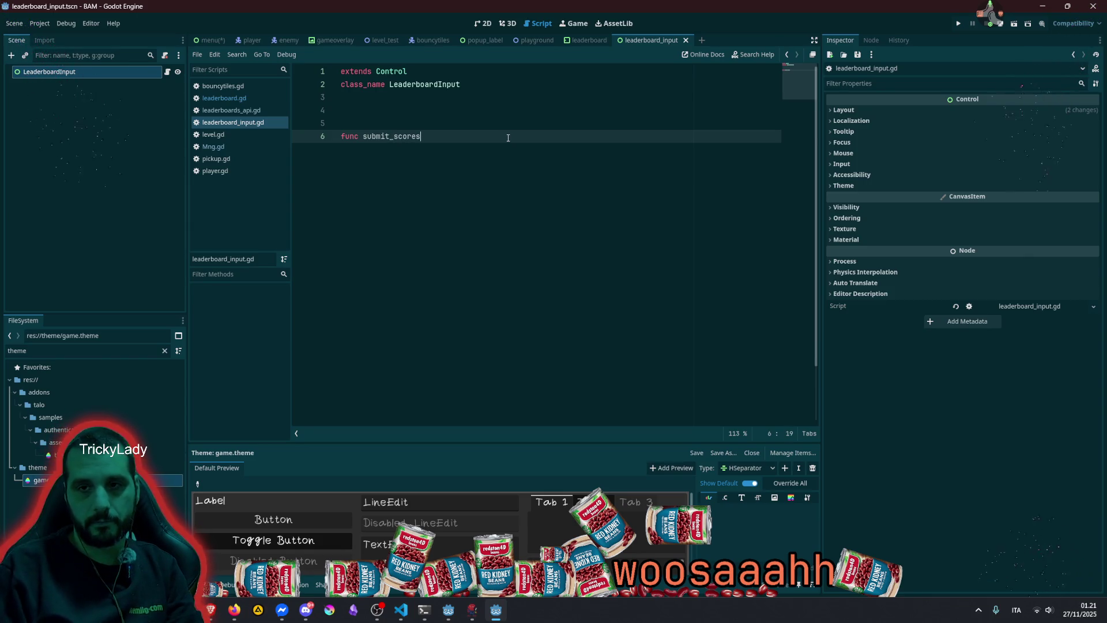
key(End)
text((username: St)
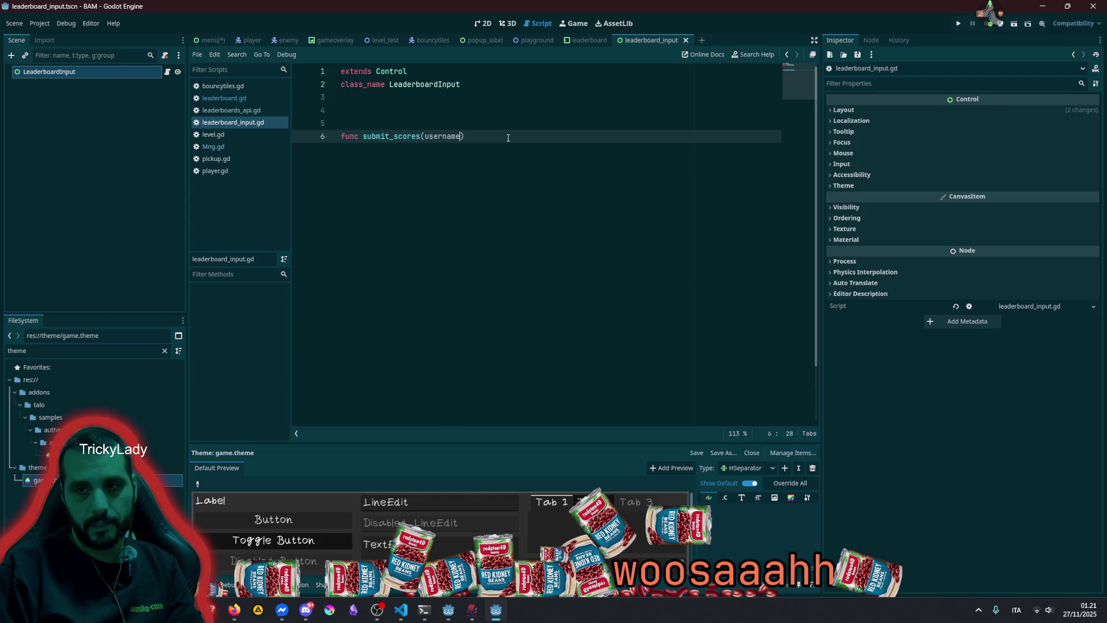
text(ring, sc)
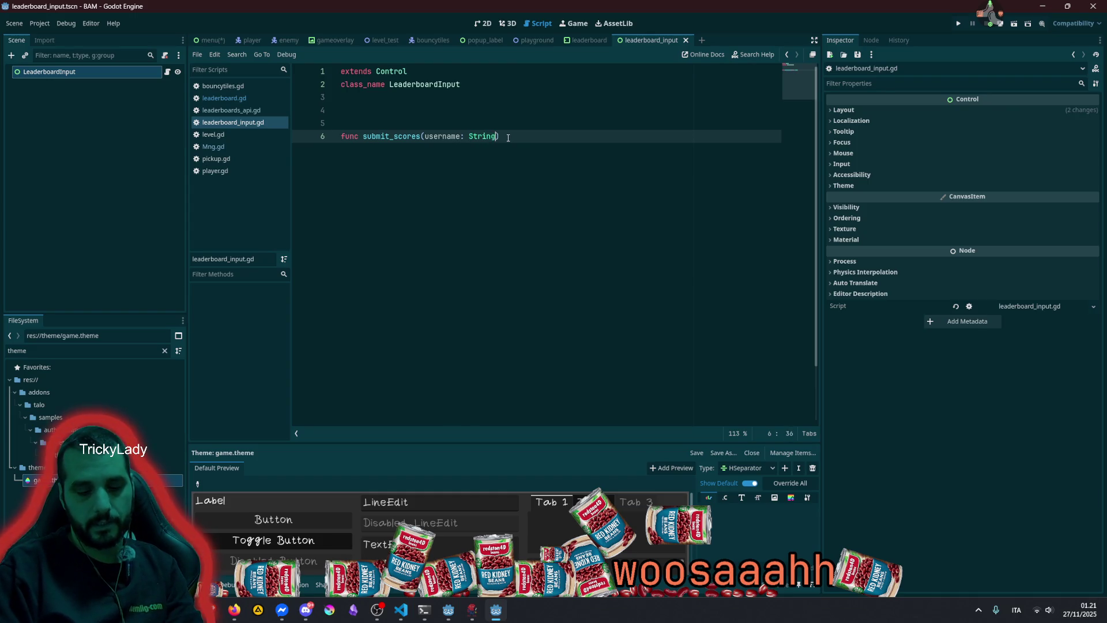
text(ore:)
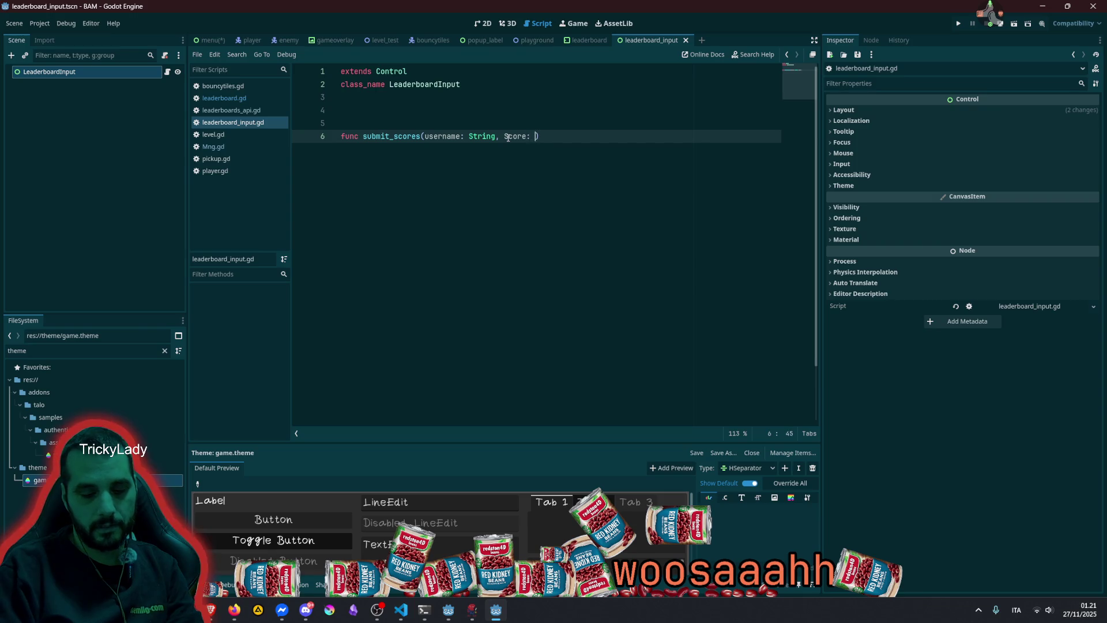